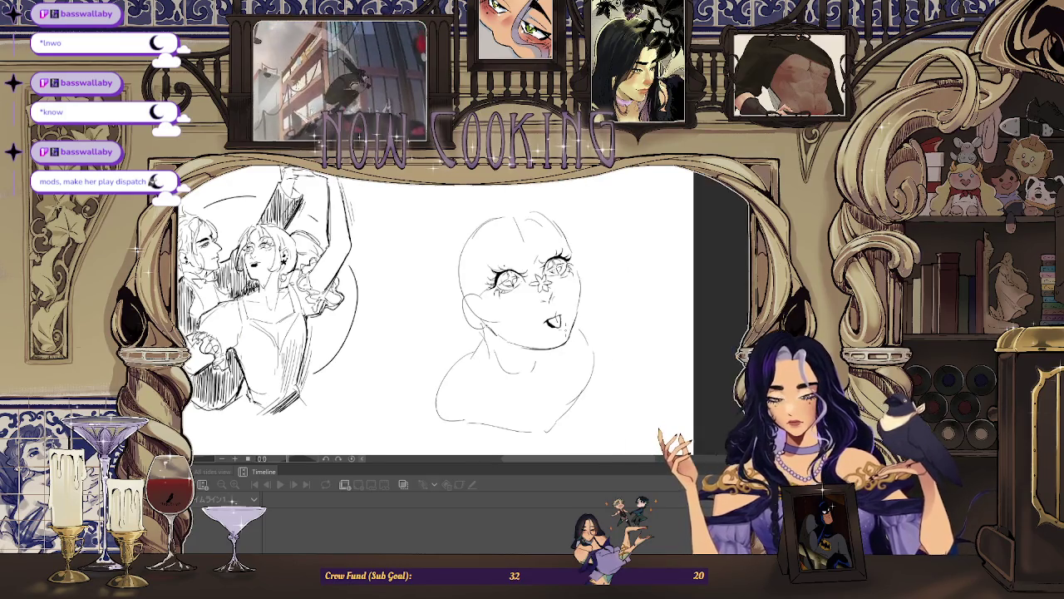
Mirror the canvas view horizontally and zoom in on the girl's face sketch.
scroll(602, 243, down, 3)
key(h)
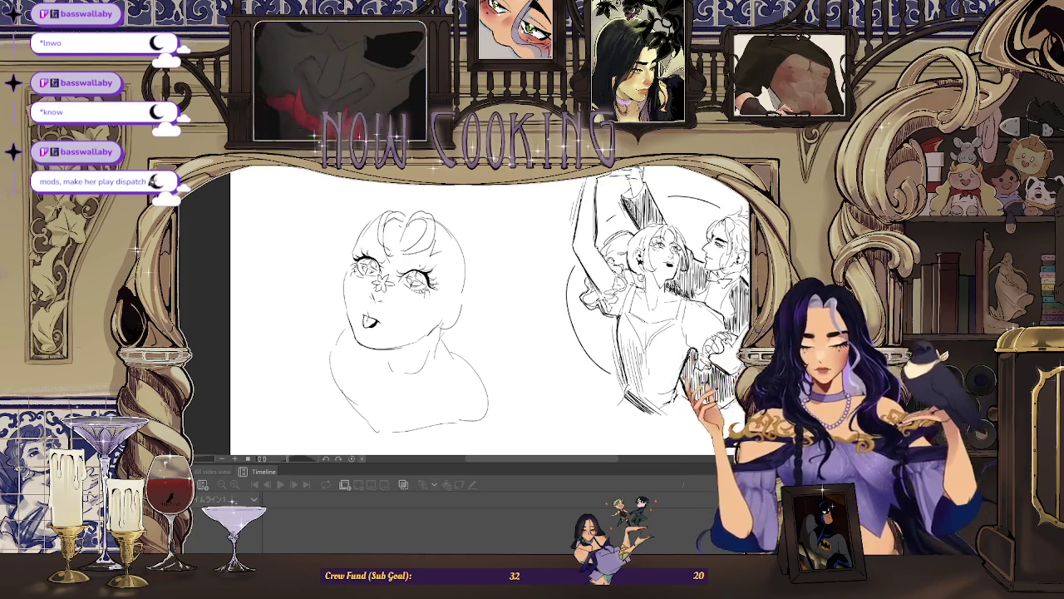
scroll(499, 316, up, 1)
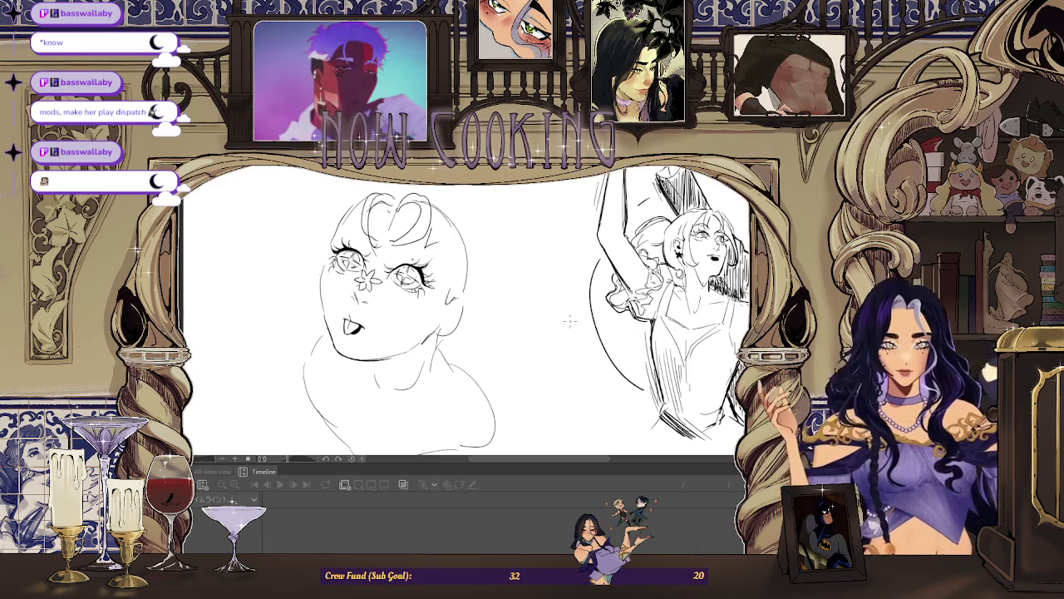
Draw the ear outline beside the jaw and its inner curve, undoing a stray earring circle.
key(ctrl+plus)
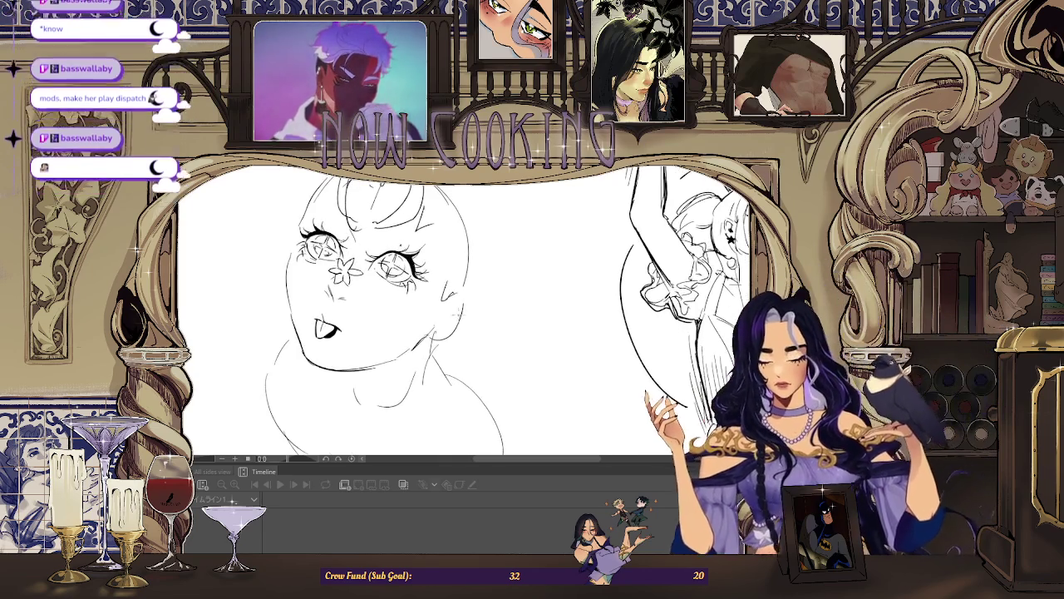
drag(463, 319, 436, 337)
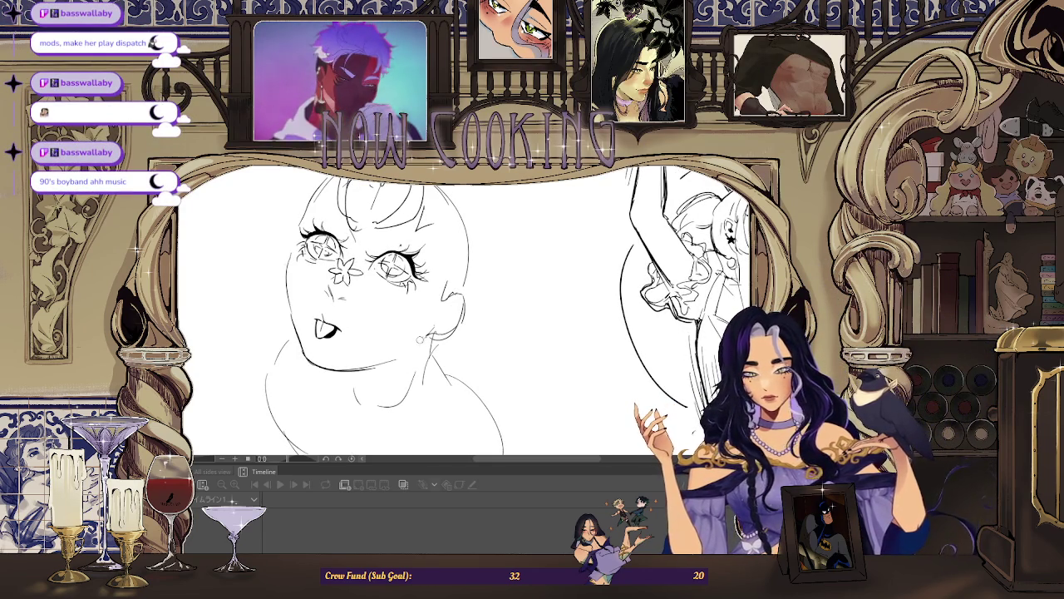
key(ctrl+z)
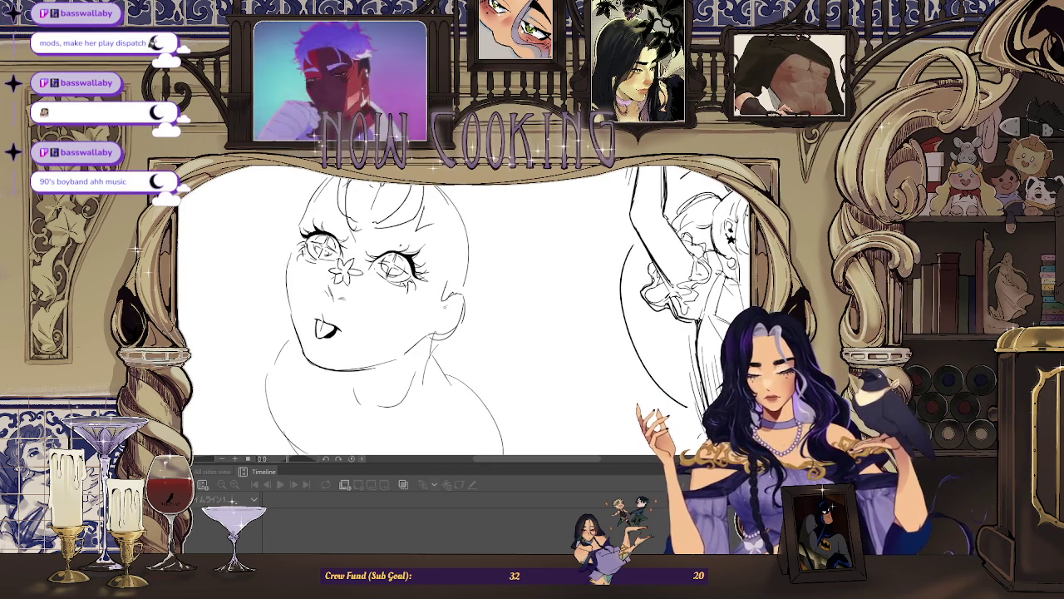
drag(456, 306, 444, 321)
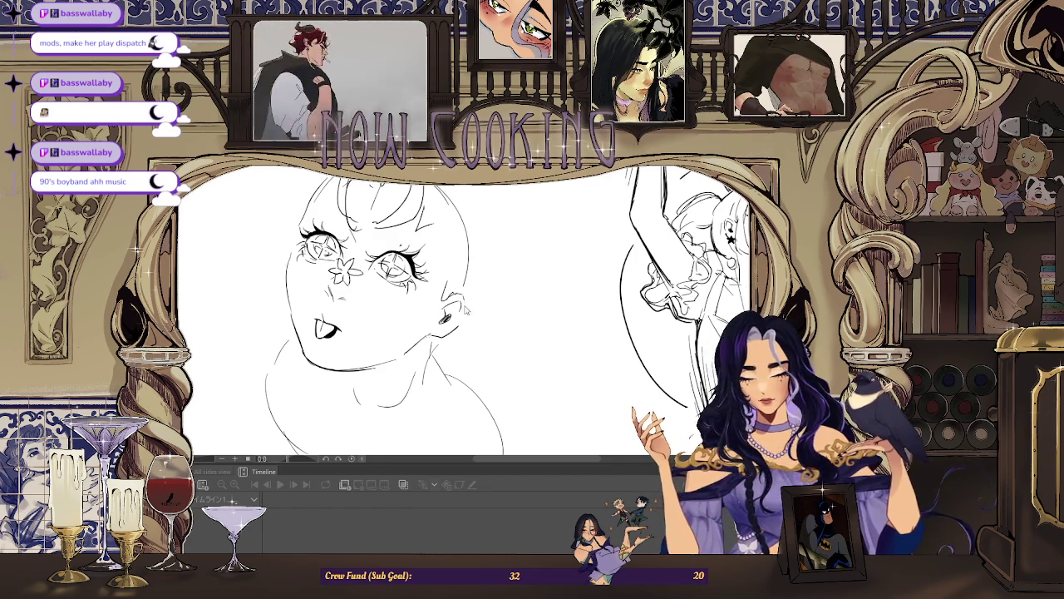
scroll(466, 309, down, 1)
scroll(466, 310, down, 1)
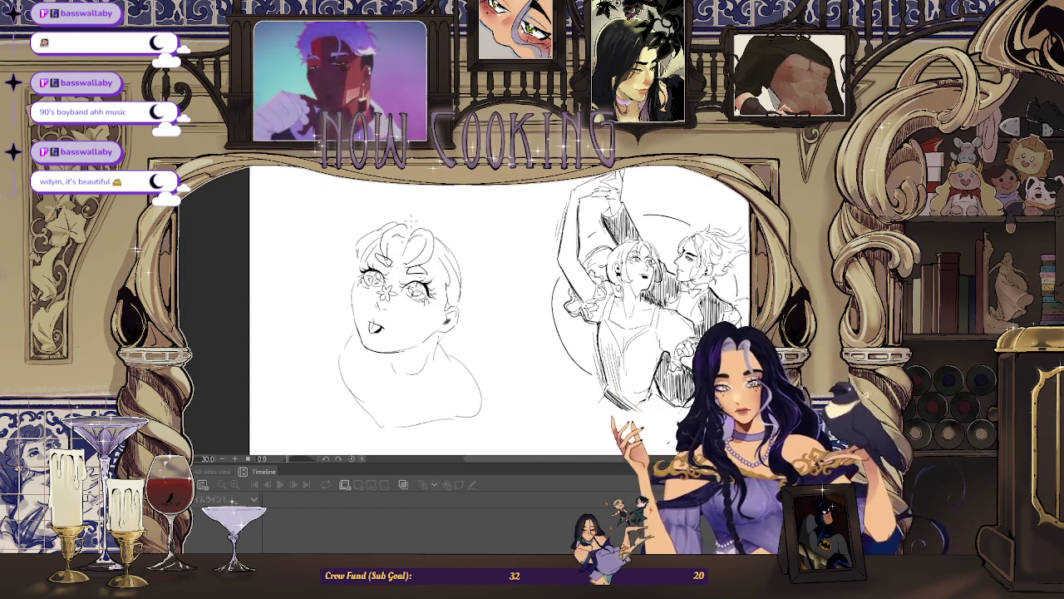
Flip the view back and draw a curved stroke along the side of the girl's head.
key(ctrl+minus)
key(ctrl+minus)
key(h)
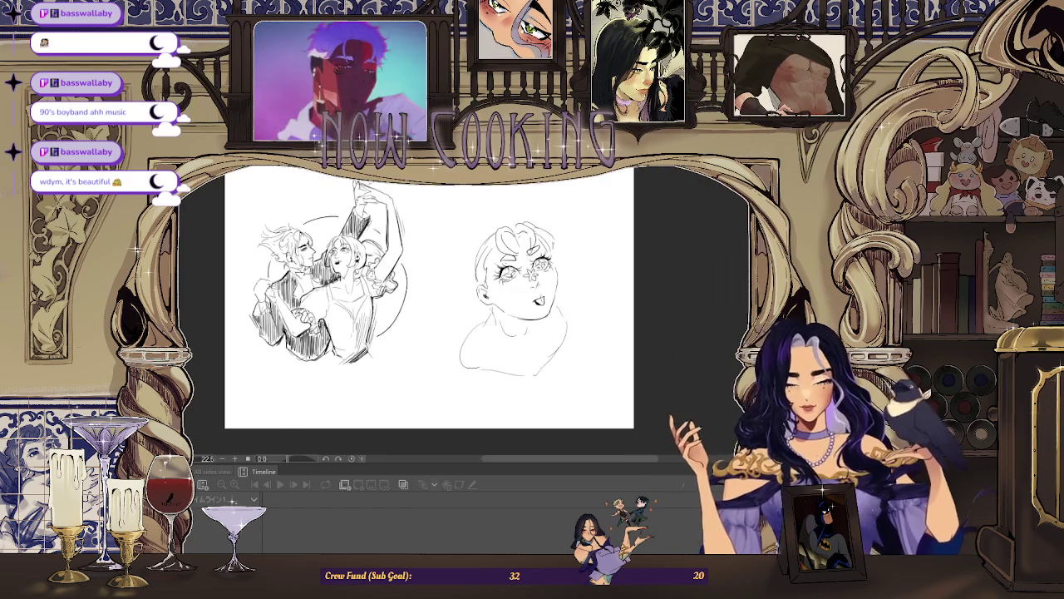
mouse_move(484, 232)
mouse_down()
mouse_move(467, 298)
mouse_move(469, 288)
mouse_up()
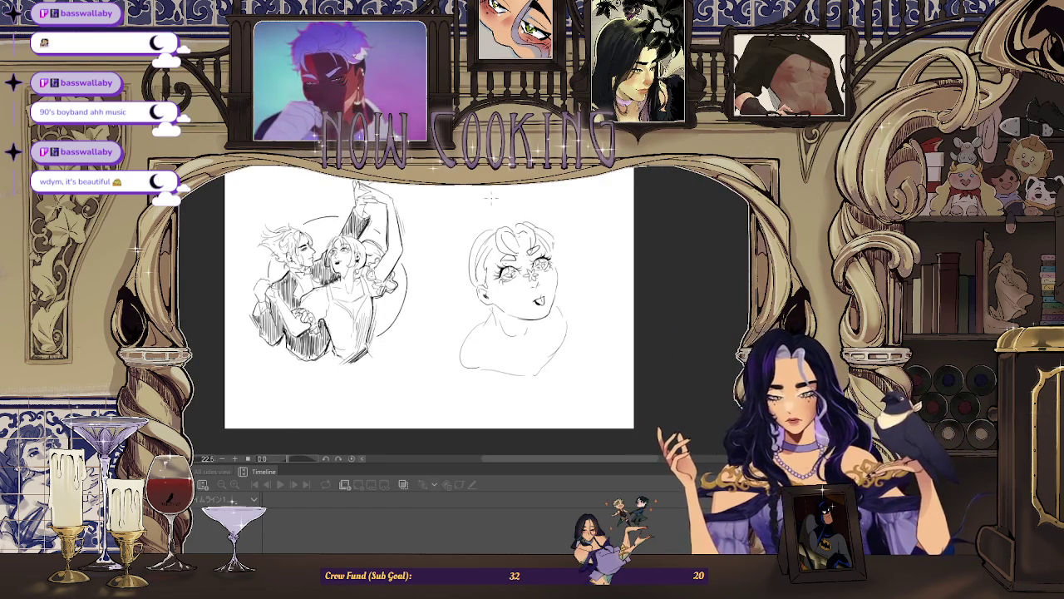
scroll(549, 196, up, 2)
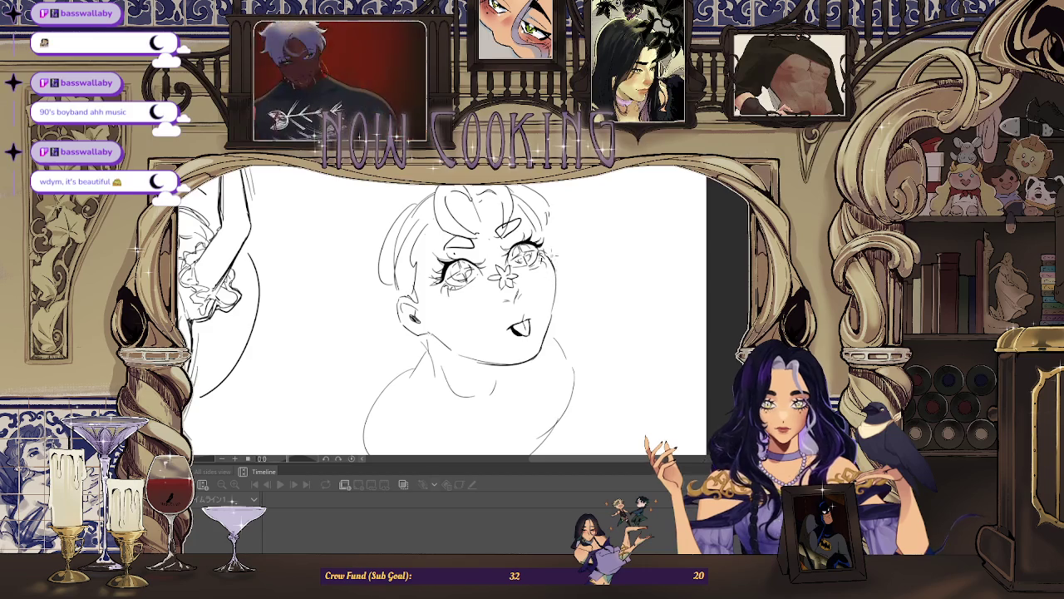
drag(563, 269, 562, 279)
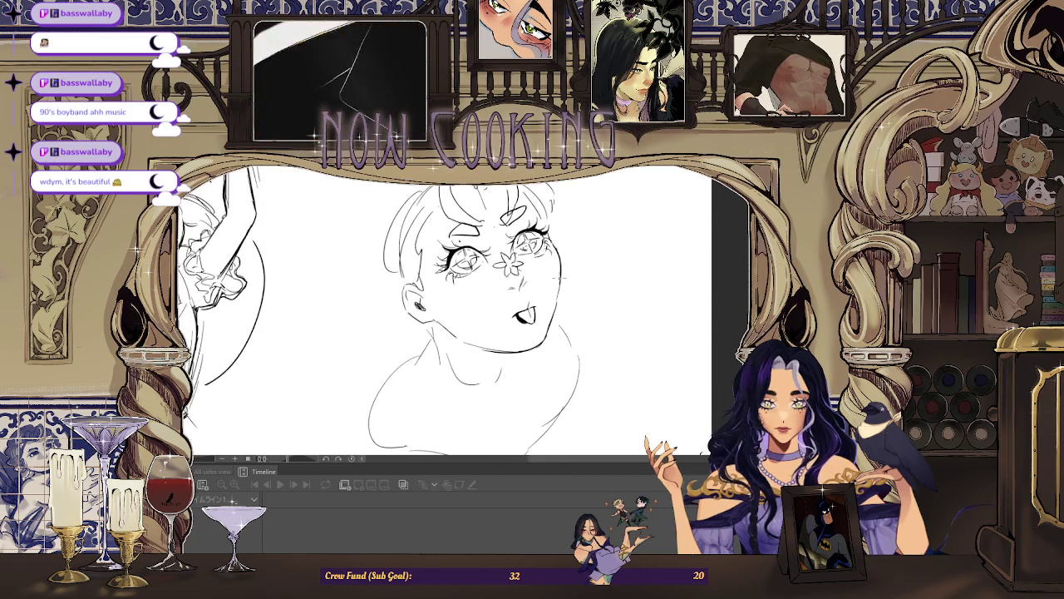
scroll(482, 291, up, 2)
scroll(482, 291, up, 1)
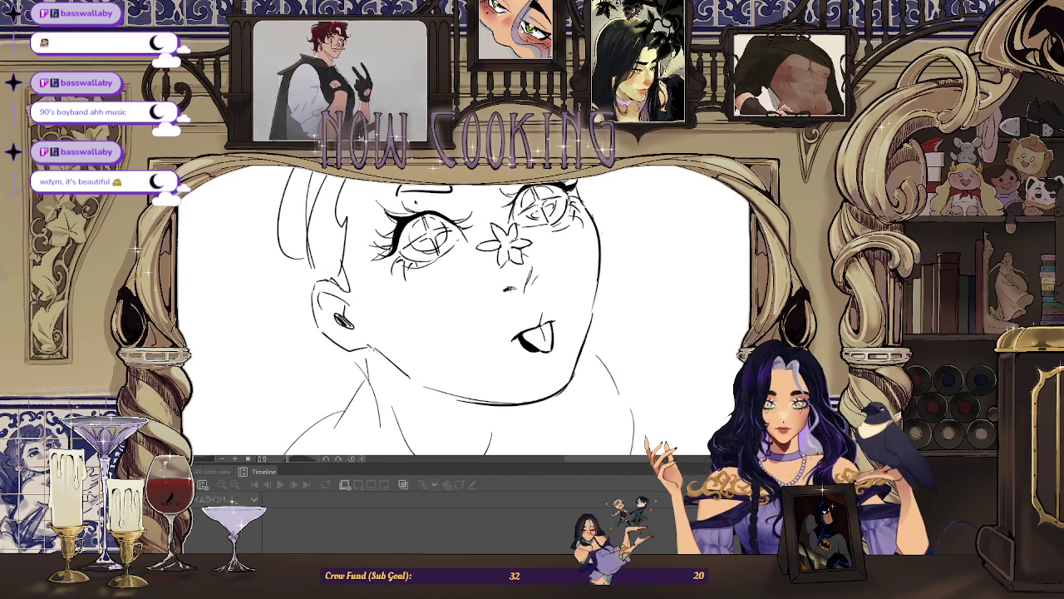
scroll(461, 279, down, 1)
scroll(461, 279, down, 2)
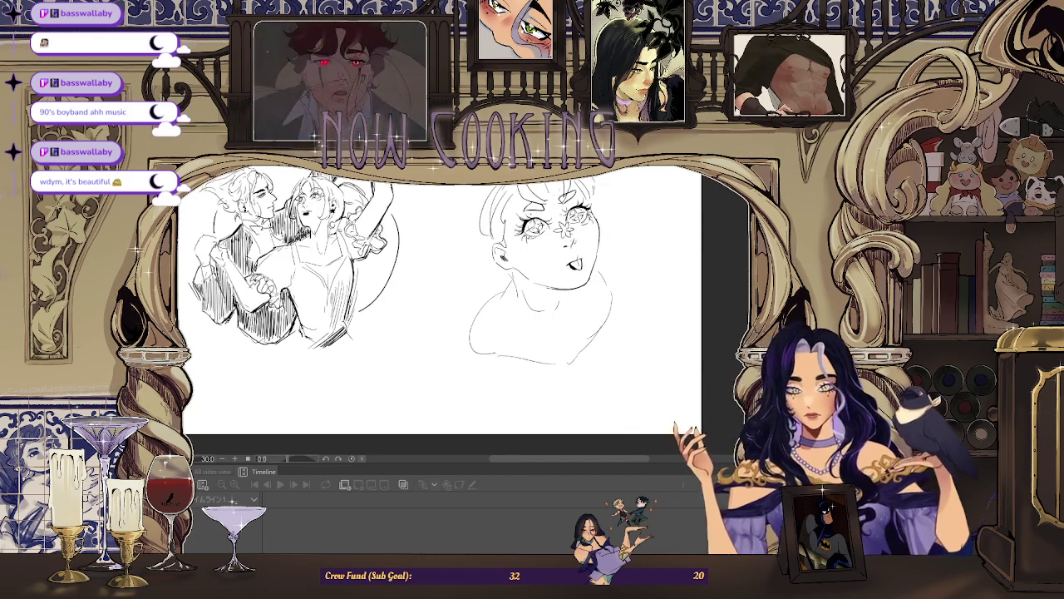
scroll(461, 278, down, 1)
scroll(499, 266, up, 1)
scroll(499, 266, up, 1)
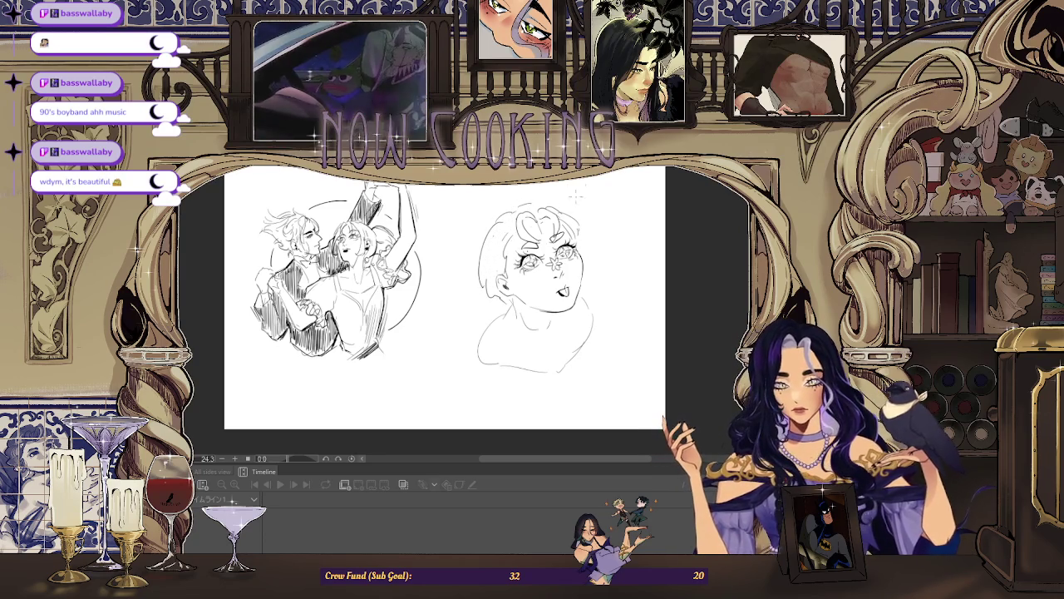
Rotate the view and add a small stroke near the girl's chin.
key(h)
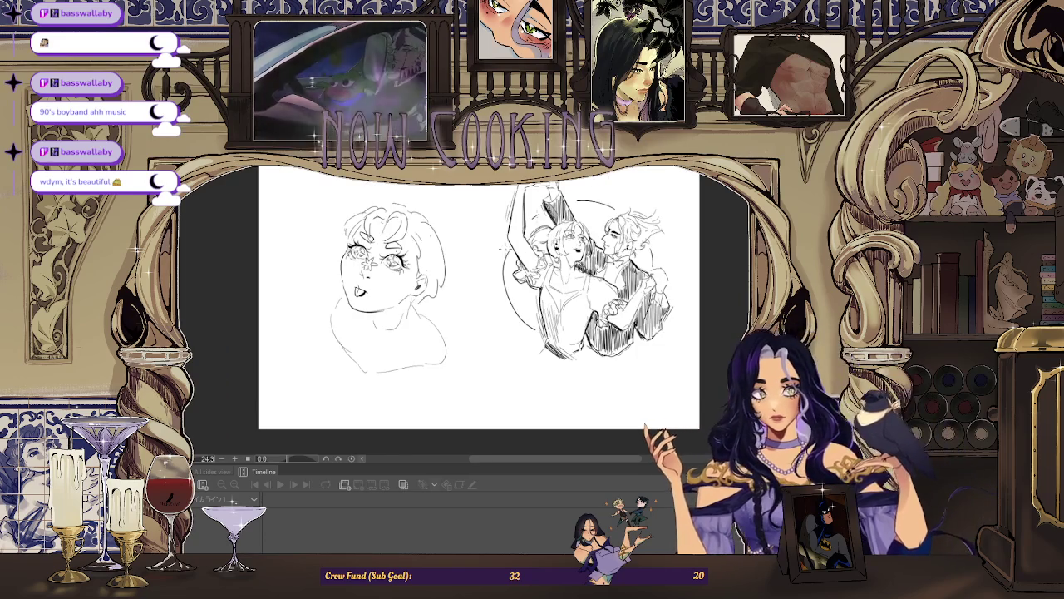
scroll(341, 278, up, 1)
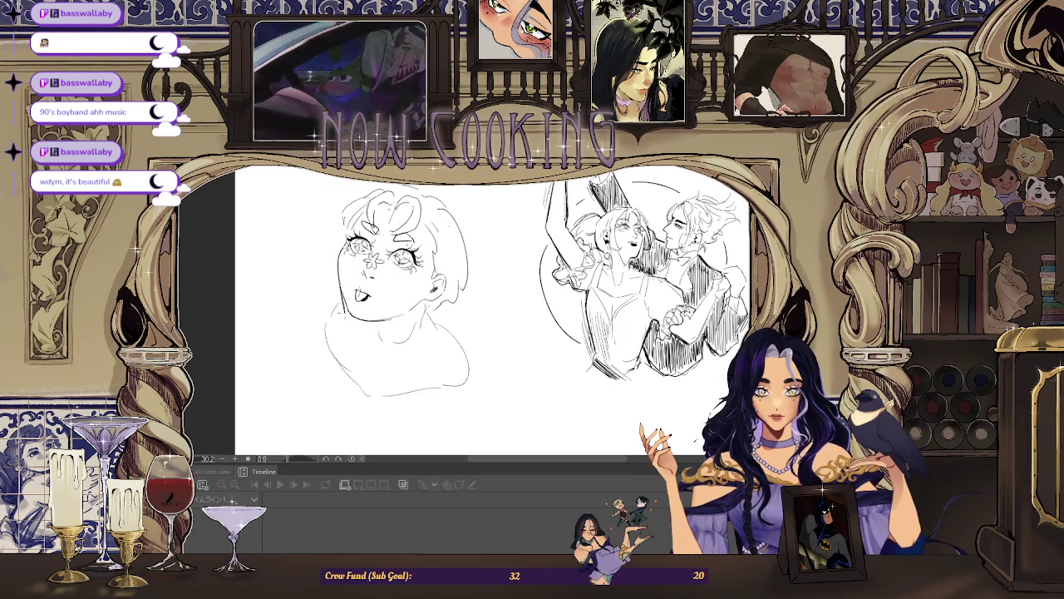
scroll(349, 275, up, 1)
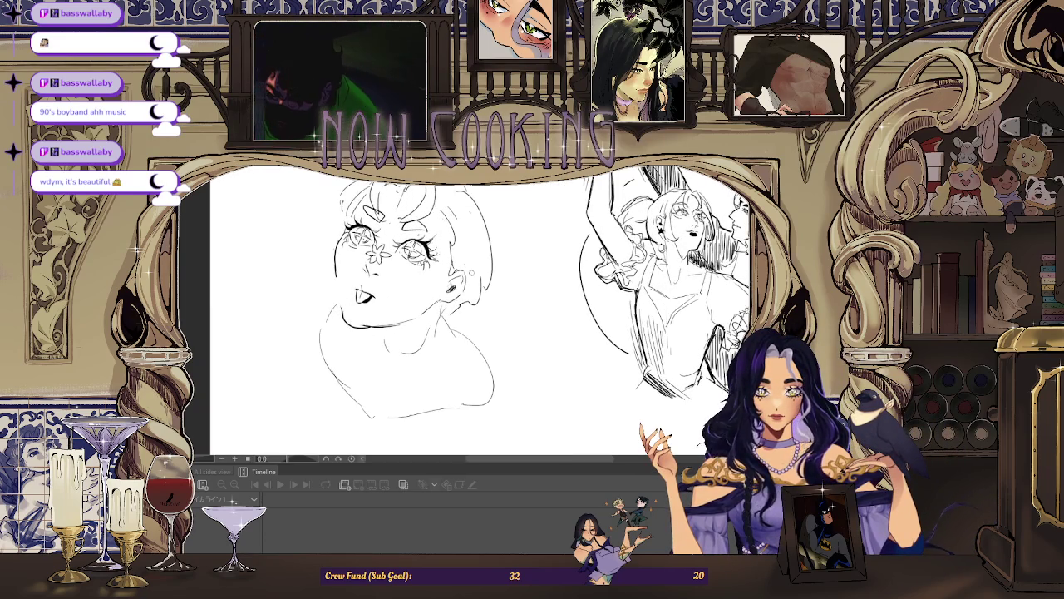
scroll(349, 299, down, 1)
key(minus)
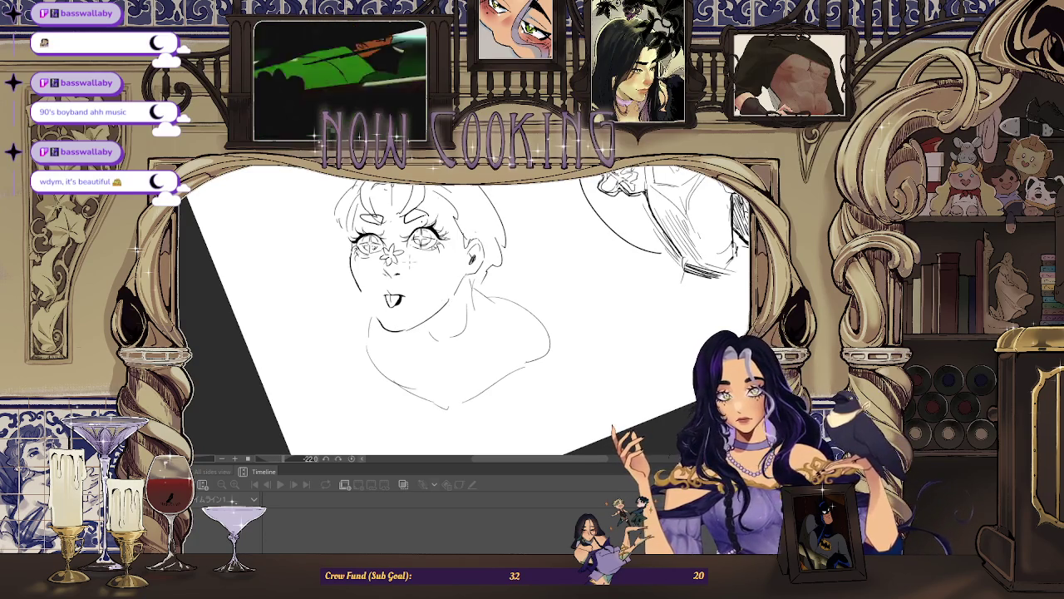
drag(364, 292, 374, 318)
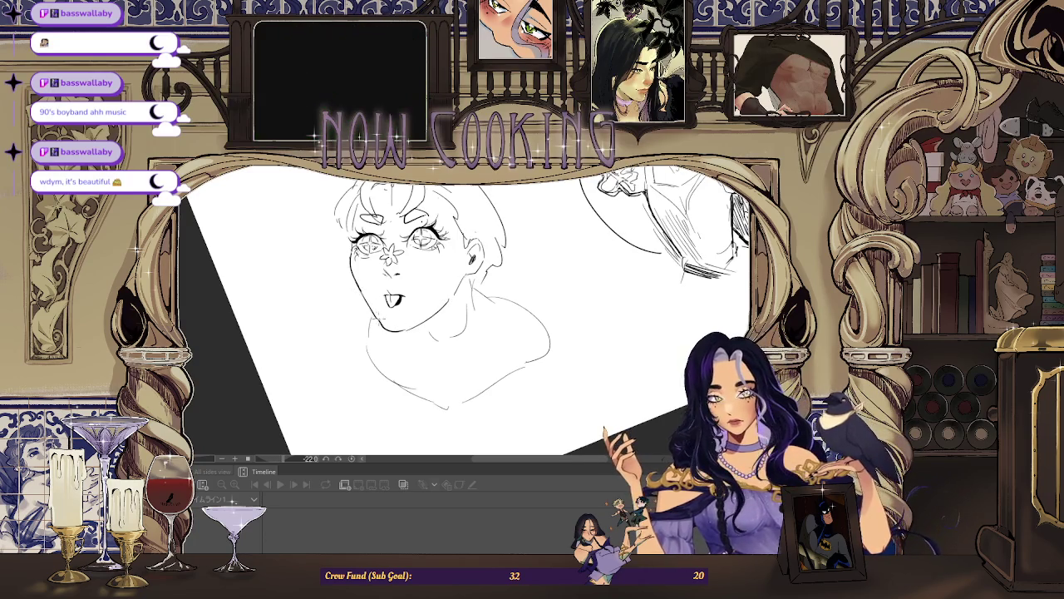
key(-)
key(h)
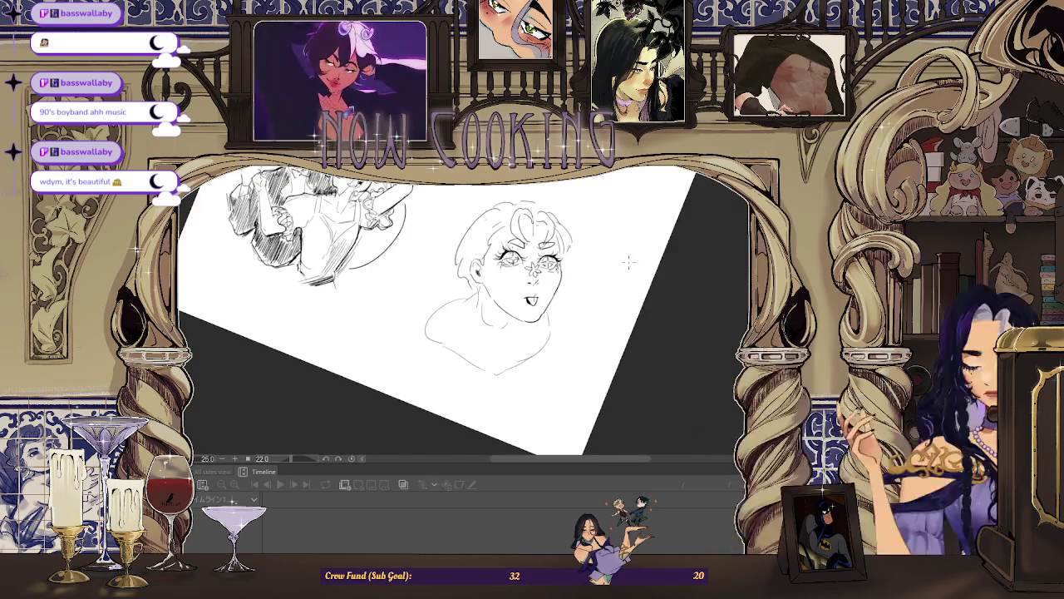
key(ctrl+at)
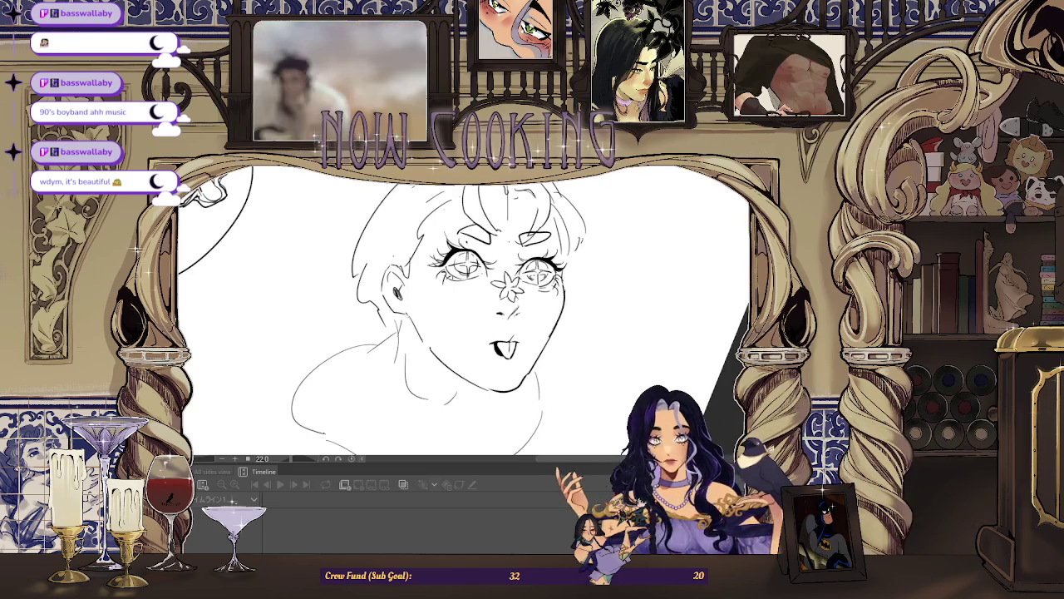
key(ctrl+plus)
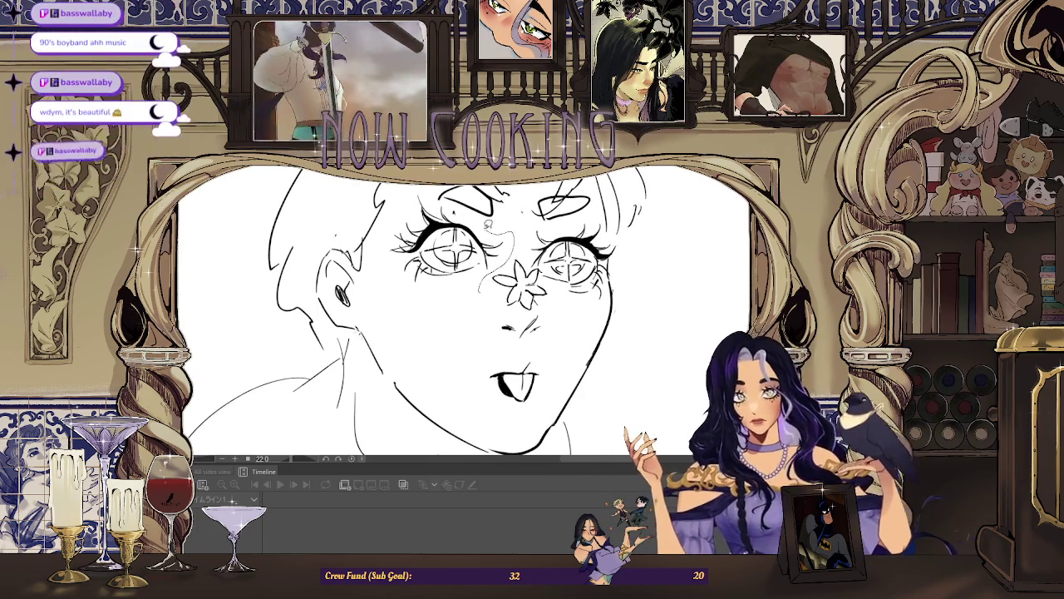
Lasso the left eye and shift and tilt it with Free Transform.
drag(465, 187, 511, 249)
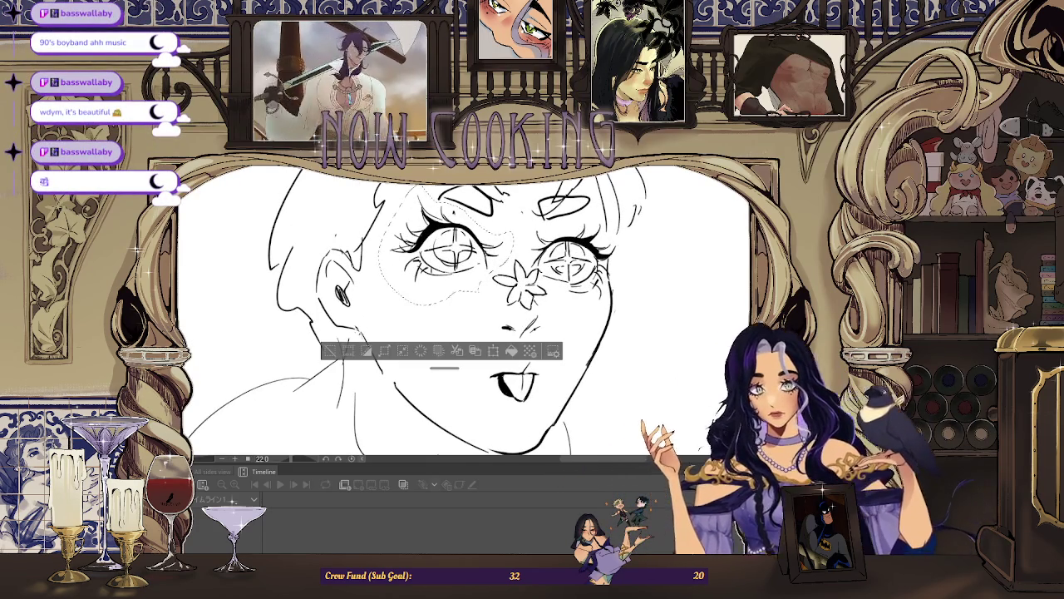
key(ctrl+t)
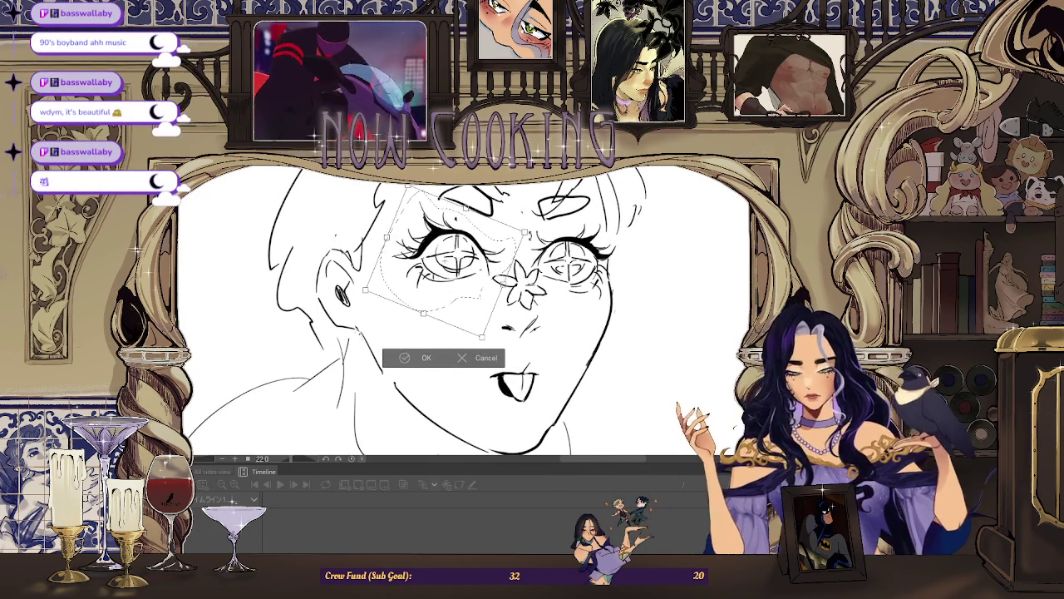
drag(473, 308, 475, 309)
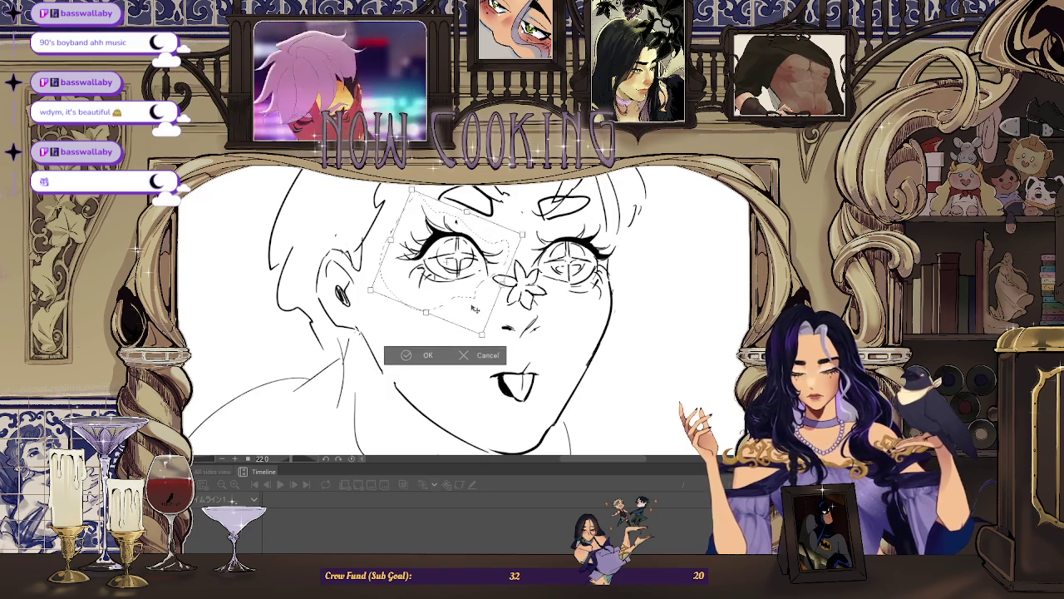
click(427, 355)
click(336, 358)
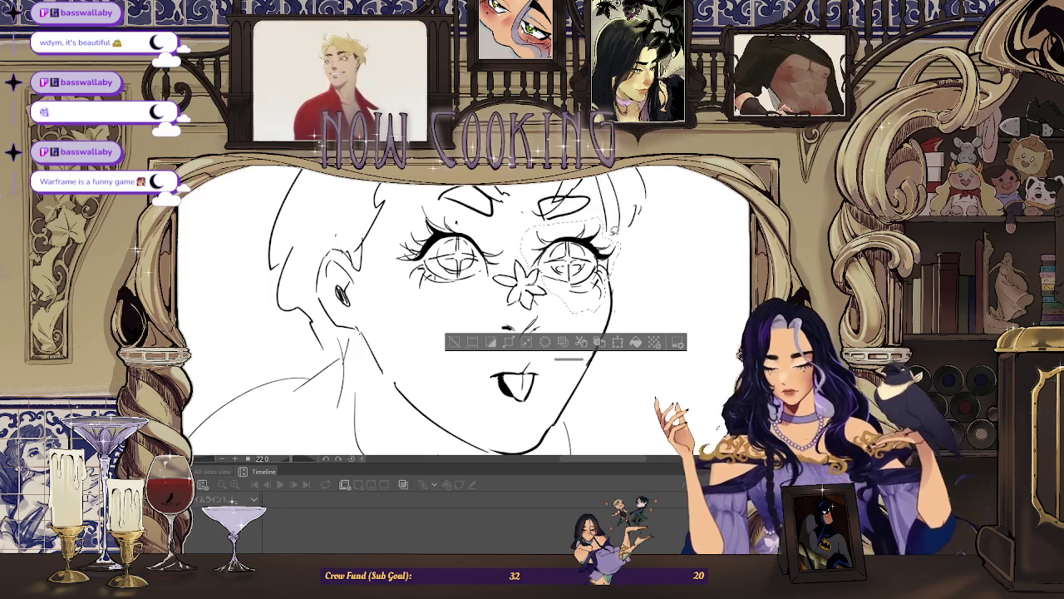
Nudge and rotate the right eye with Free Transform.
key(ctrl+t)
drag(573, 267, 584, 289)
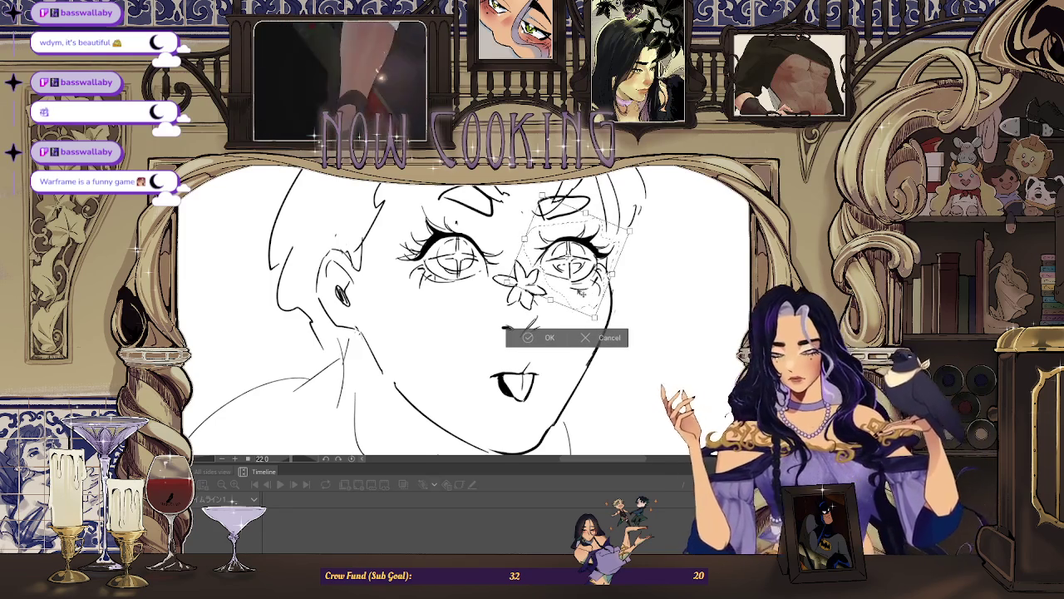
click(550, 337)
Reset the view rotation and undo the stray lines on the right cat ear.
scroll(579, 192, down, 3)
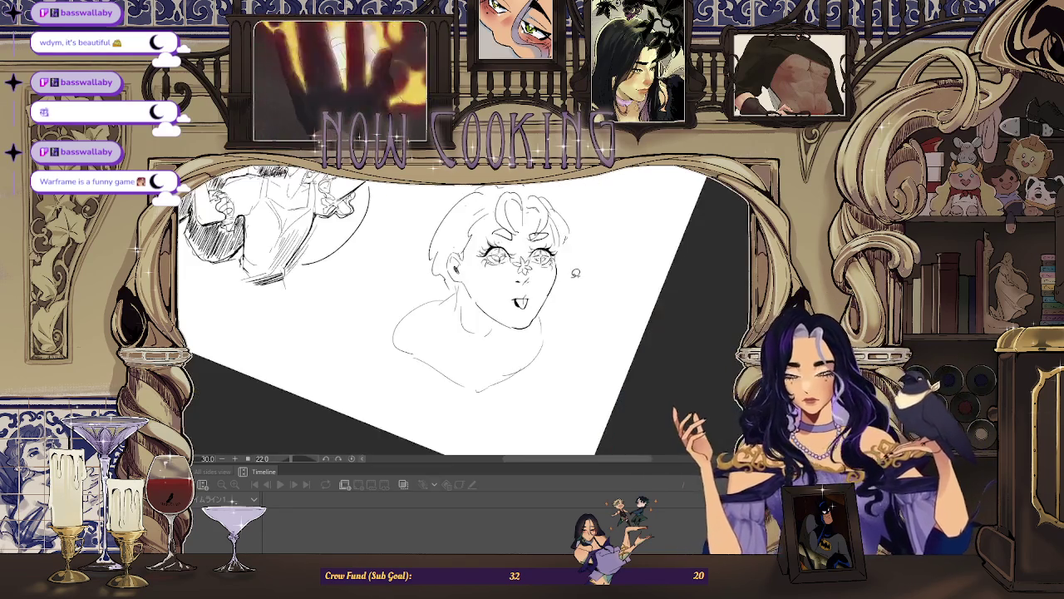
drag(579, 192, 466, 249)
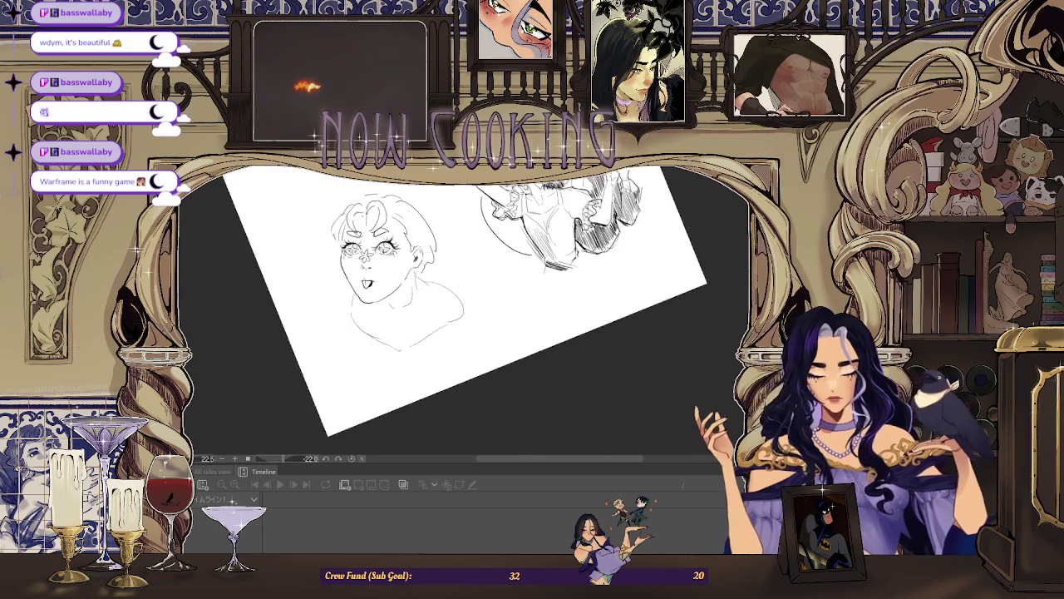
key(ctrl+0)
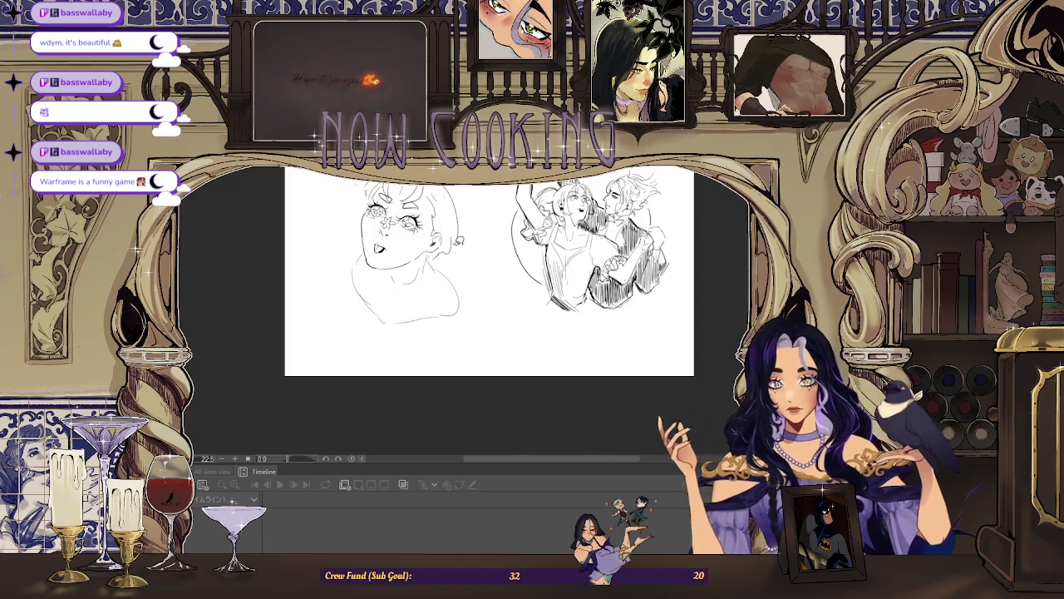
scroll(475, 307, up, 1)
scroll(475, 306, down, 2)
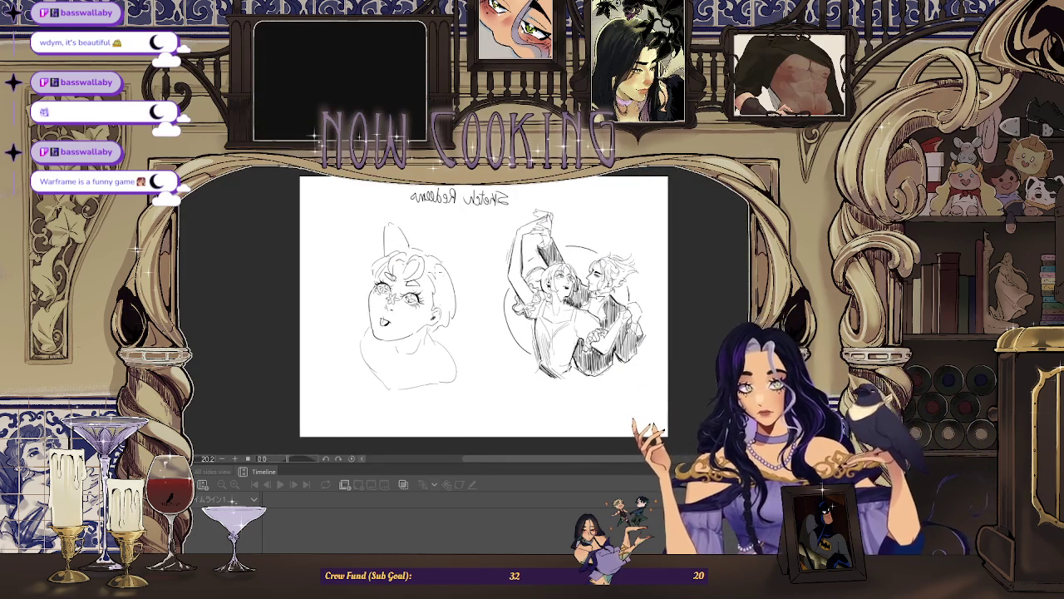
mouse_move(384, 226)
mouse_down()
mouse_move(384, 250)
mouse_move(459, 252)
mouse_move(434, 272)
mouse_up()
key(ctrl+z)
scroll(463, 262, up, 1)
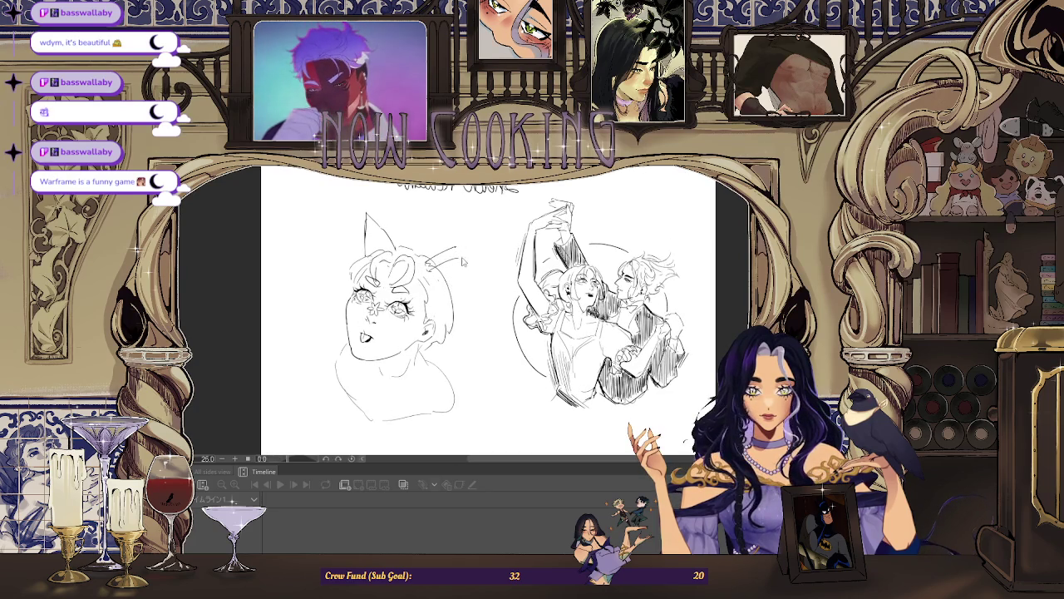
key(ctrl+z)
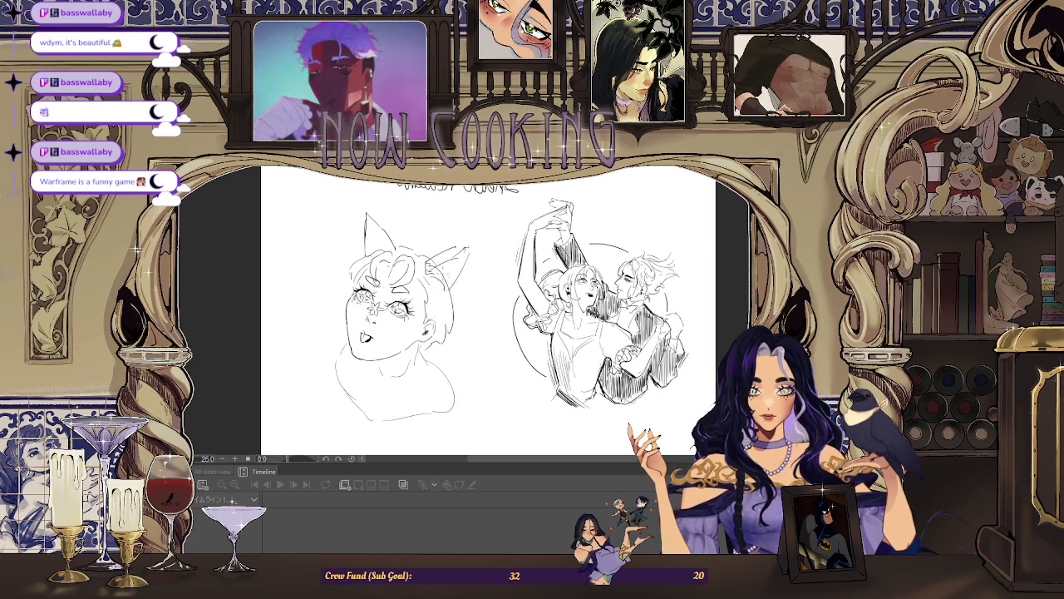
Lengthen both cat-ear tips with short strokes, then zoom out and mirror the view.
key(ctrl+plus)
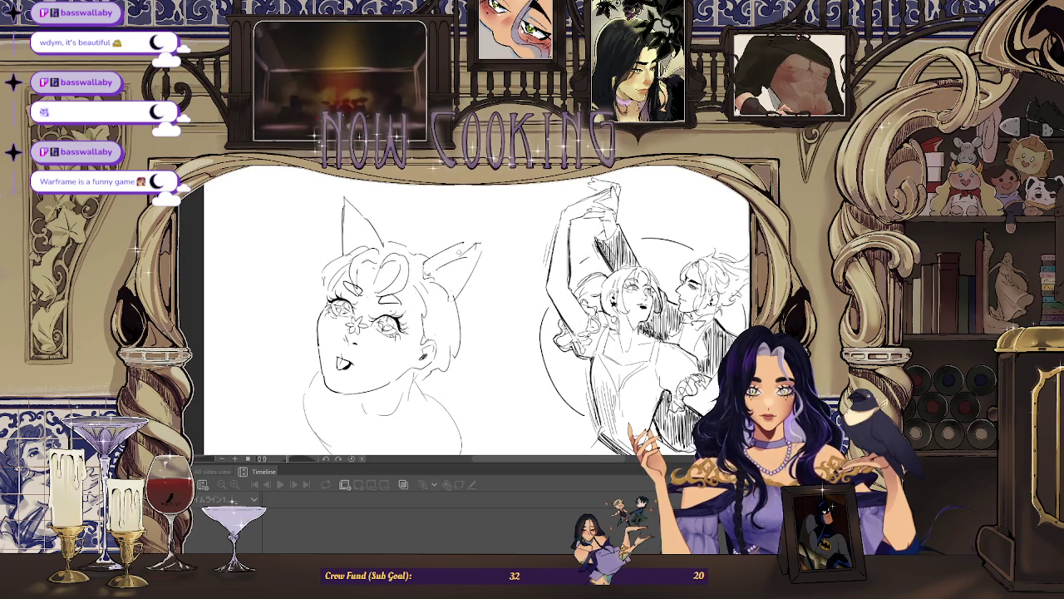
drag(480, 244, 488, 246)
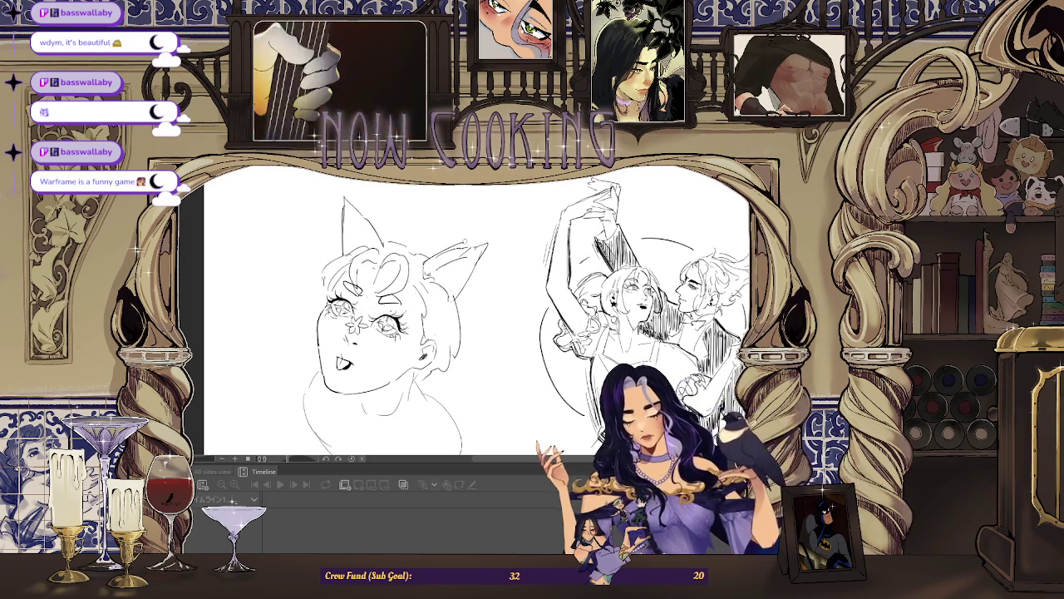
drag(344, 198, 341, 194)
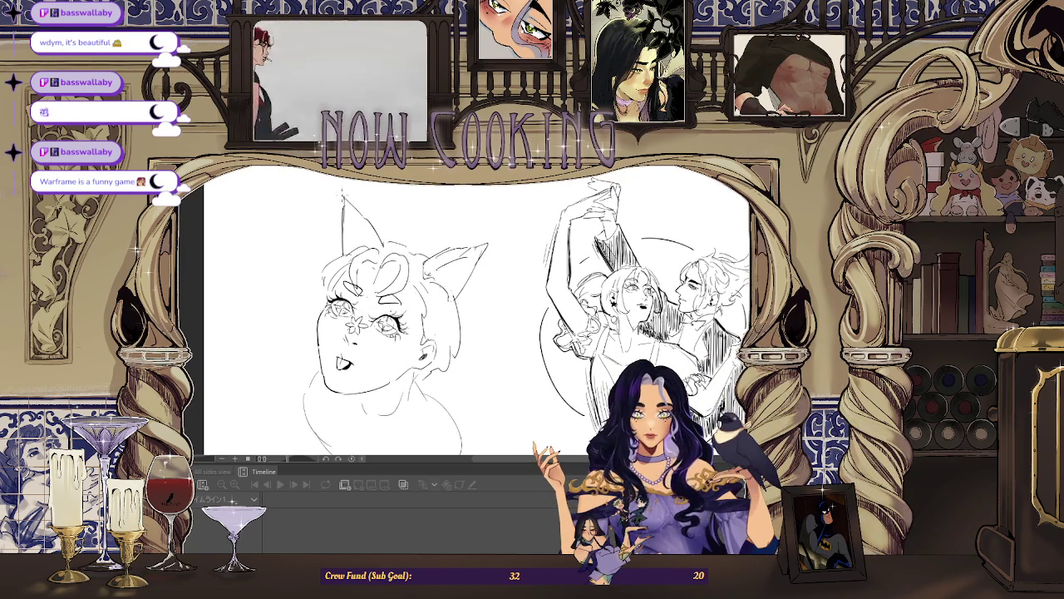
key(ctrl+minus)
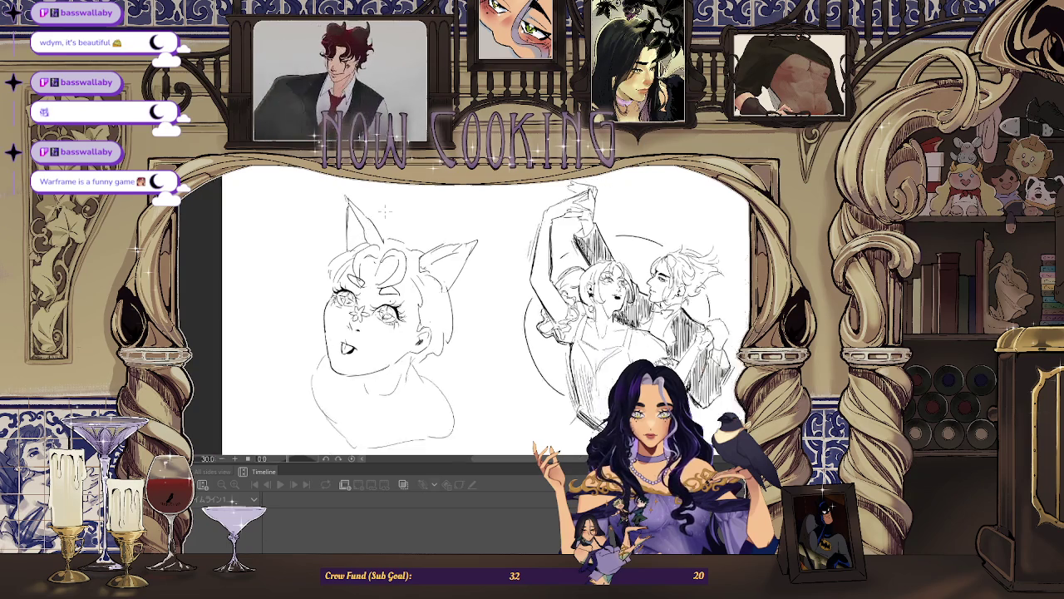
key(h)
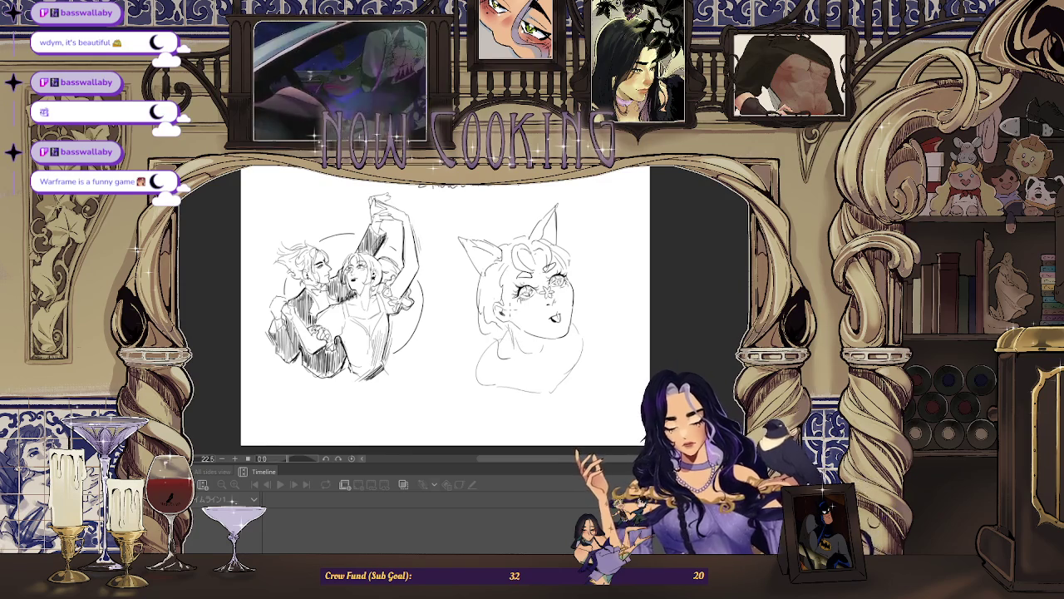
Draw a braid below the girl's chin and sketch a small dark mouth shape.
drag(499, 349, 522, 363)
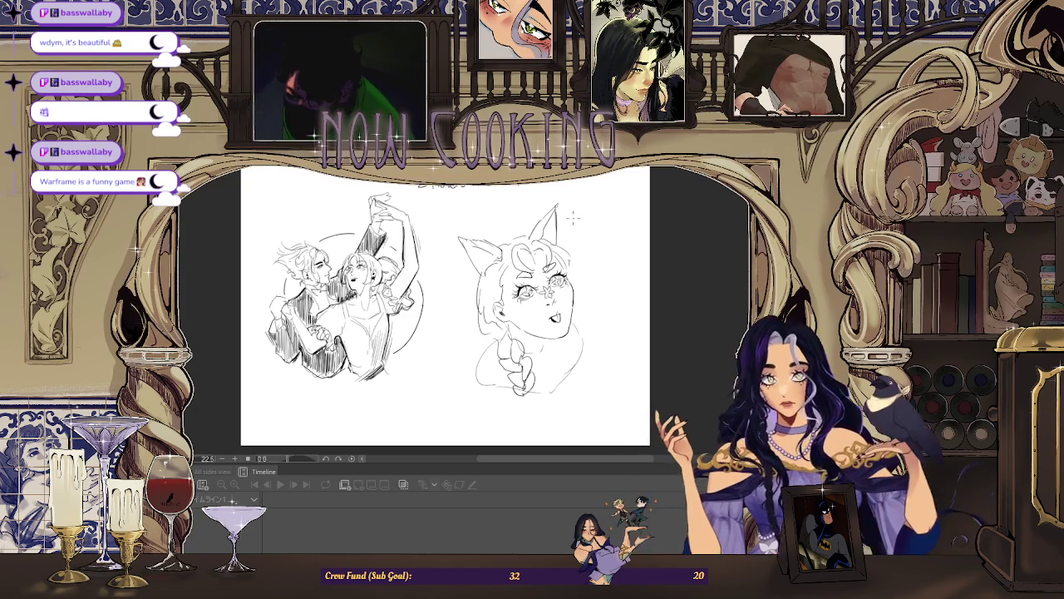
key(ctrl+plus)
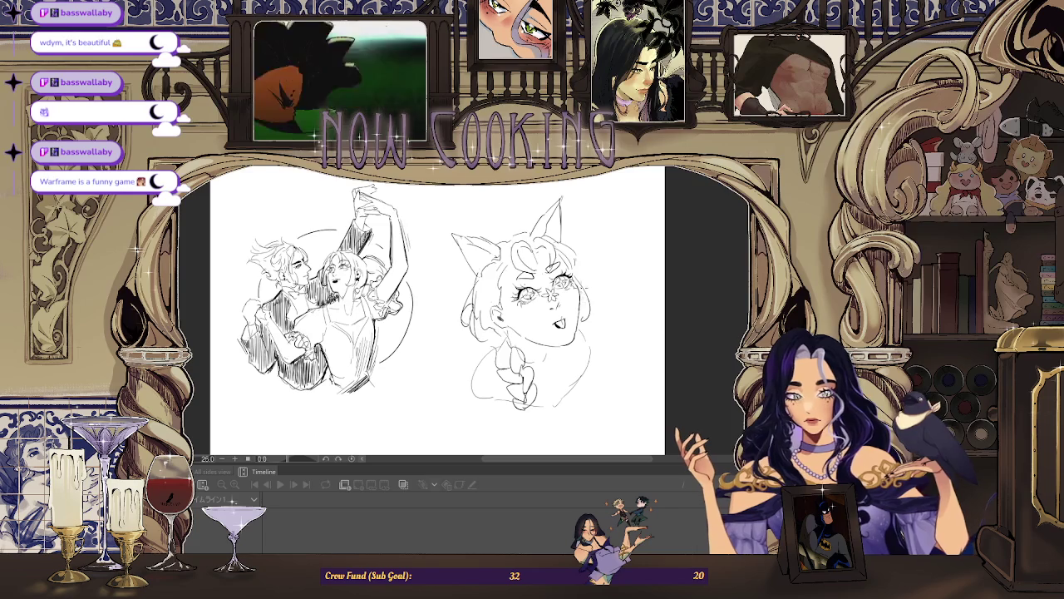
key(ctrl+plus)
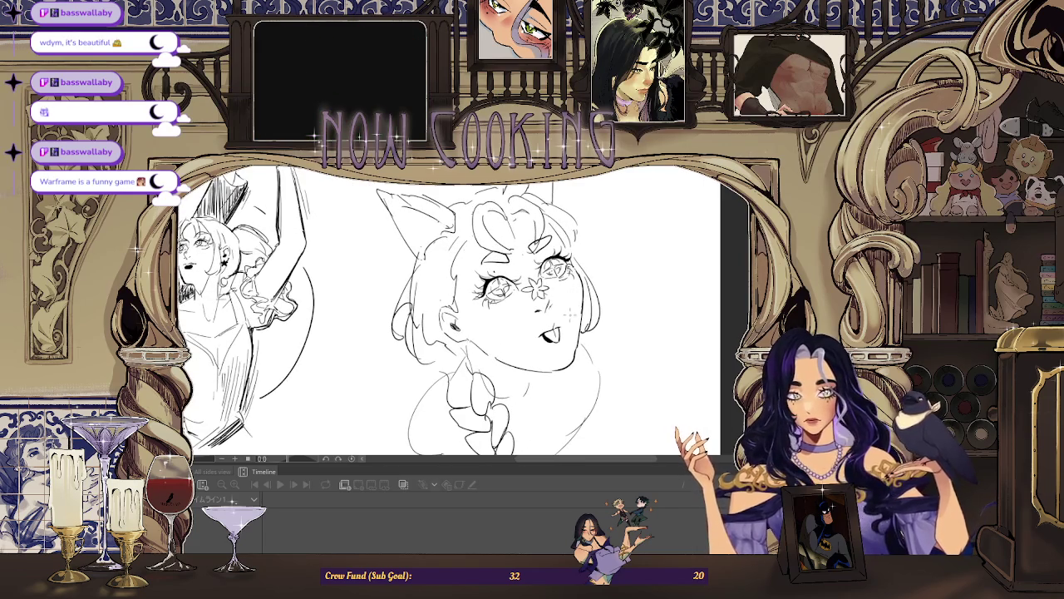
drag(544, 333, 554, 338)
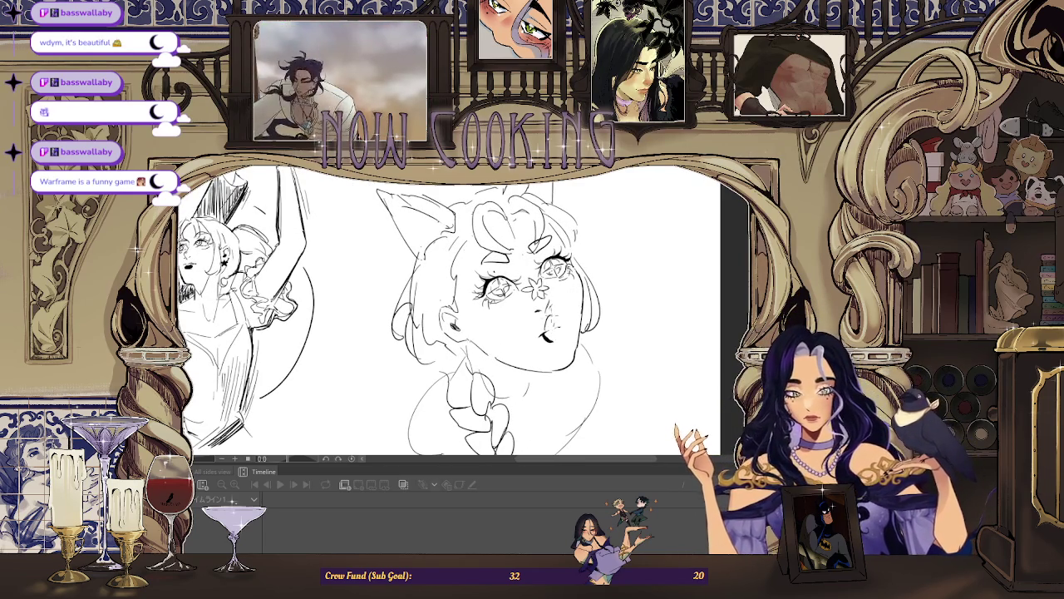
key(ctrl+plus)
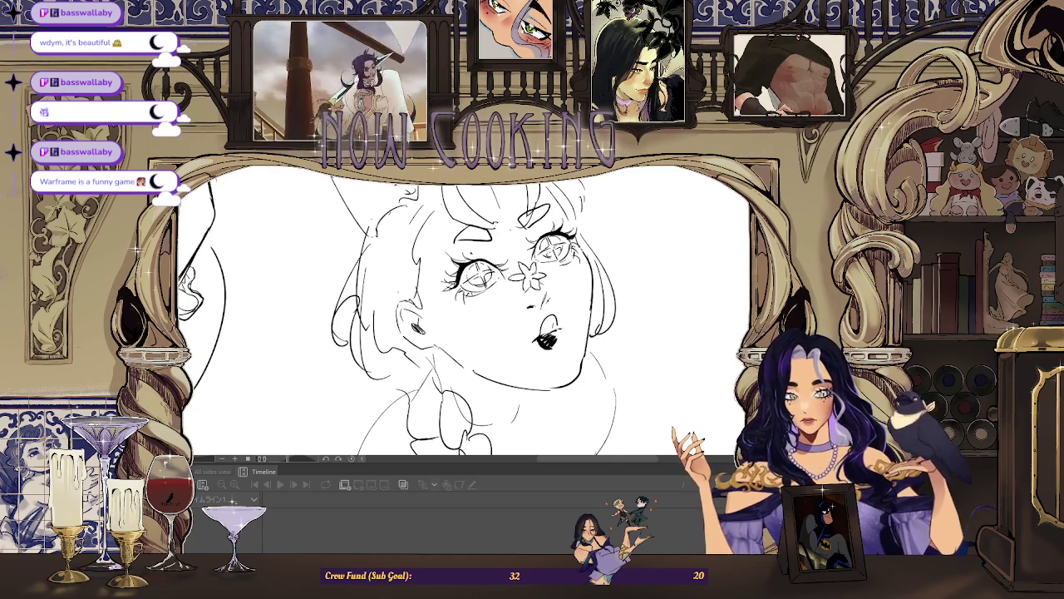
key(ctrl+minus)
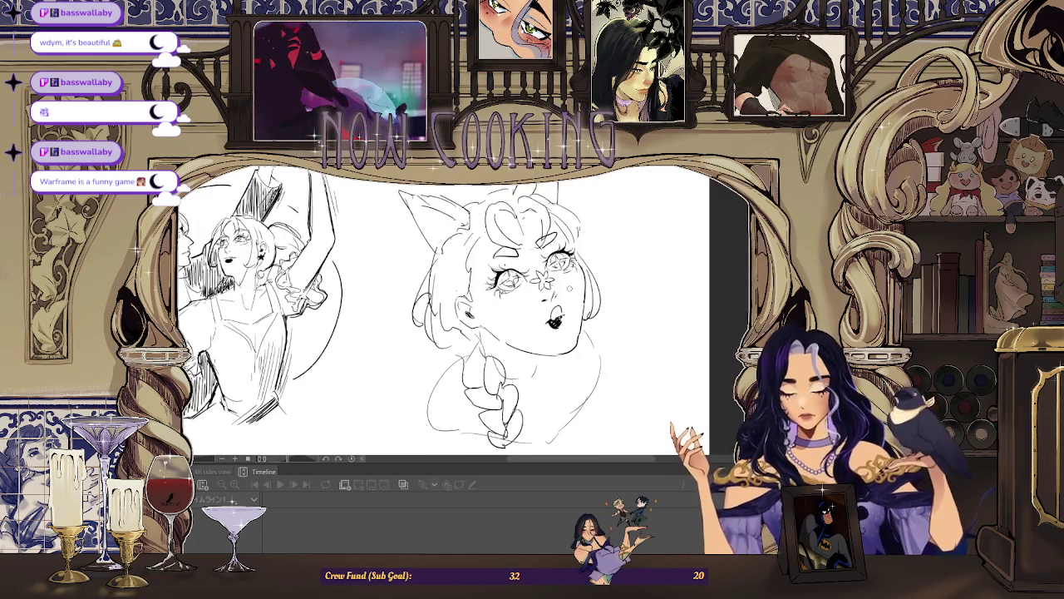
key(h)
key(ctrl+plus)
key(ctrl+plus)
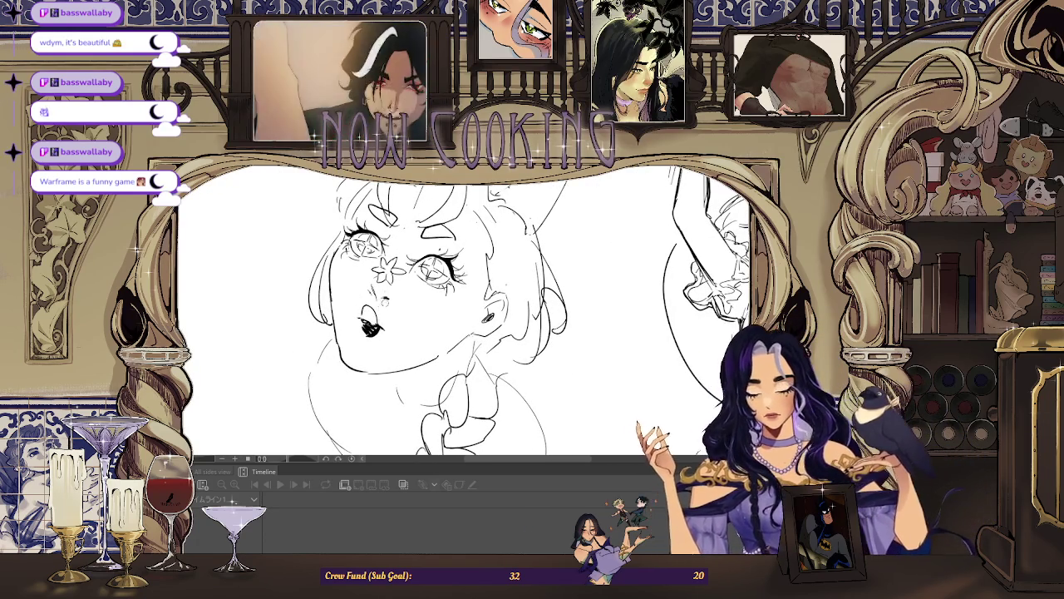
Replace the dark lips with a new mouth stroke below the nose.
key(ctrl+z)
key(ctrl+z)
key(ctrl+z)
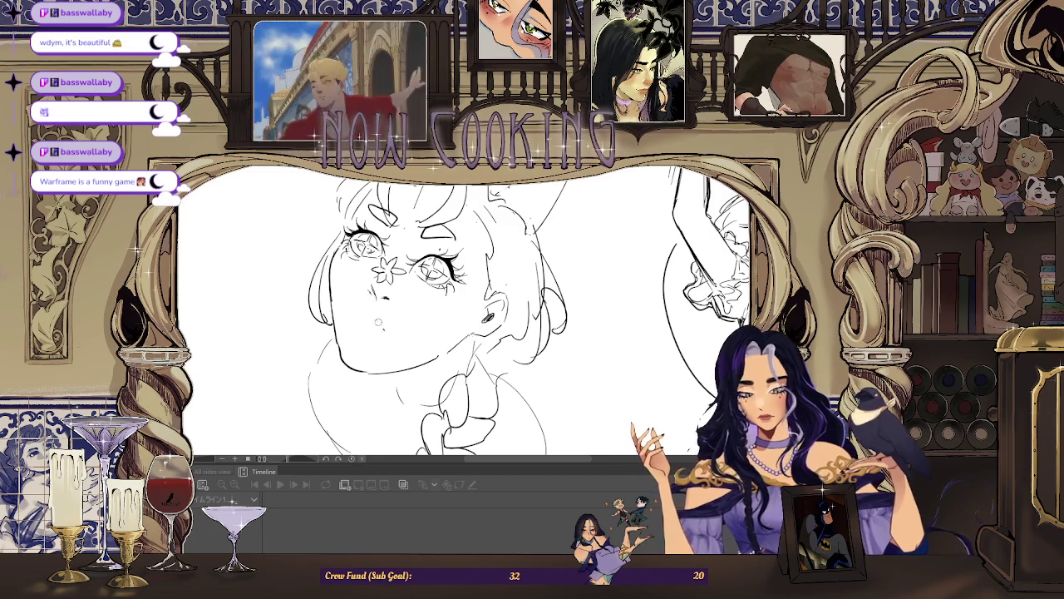
mouse_move(356, 324)
mouse_down()
mouse_move(374, 327)
mouse_move(362, 337)
mouse_up()
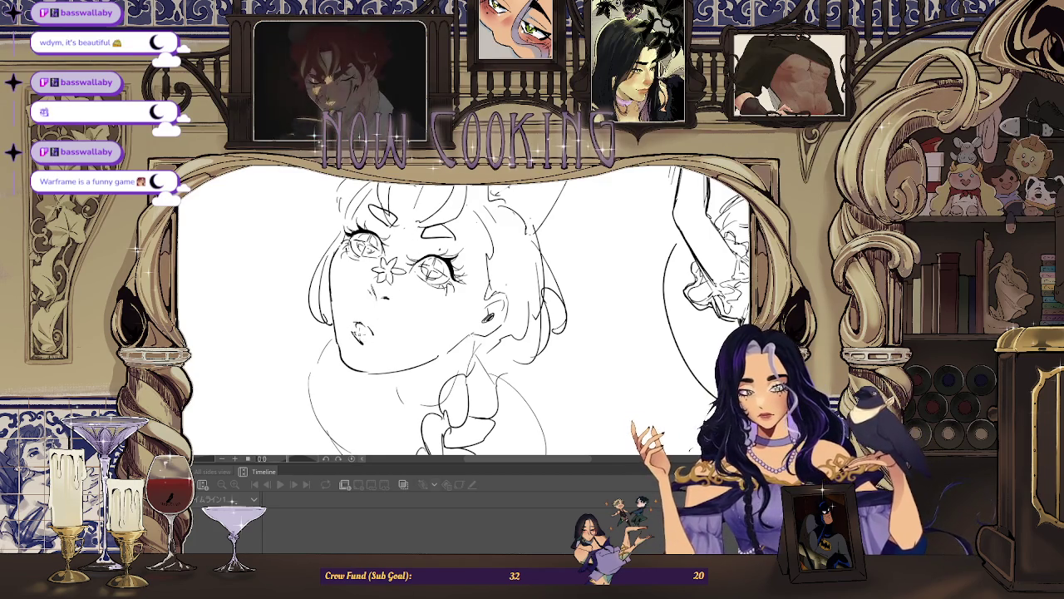
key(ctrl+minus)
key(h)
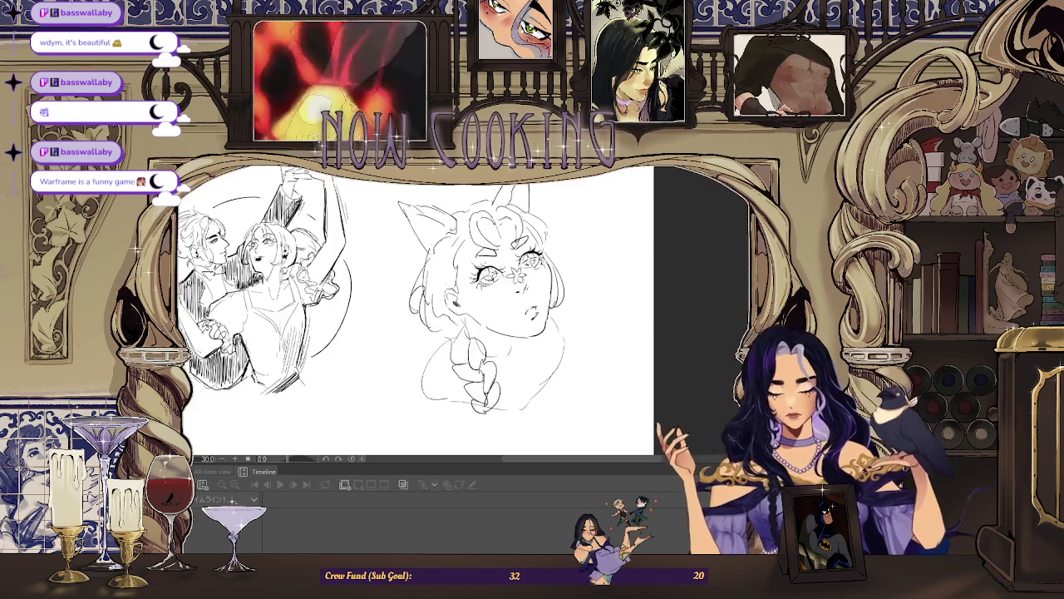
key(ctrl+plus)
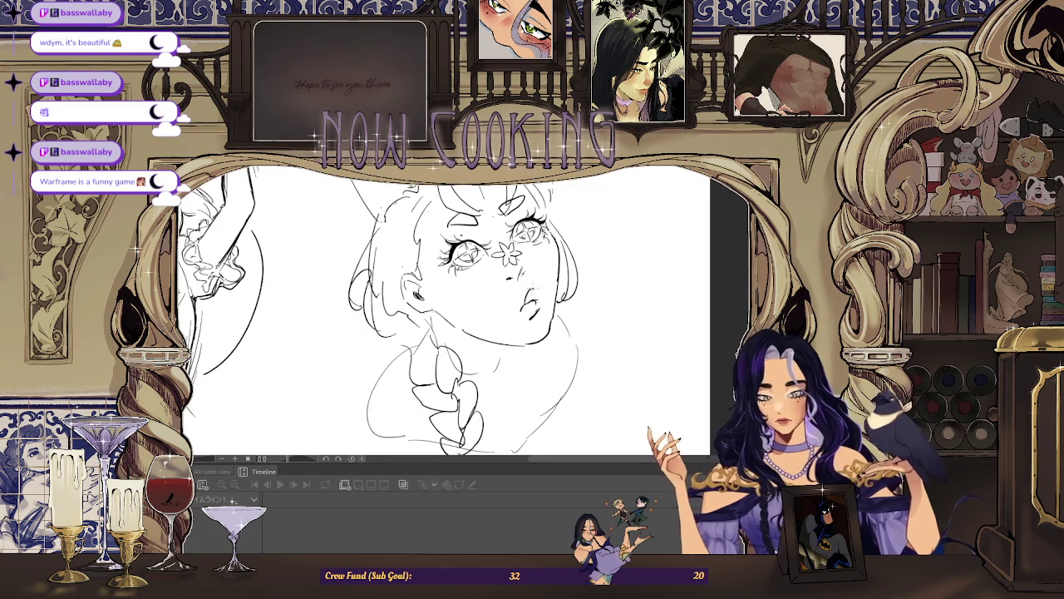
key(ctrl+plus)
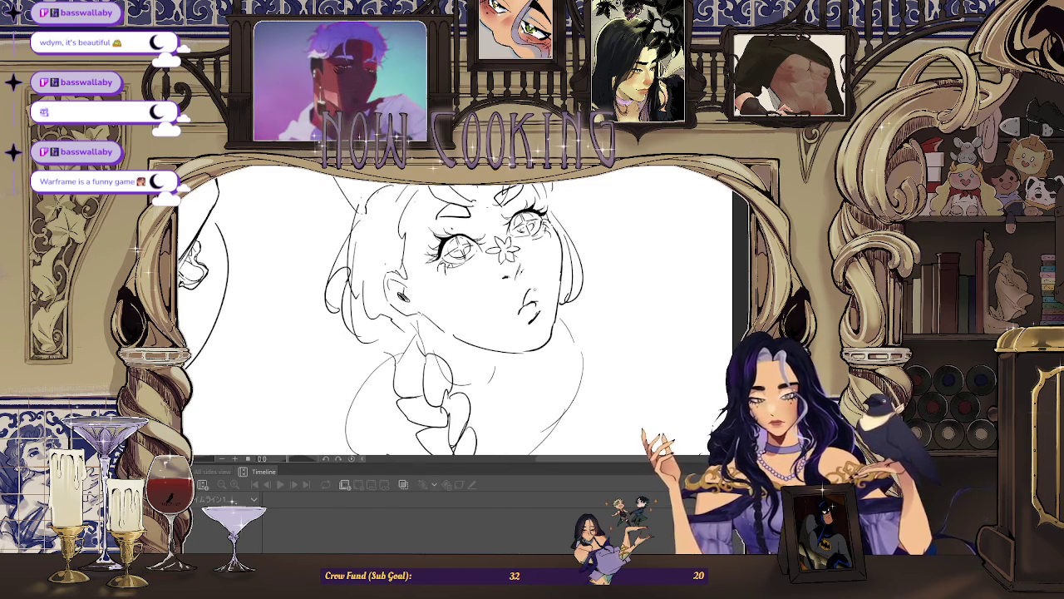
Refine the closed lips with two small strokes, mirroring the view between them.
drag(530, 295, 533, 309)
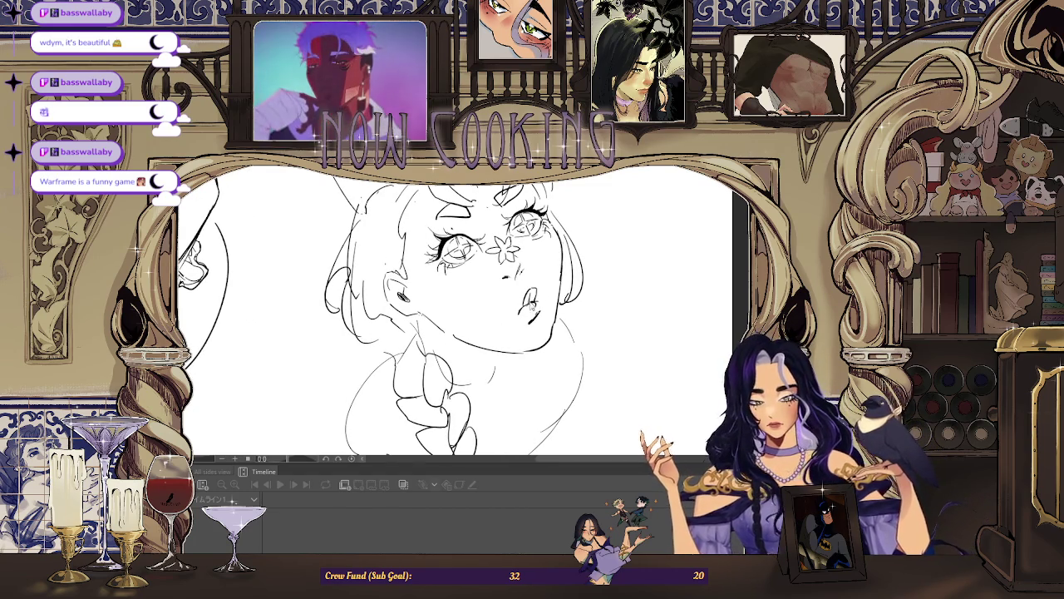
scroll(596, 217, down, 2)
key(h)
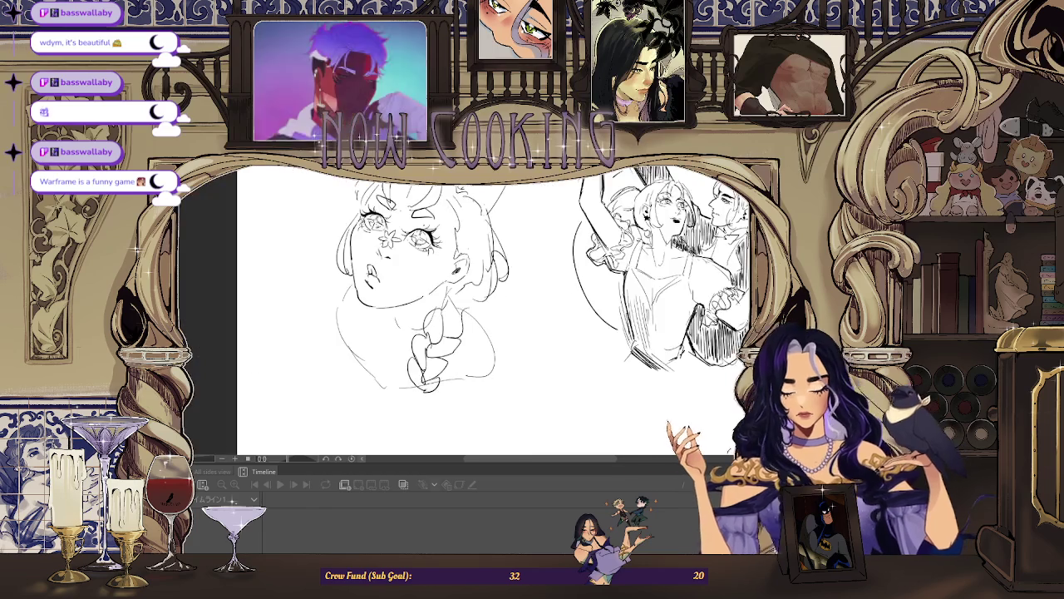
scroll(357, 220, up, 2)
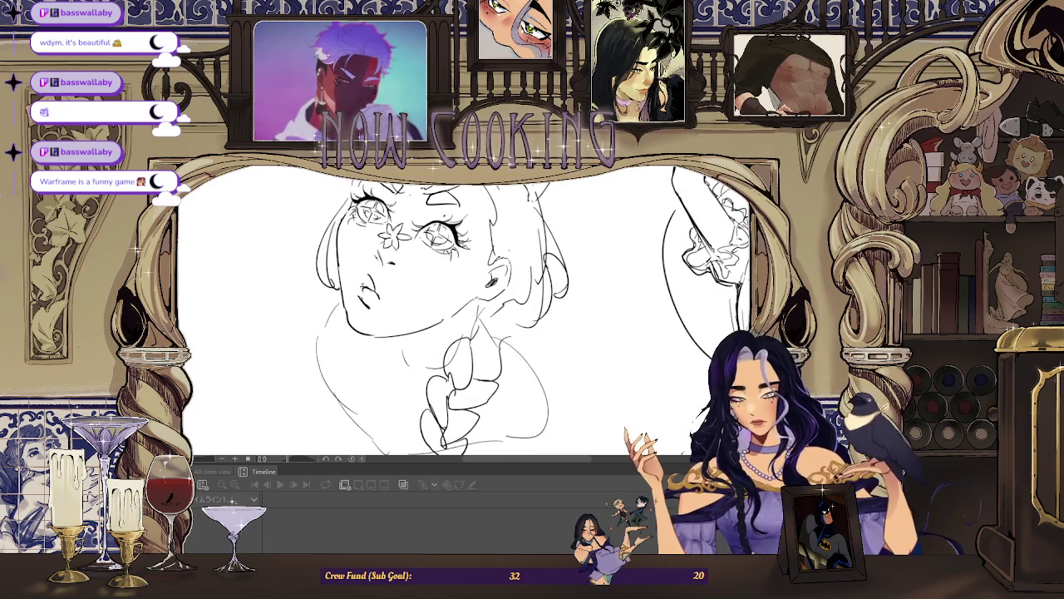
scroll(441, 258, down, 1)
scroll(419, 241, up, 1)
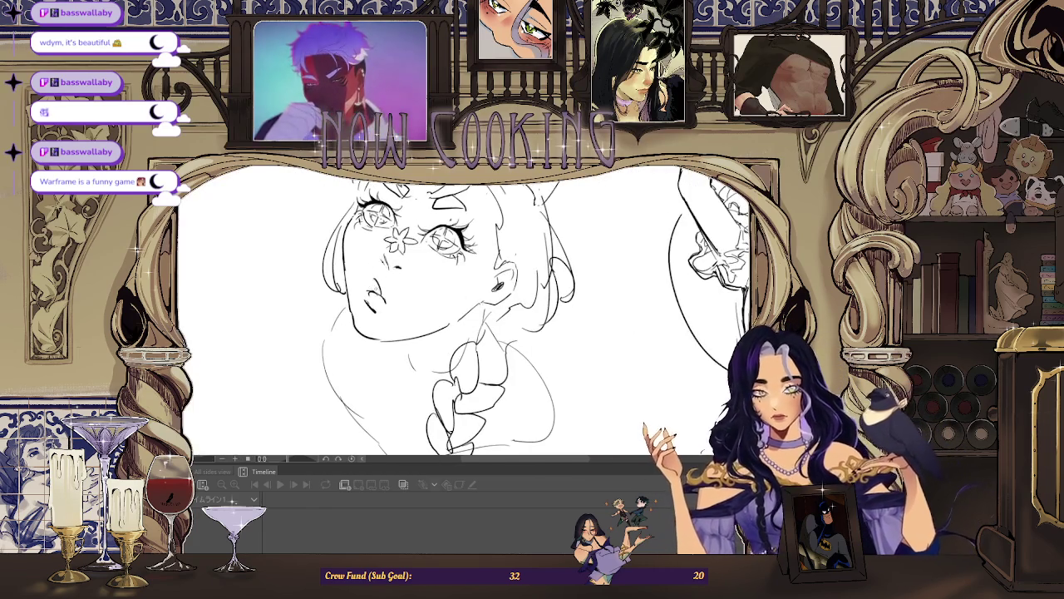
drag(377, 280, 382, 295)
scroll(465, 308, down, 1)
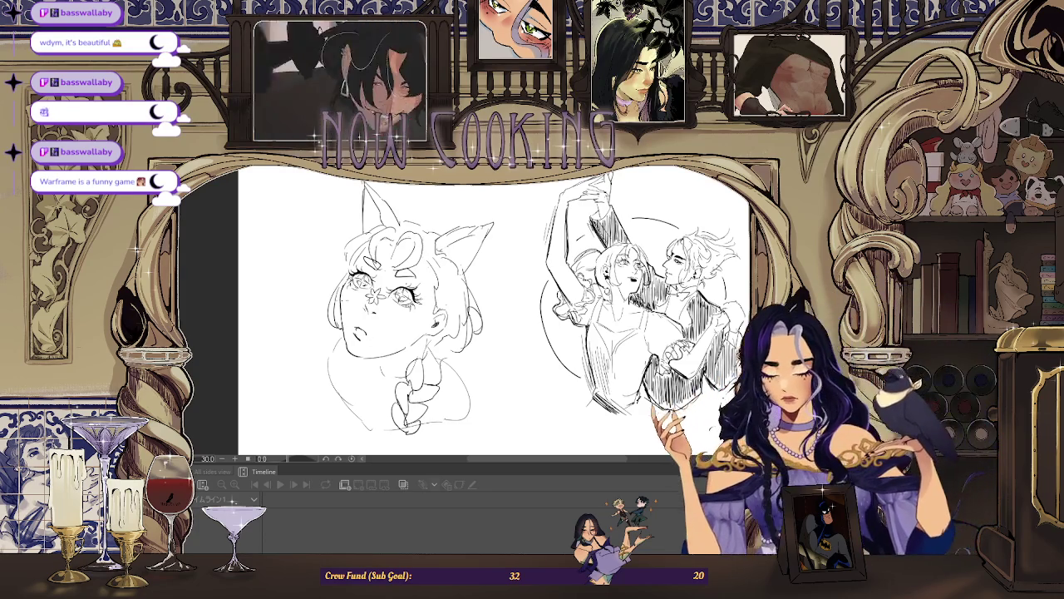
scroll(217, 432, up, 3)
key(ctrl+0)
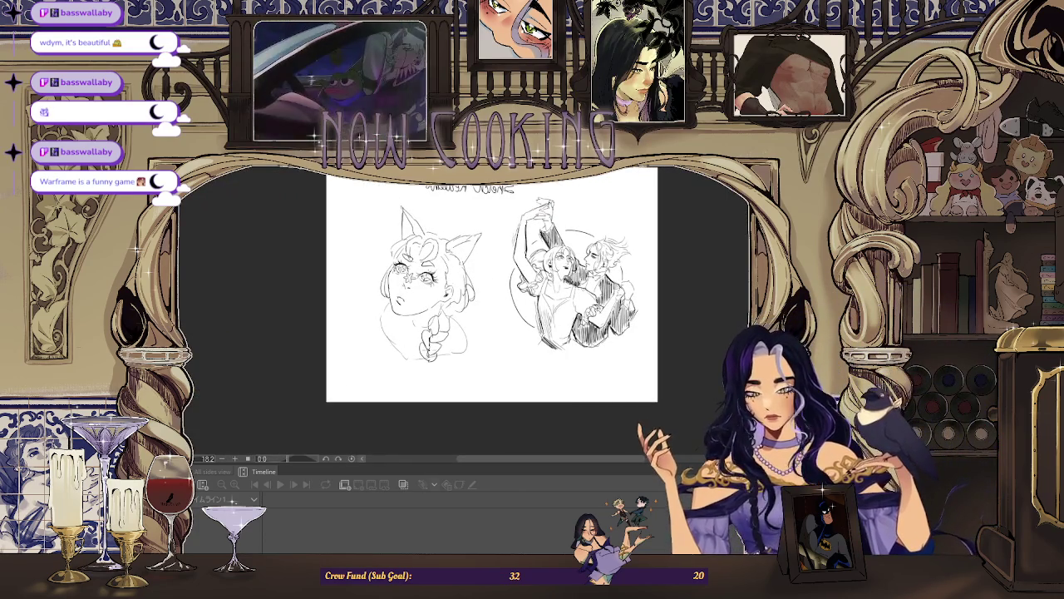
scroll(458, 312, up, 2)
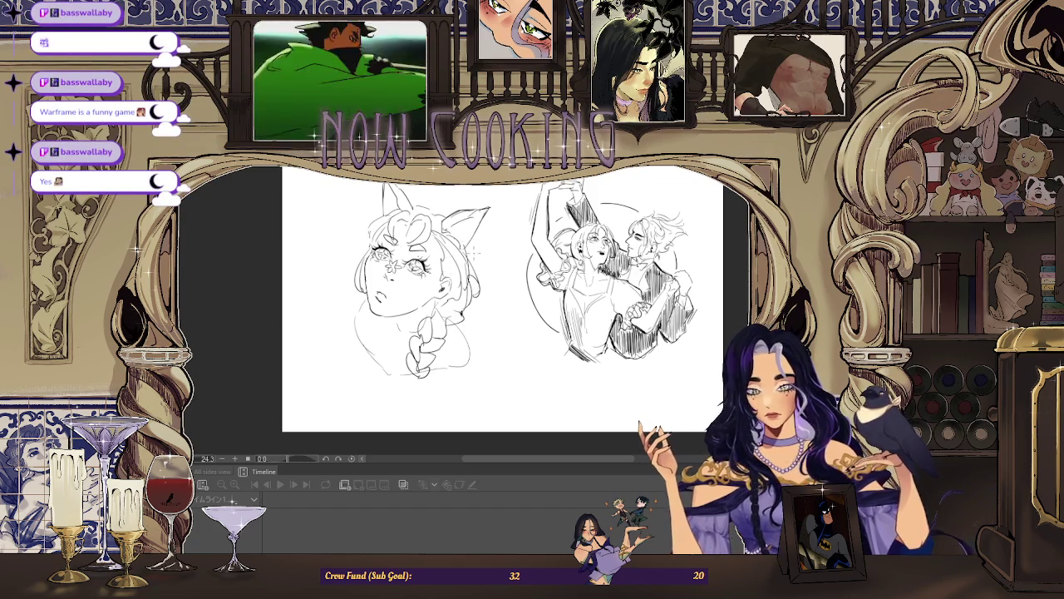
scroll(365, 234, up, 2)
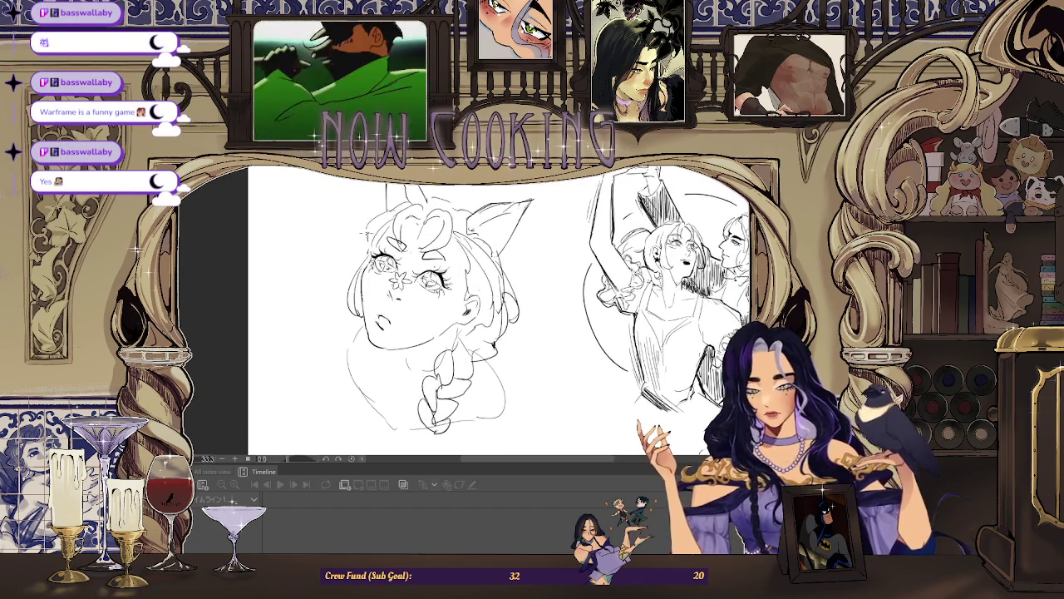
scroll(561, 187, down, 3)
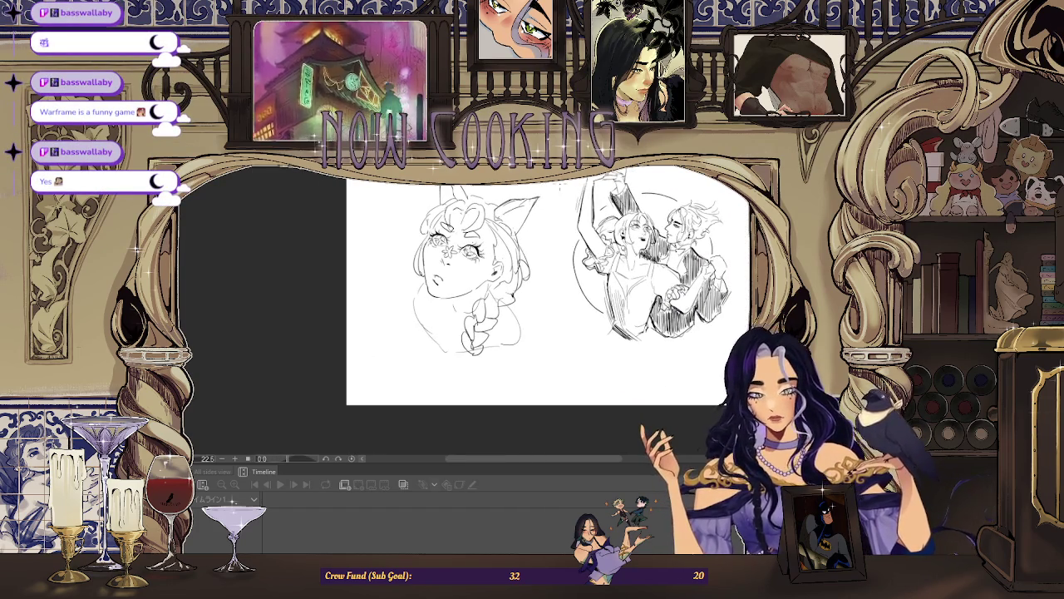
key(h)
scroll(482, 199, up, 1)
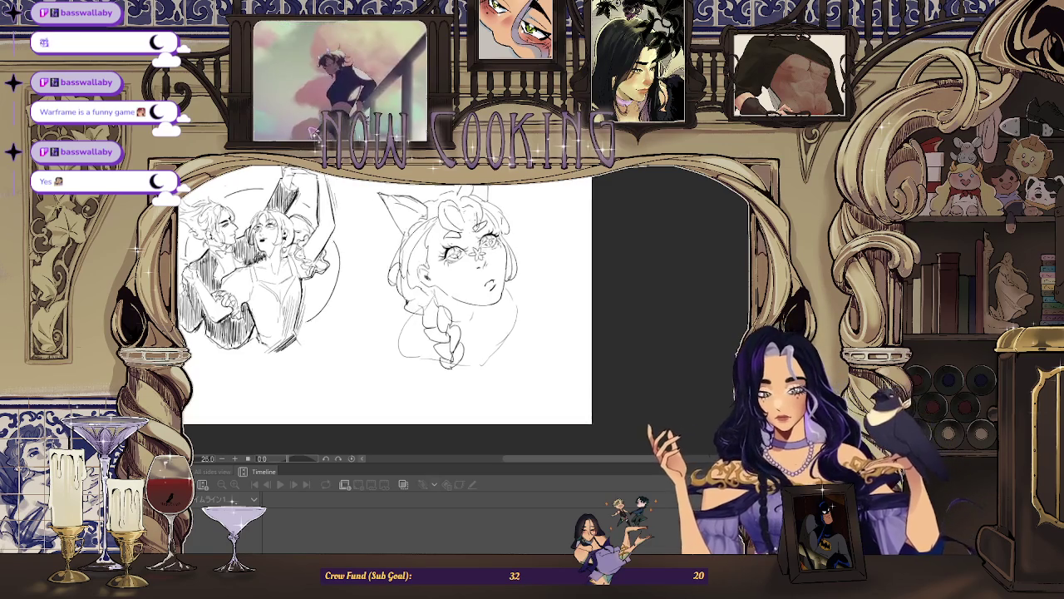
scroll(482, 200, up, 1)
scroll(491, 286, up, 2)
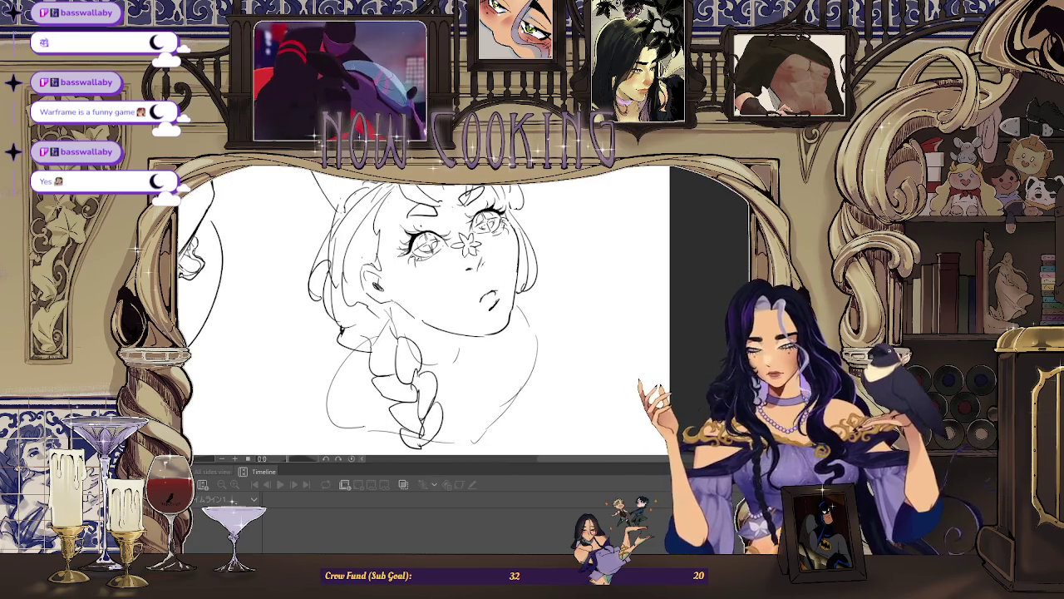
Pan and zoom to bring the cat girl's face back into view.
mouse_move(449, 274)
mouse_down()
mouse_move(499, 275)
mouse_move(526, 257)
mouse_up()
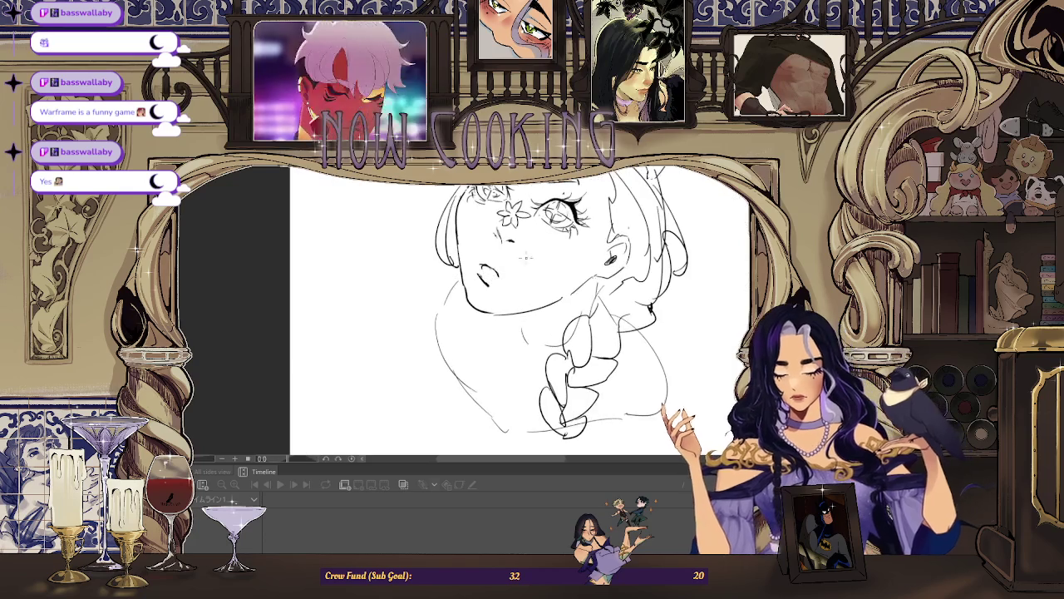
scroll(513, 272, down, 2)
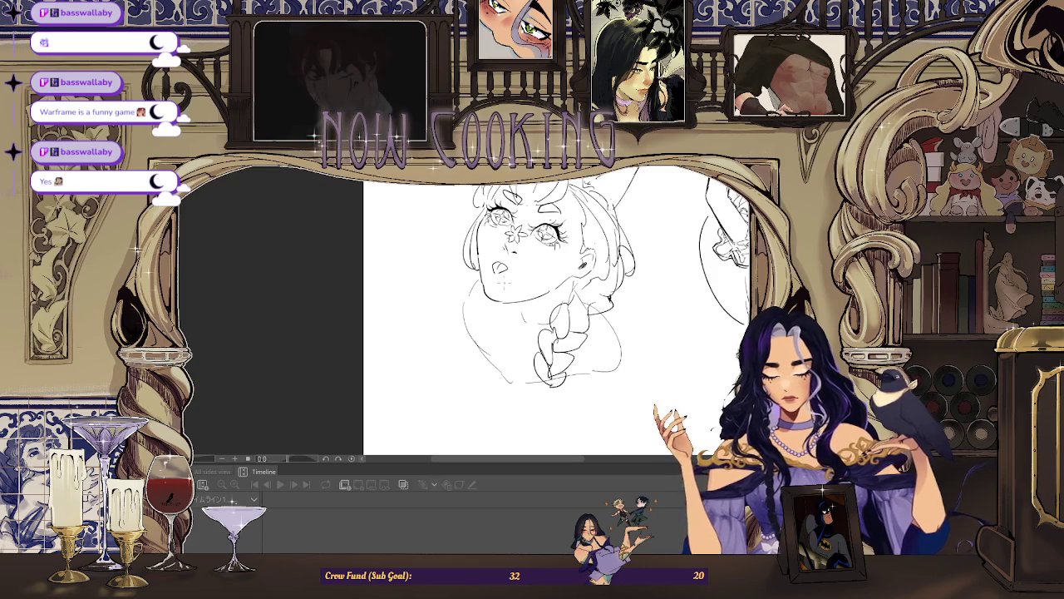
scroll(493, 268, up, 3)
scroll(533, 260, down, 2)
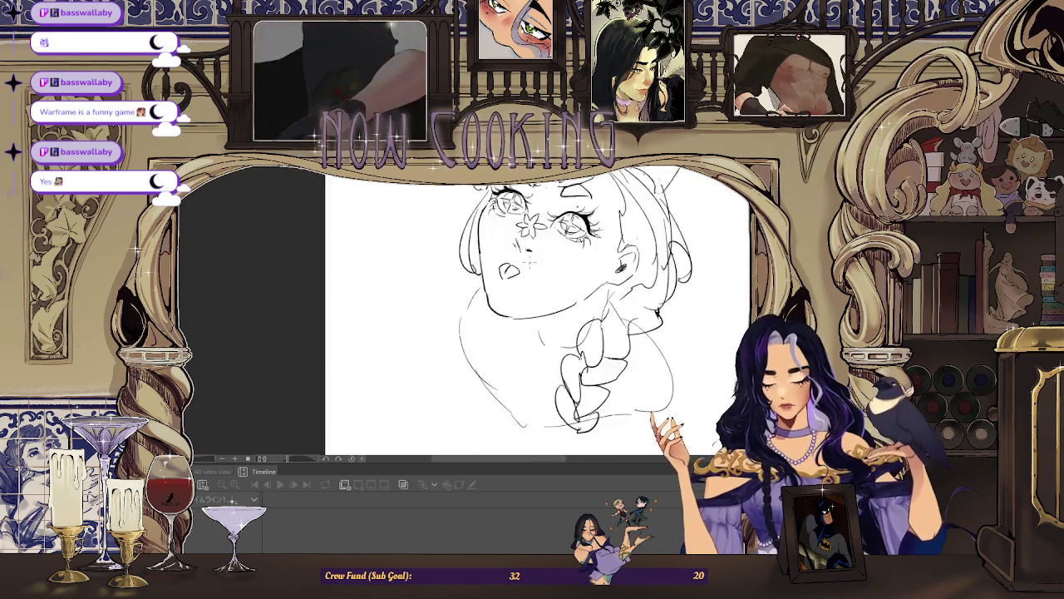
scroll(533, 260, down, 1)
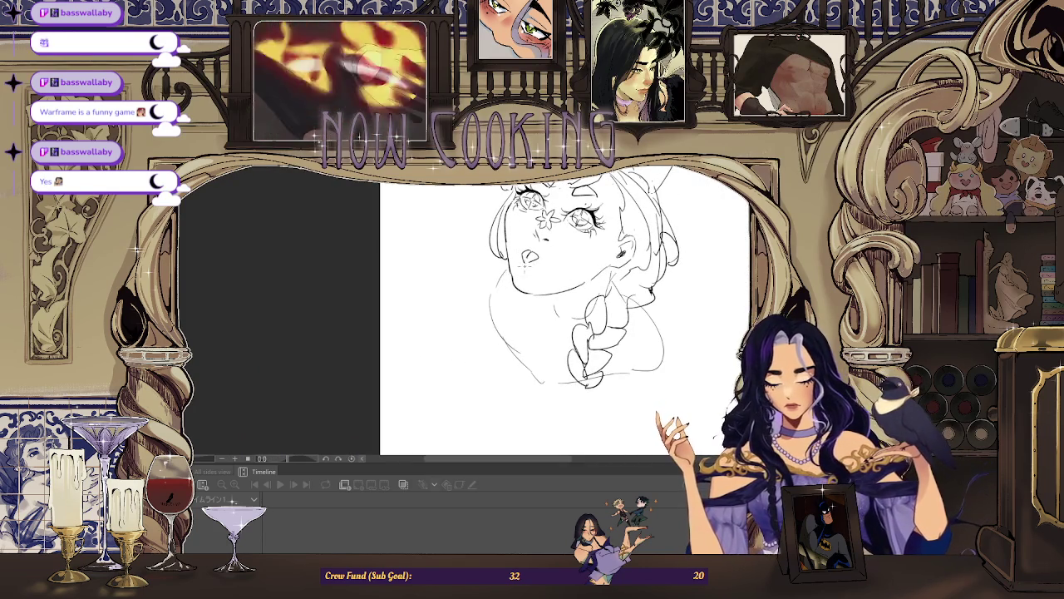
scroll(533, 260, down, 2)
drag(533, 261, 246, 261)
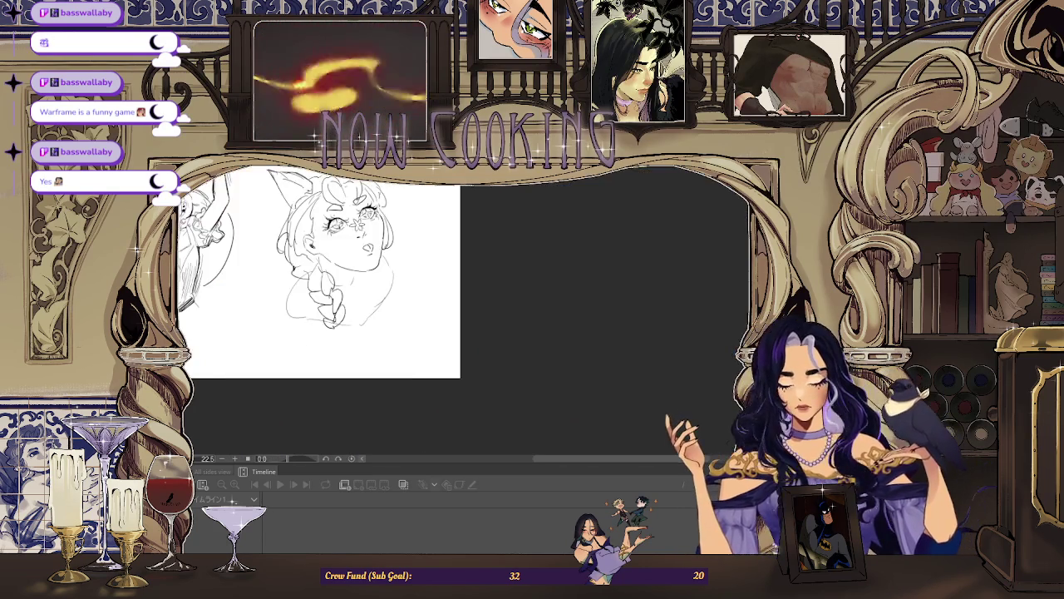
scroll(308, 204, up, 2)
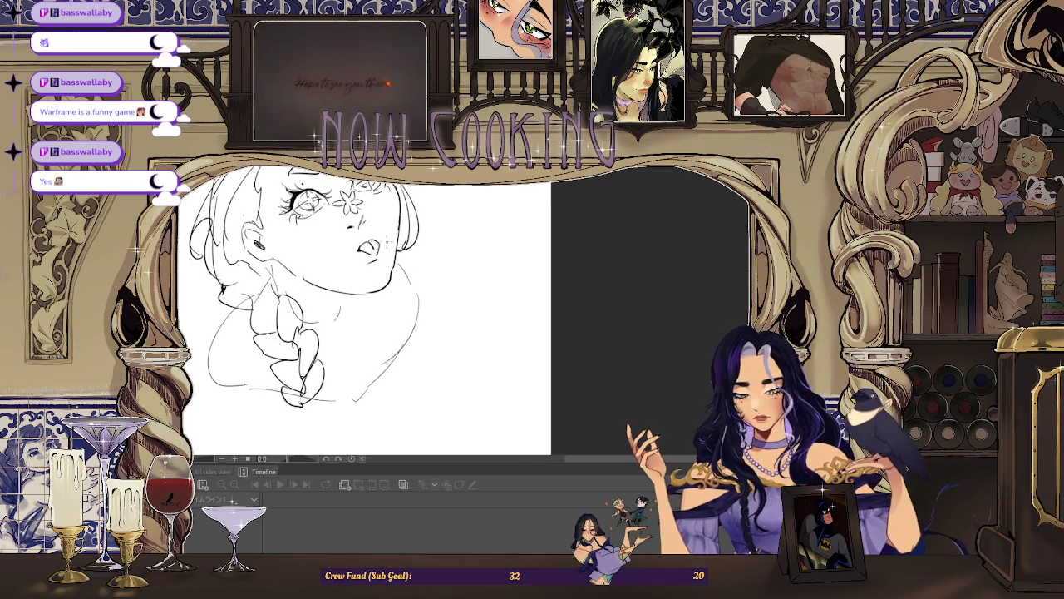
scroll(447, 221, down, 2)
scroll(406, 232, up, 1)
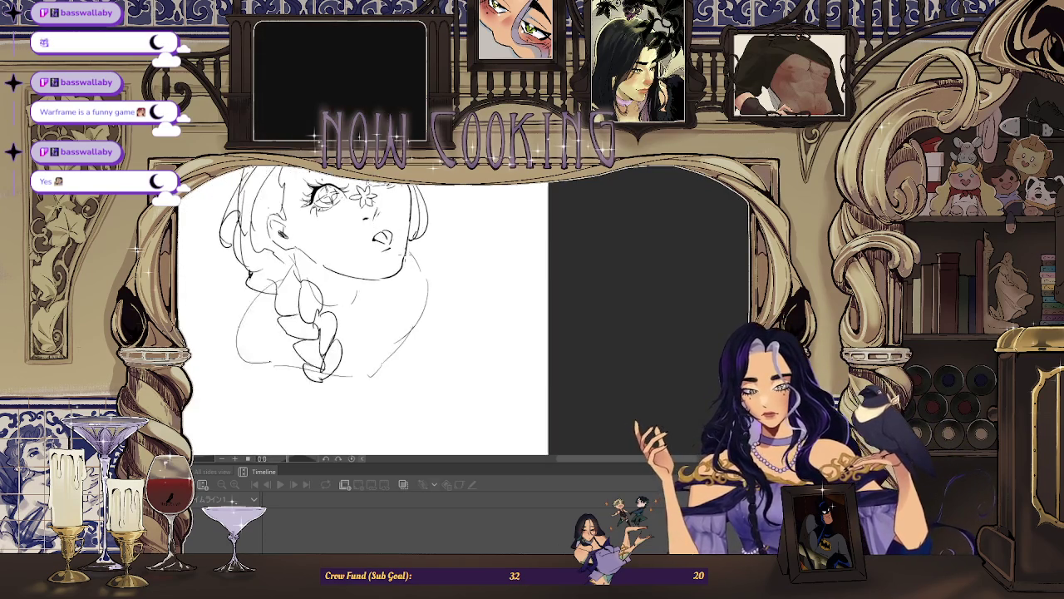
scroll(406, 232, up, 1)
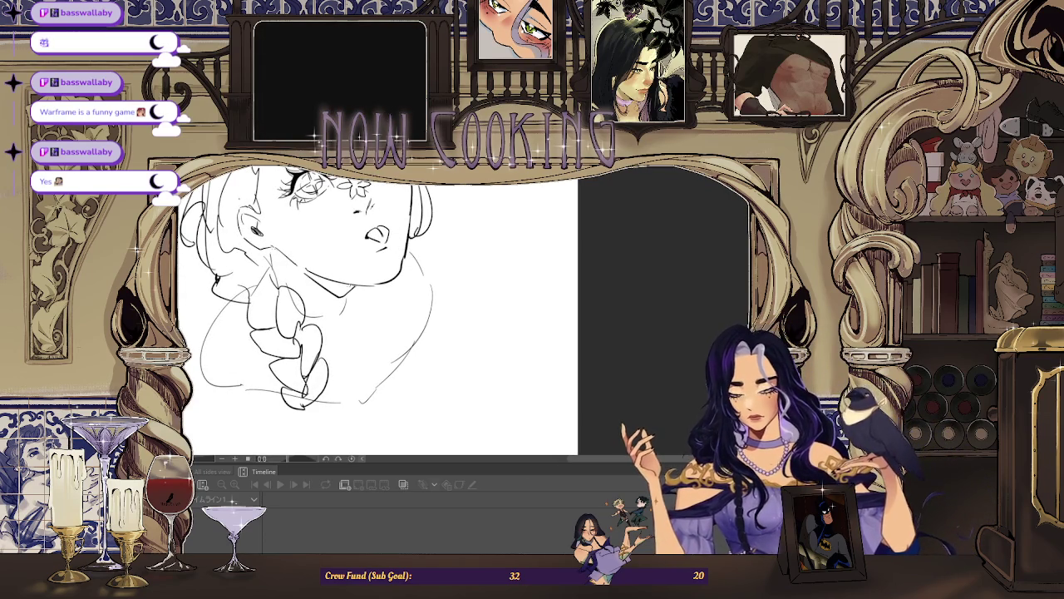
scroll(366, 224, down, 2)
drag(316, 274, 582, 275)
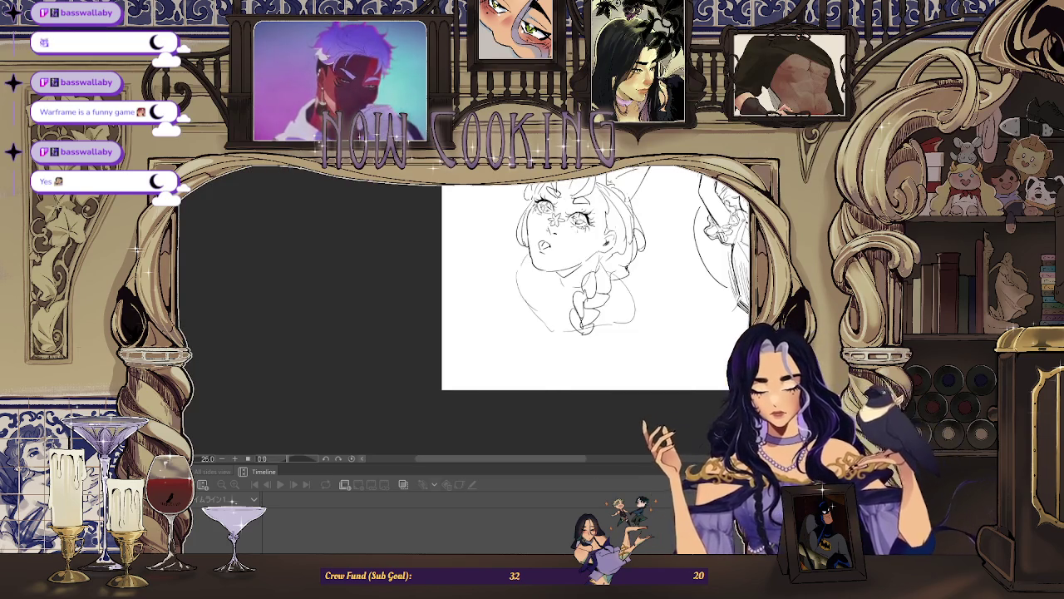
Add a short stroke darkening the shading under the girl's chin.
scroll(578, 261, up, 2)
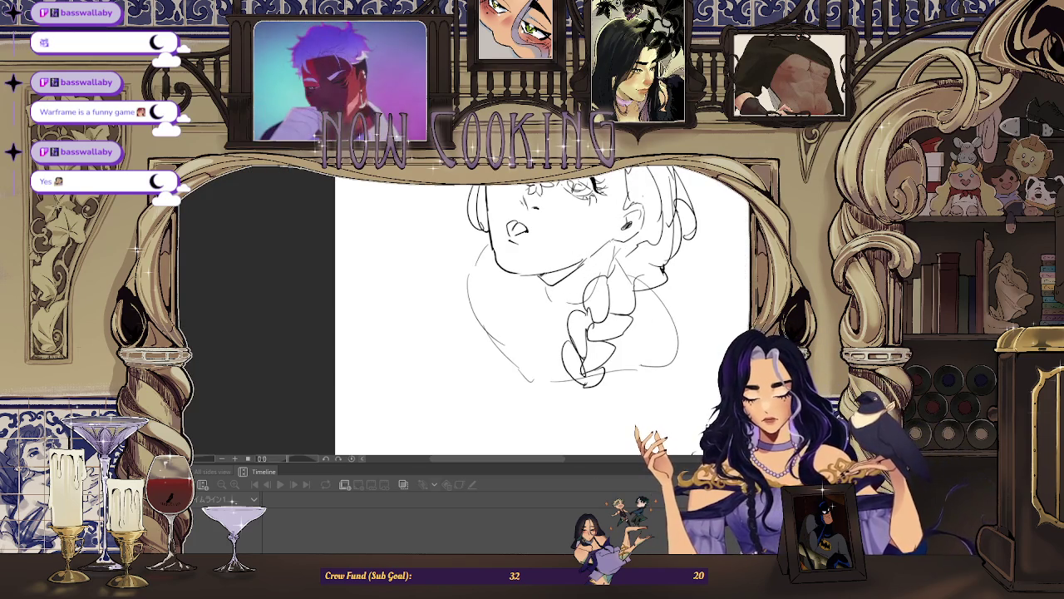
drag(552, 278, 569, 268)
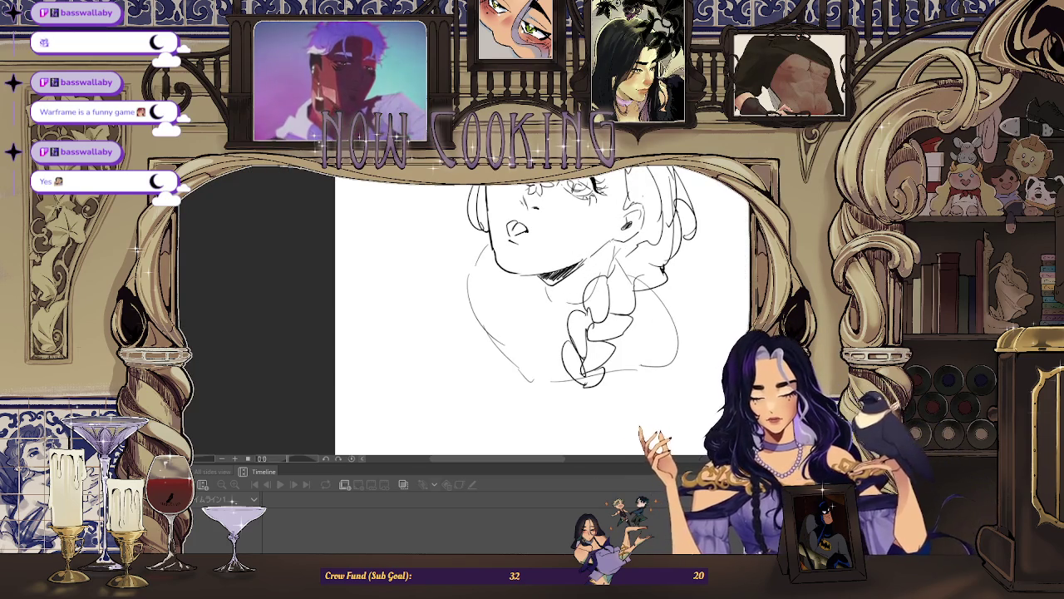
scroll(444, 350, down, 3)
scroll(465, 357, down, 1)
scroll(487, 366, up, 1)
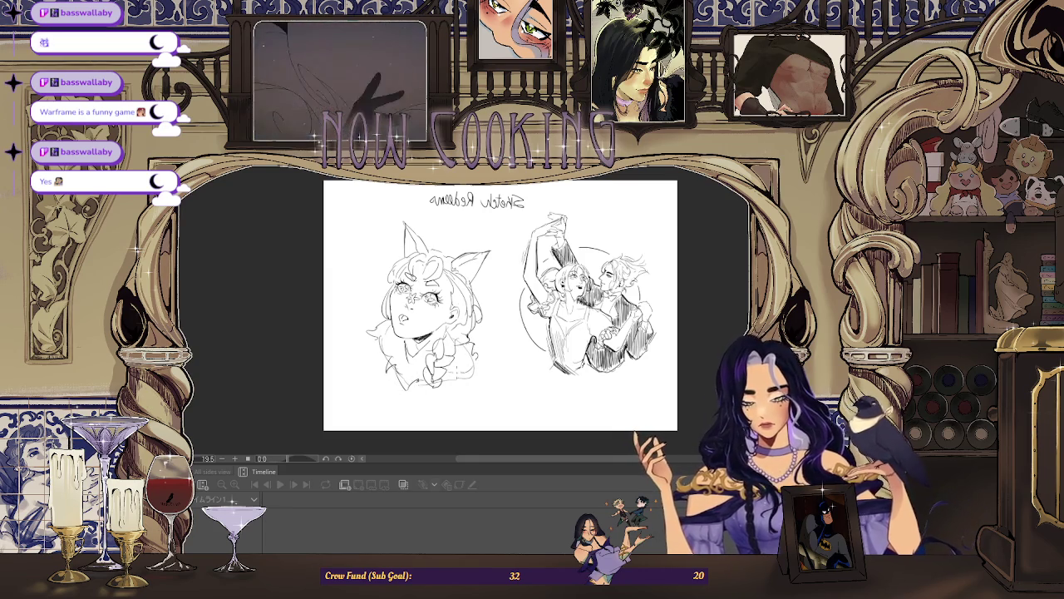
Flip the view back so the couple sits on the left, then zoom in on them.
scroll(499, 305, down, 2)
scroll(499, 304, up, 3)
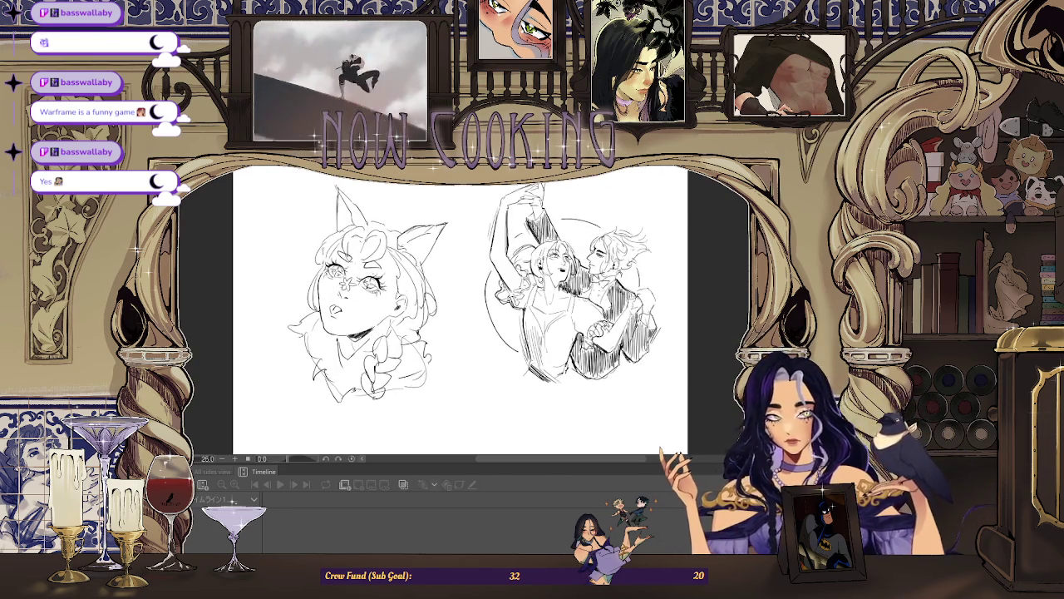
key(h)
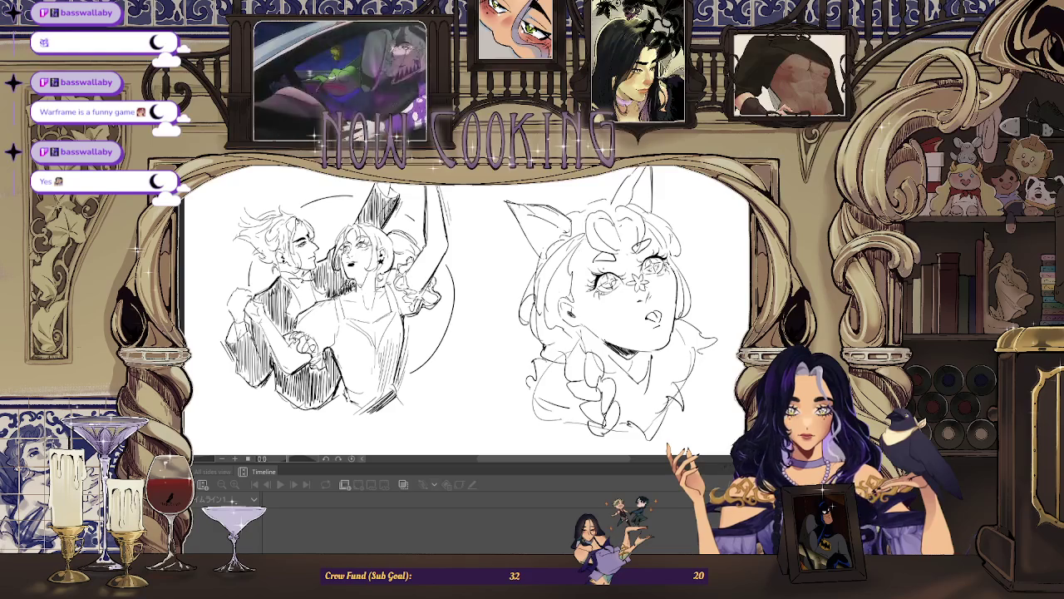
scroll(465, 307, up, 3)
scroll(465, 308, down, 3)
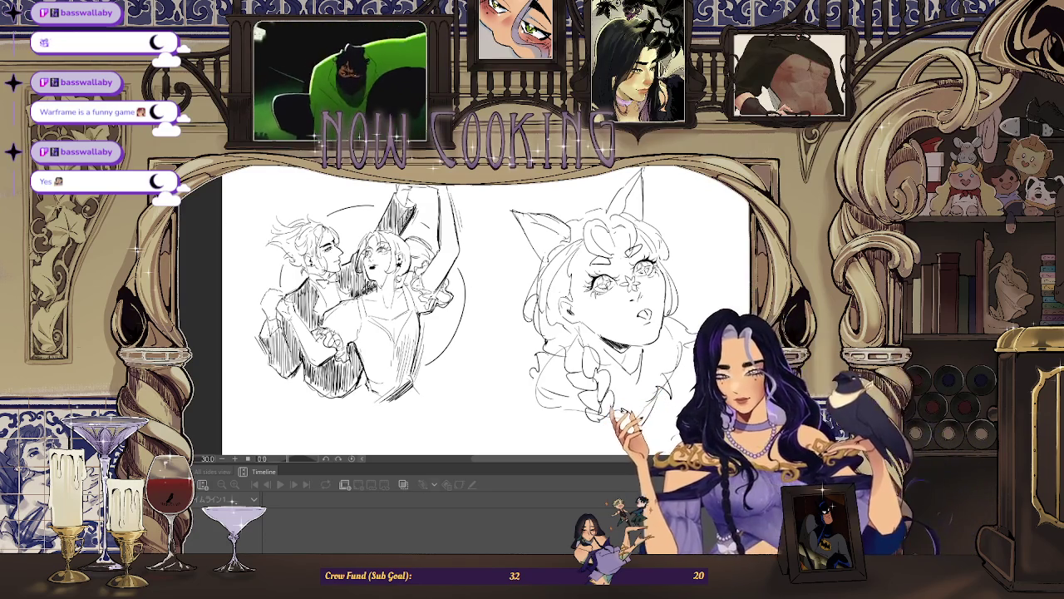
scroll(267, 261, up, 2)
scroll(267, 262, up, 2)
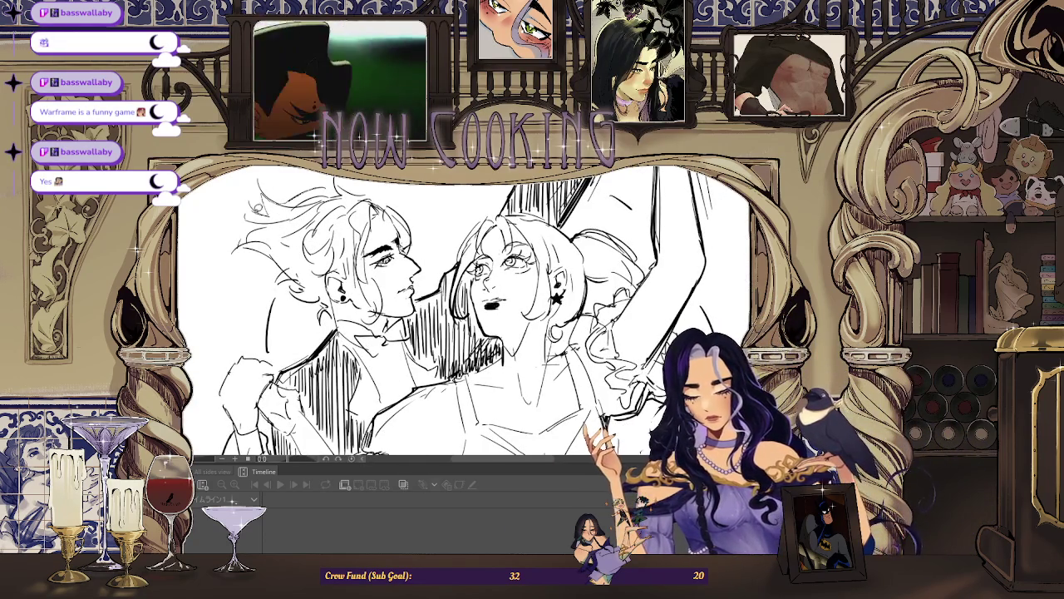
Paint the man's hair pale yellow down toward his ear.
drag(283, 246, 308, 199)
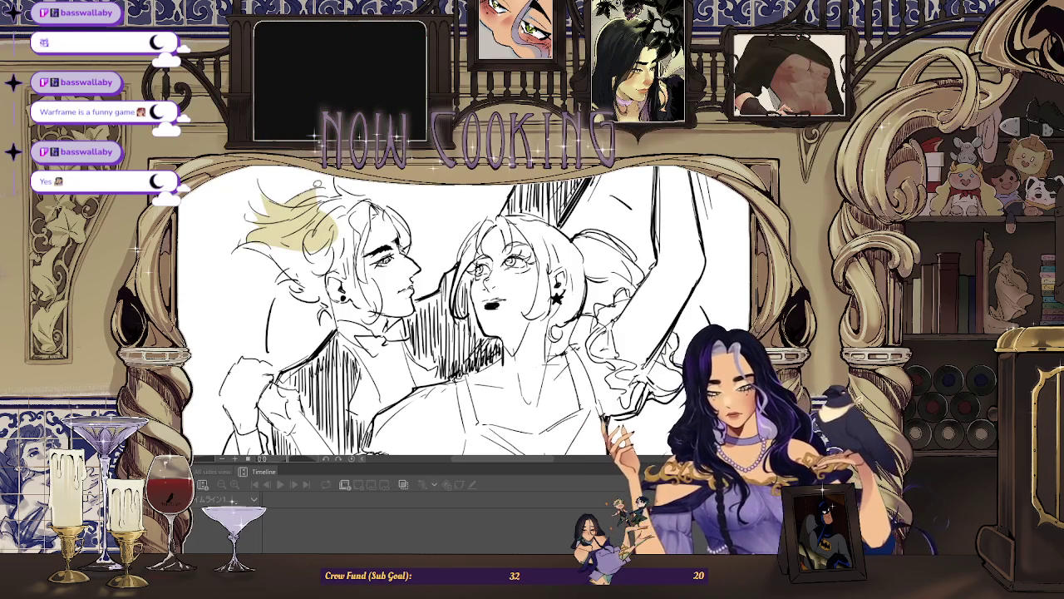
drag(366, 216, 316, 200)
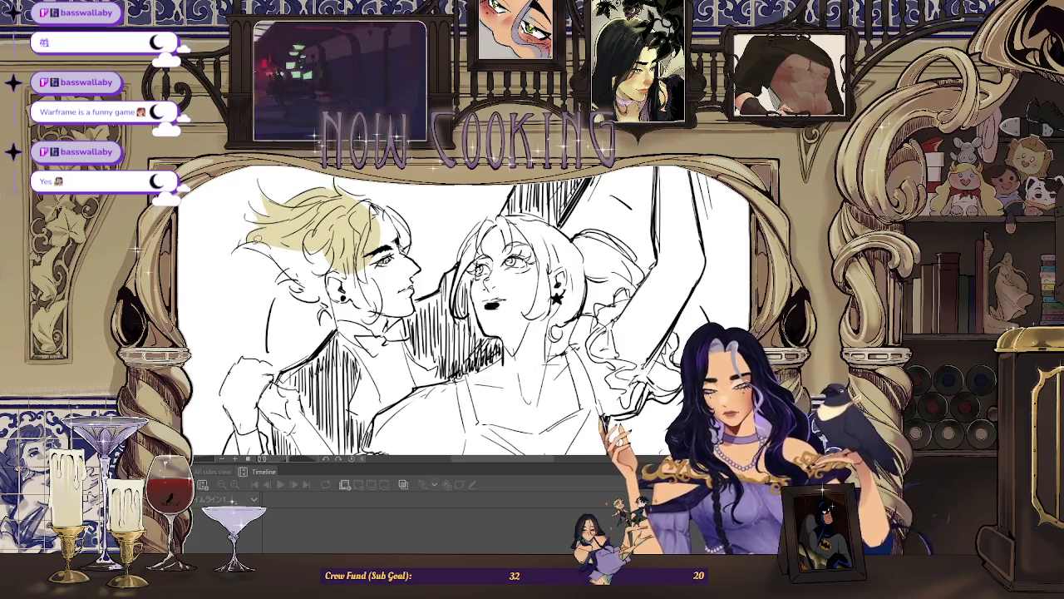
mouse_move(332, 249)
mouse_down()
mouse_move(283, 279)
mouse_move(334, 307)
mouse_up()
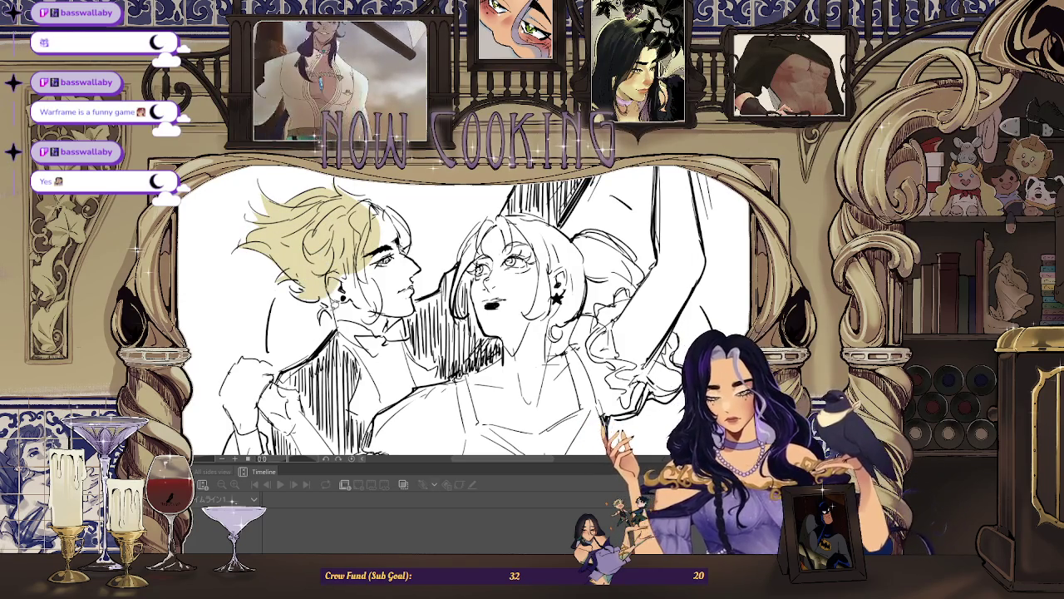
drag(358, 249, 340, 312)
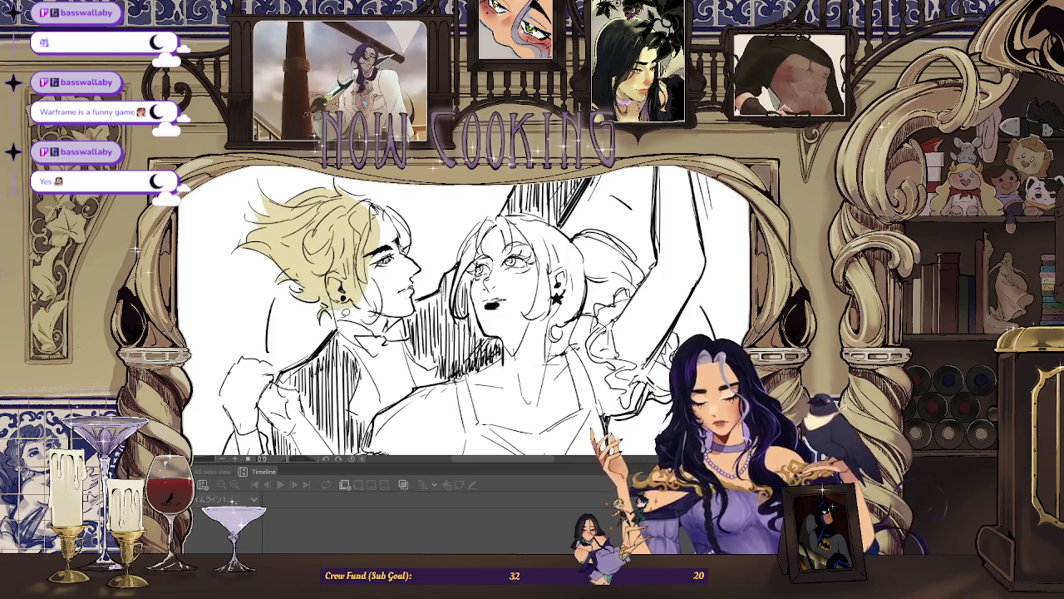
scroll(465, 312, down, 3)
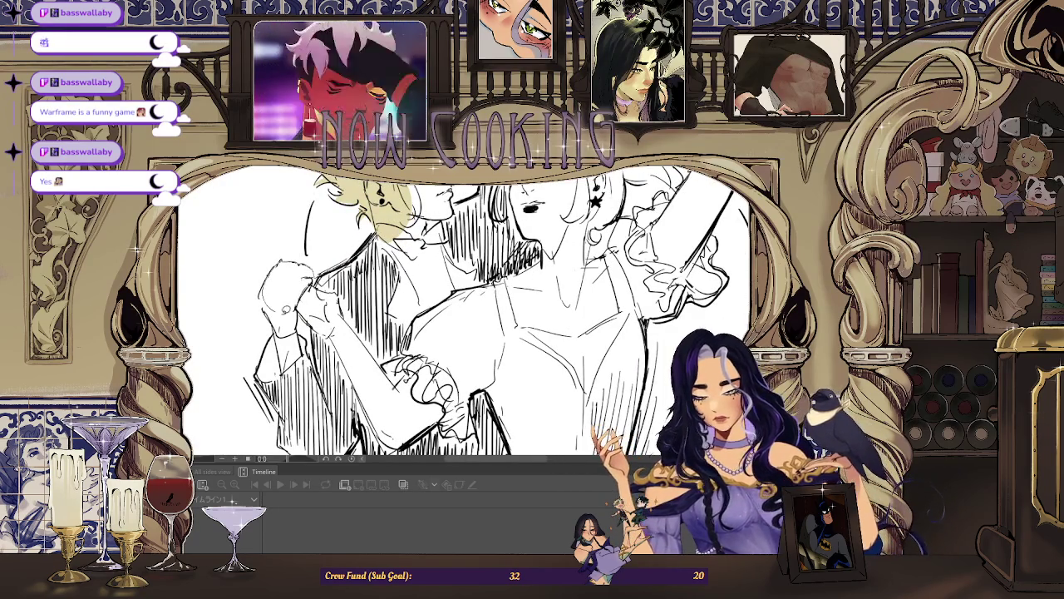
Paint the man's hand, lower arm and upper arm pale yellow.
drag(274, 274, 333, 307)
scroll(466, 311, up, 2)
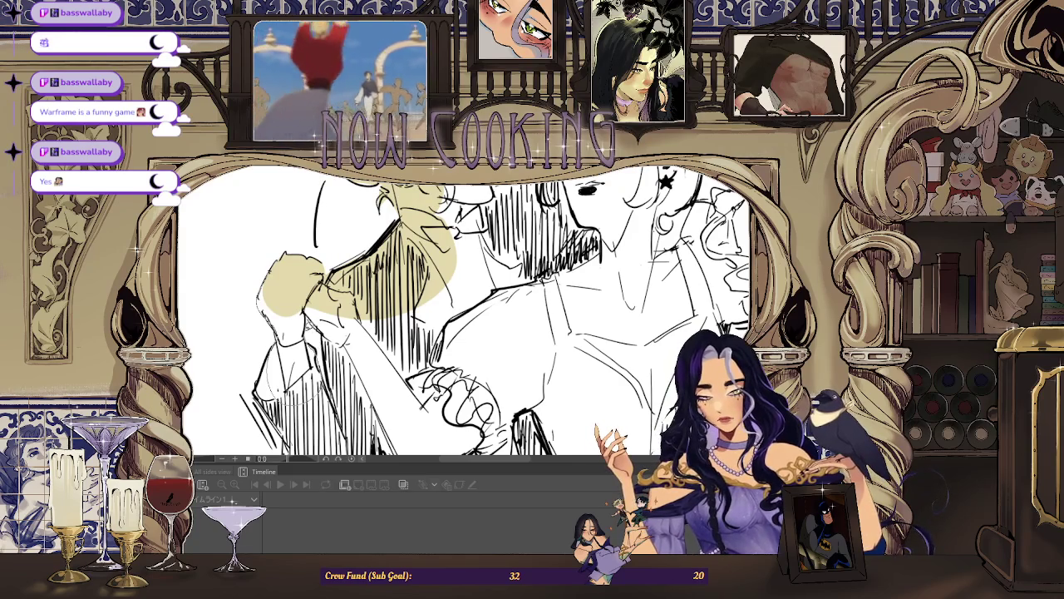
scroll(303, 288, up, 2)
scroll(308, 291, up, 1)
scroll(353, 260, up, 1)
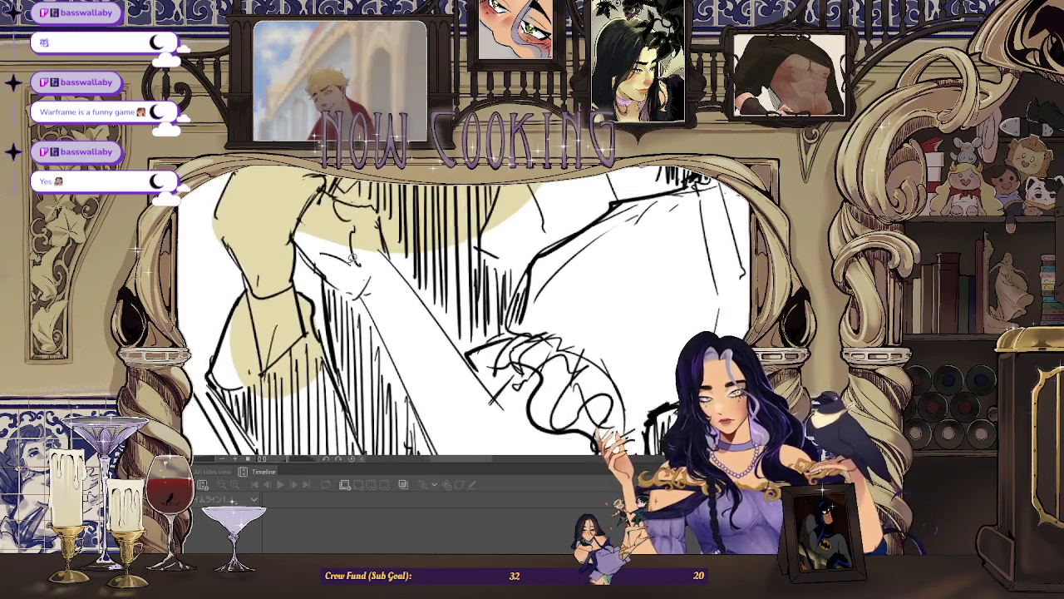
scroll(353, 259, down, 2)
scroll(291, 283, up, 1)
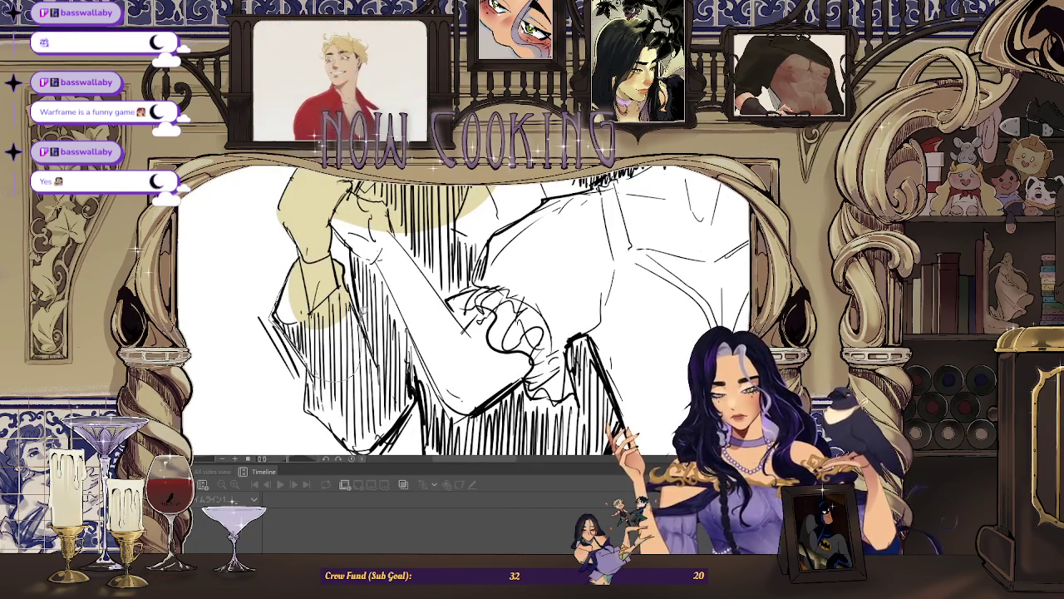
scroll(466, 308, down, 2)
scroll(465, 308, up, 2)
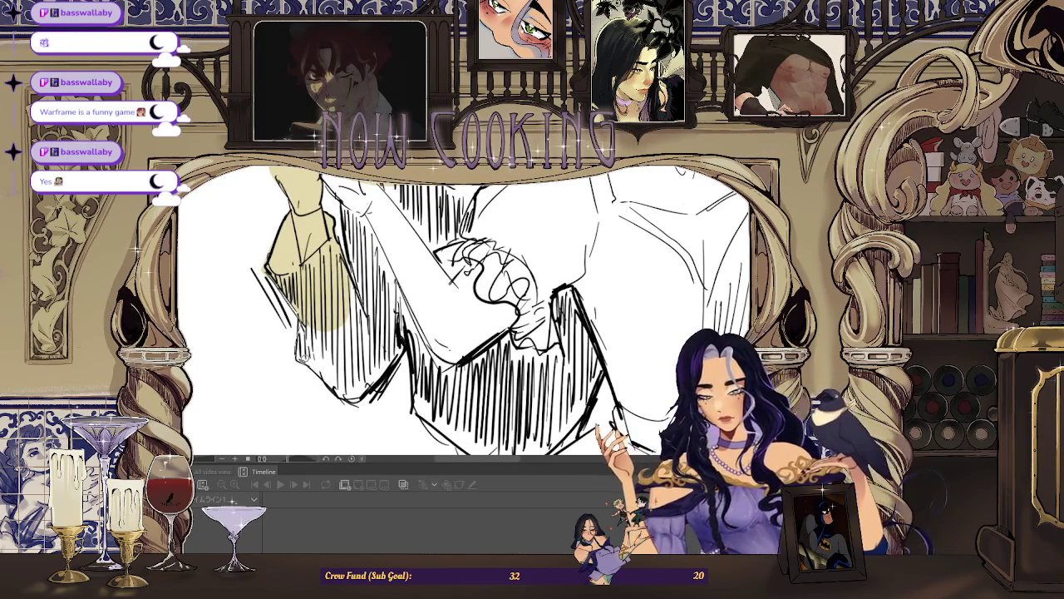
drag(300, 366, 391, 283)
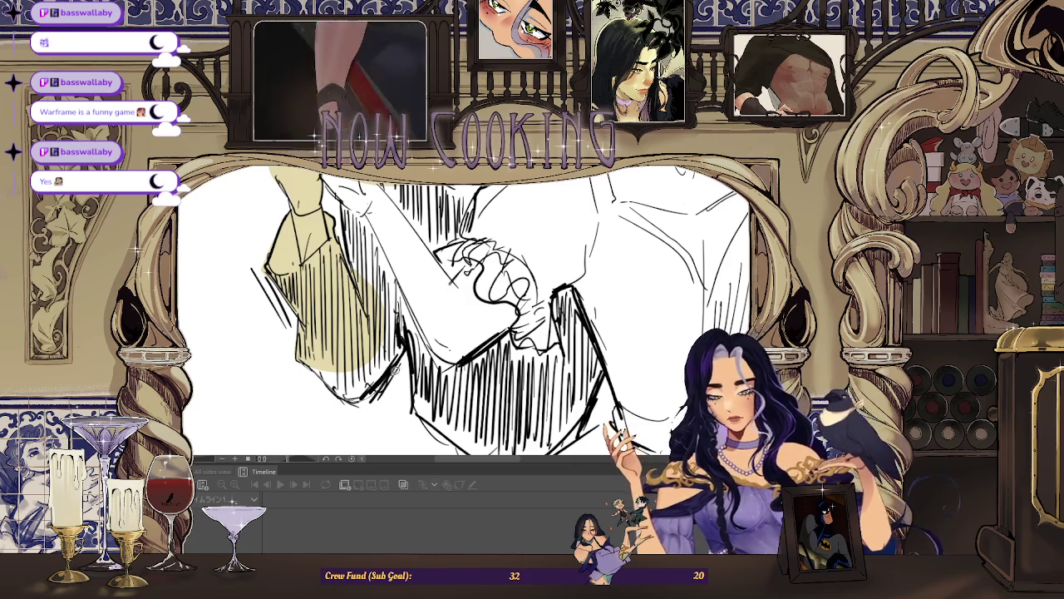
drag(396, 368, 415, 309)
scroll(415, 309, down, 2)
scroll(415, 309, up, 2)
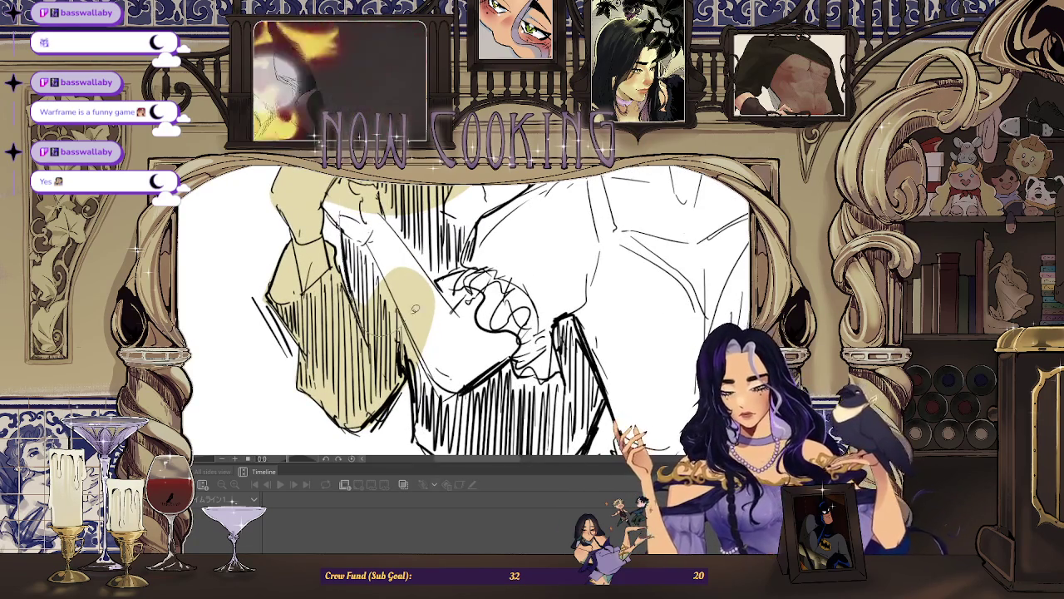
Add yellow to the man's hair and face and to the girl's face and neck.
scroll(415, 308, down, 5)
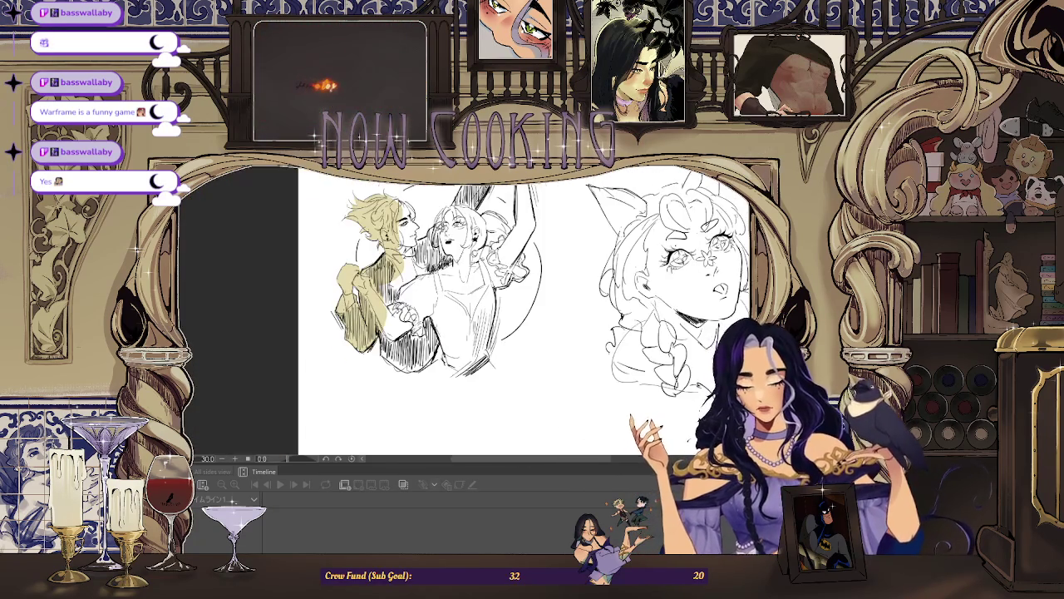
scroll(400, 179, up, 5)
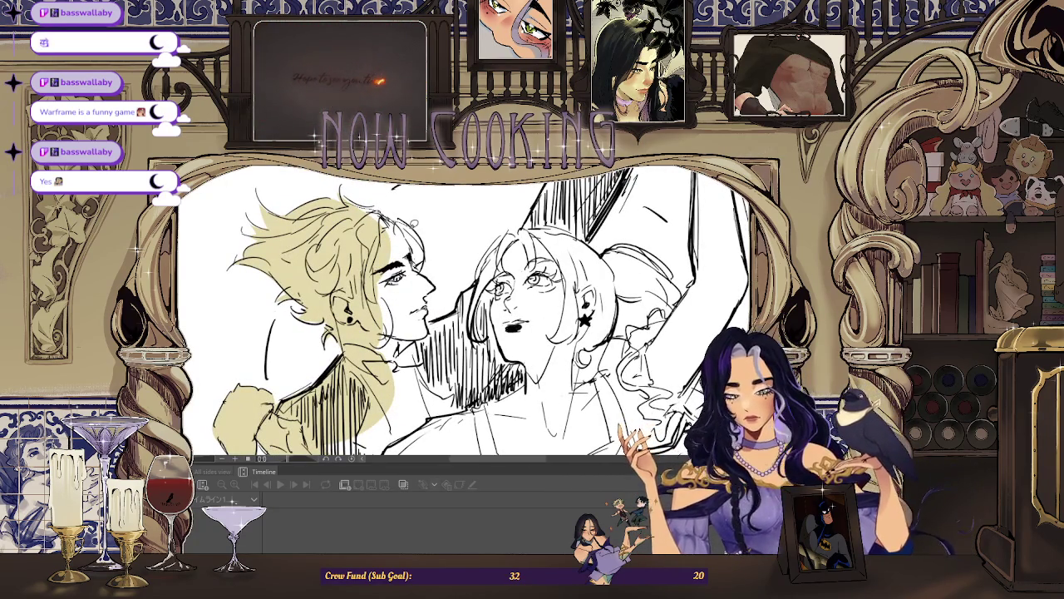
drag(367, 272, 399, 225)
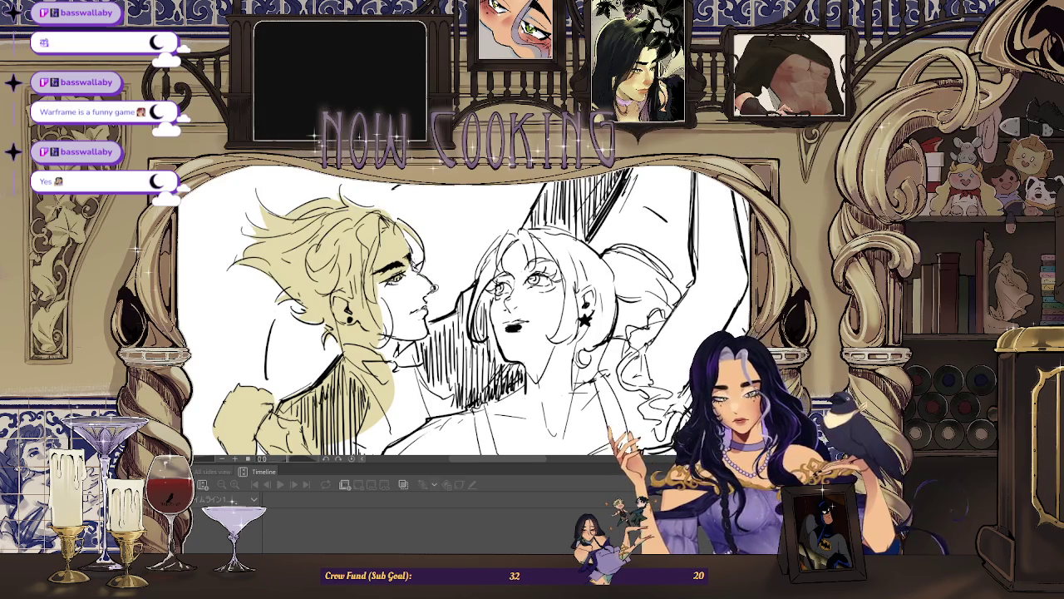
scroll(466, 316, down, 1)
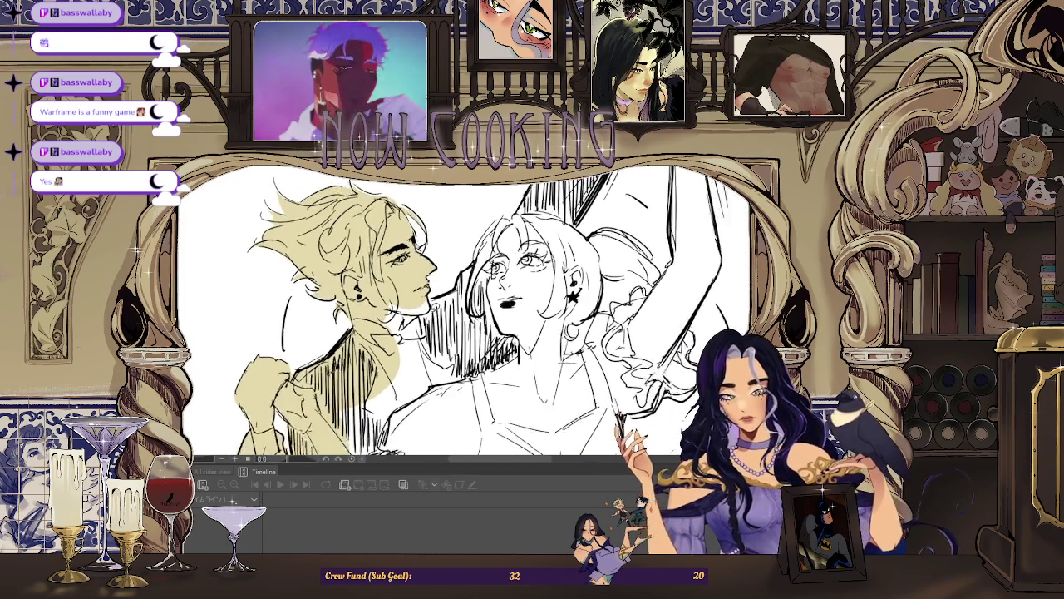
scroll(432, 306, up, 1)
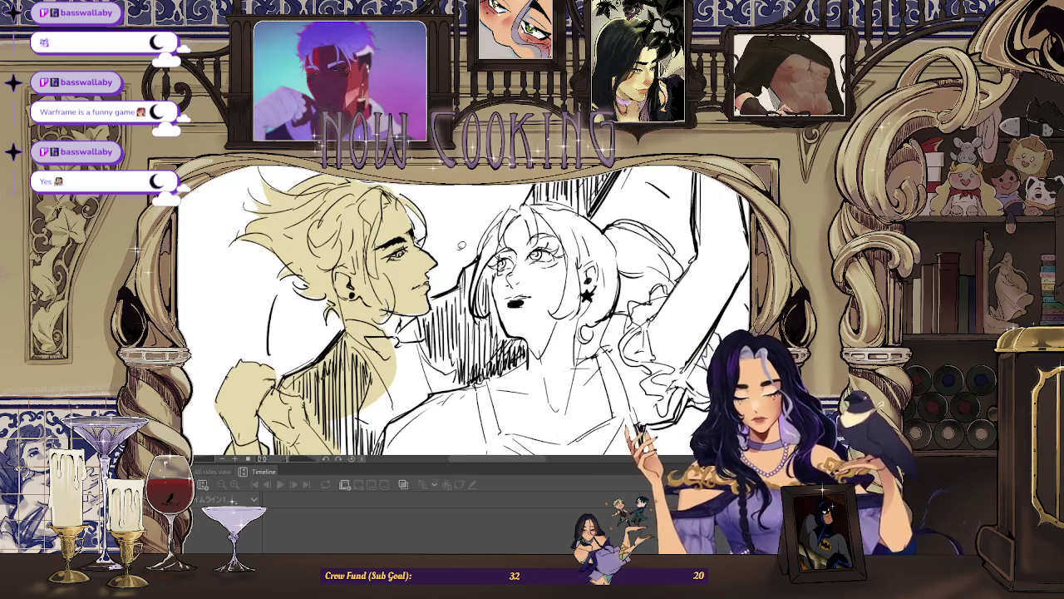
scroll(466, 316, up, 1)
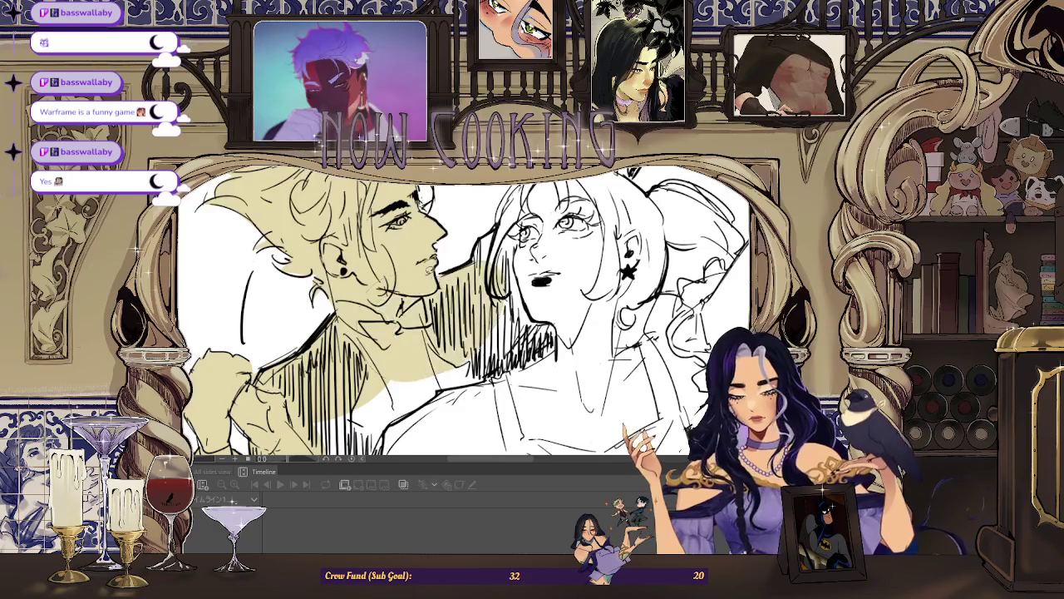
scroll(465, 316, down, 2)
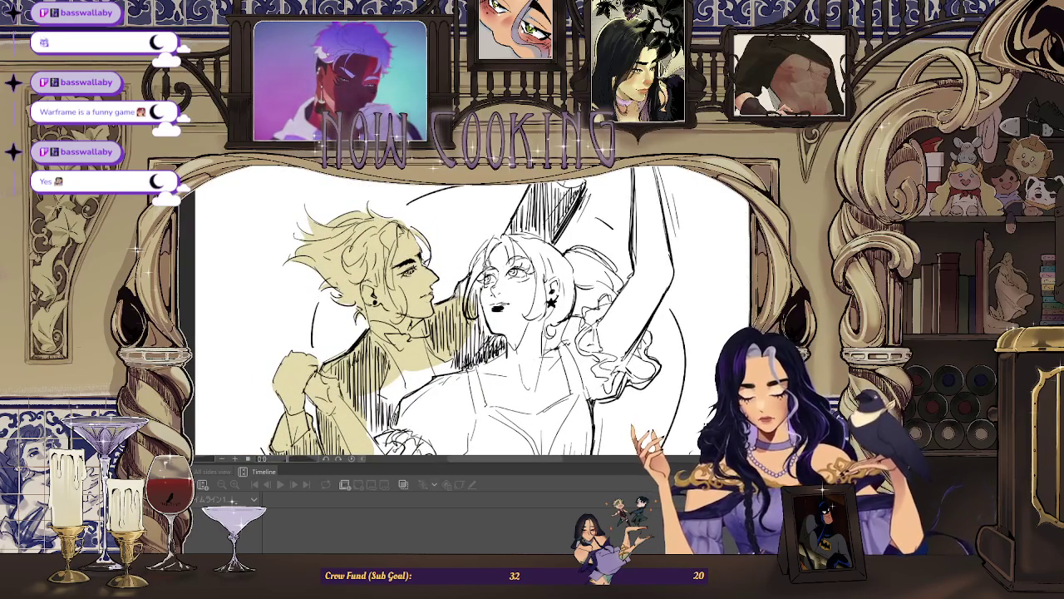
drag(507, 274, 465, 345)
scroll(465, 316, up, 1)
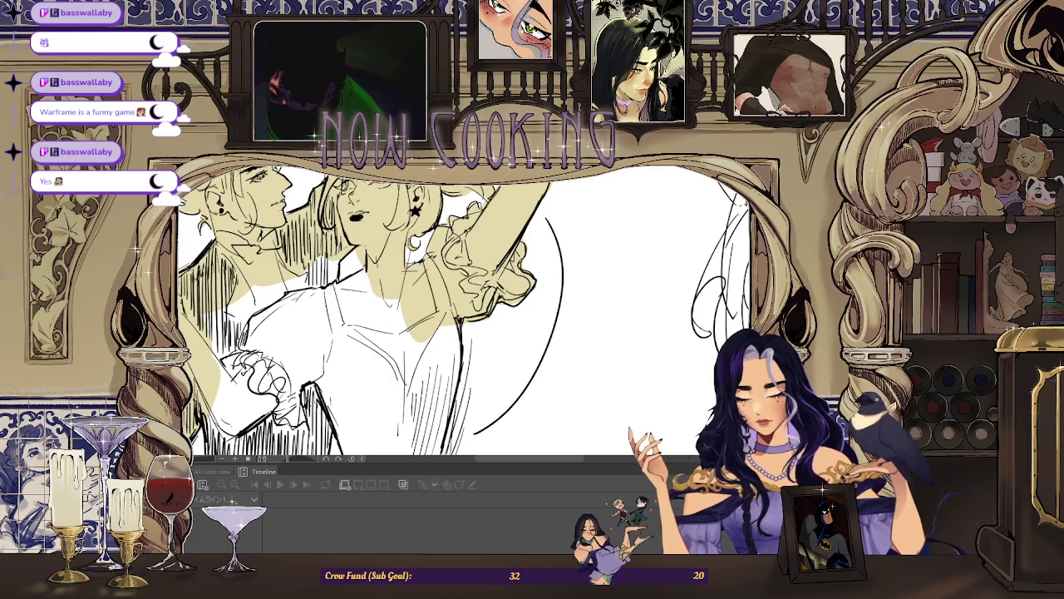
Fill the man's torso, the central area and the woman's dress with pale yellow.
key(ctrl+0)
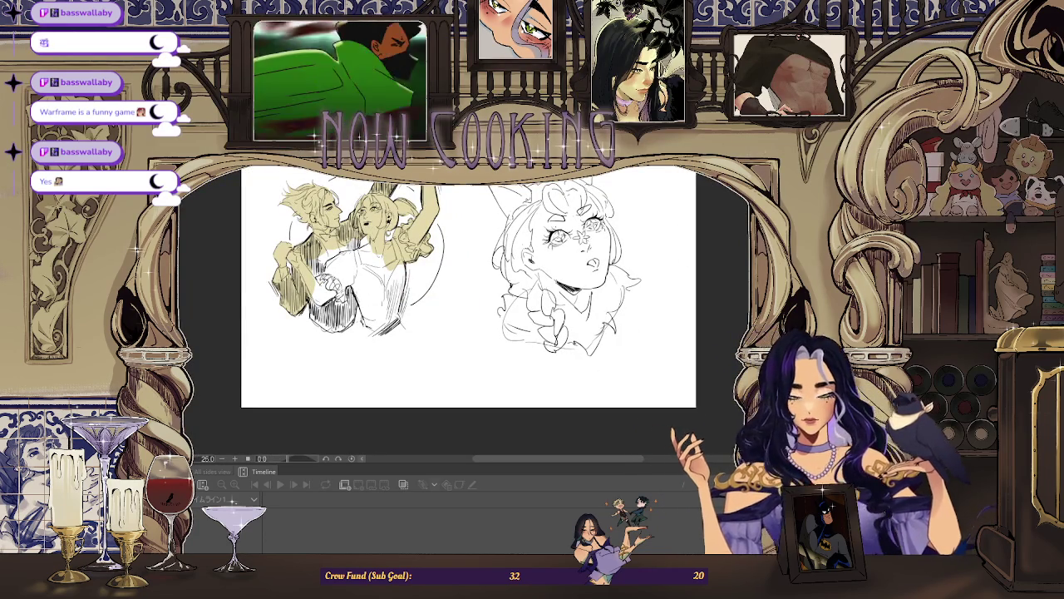
scroll(368, 231, up, 2)
scroll(368, 231, up, 1)
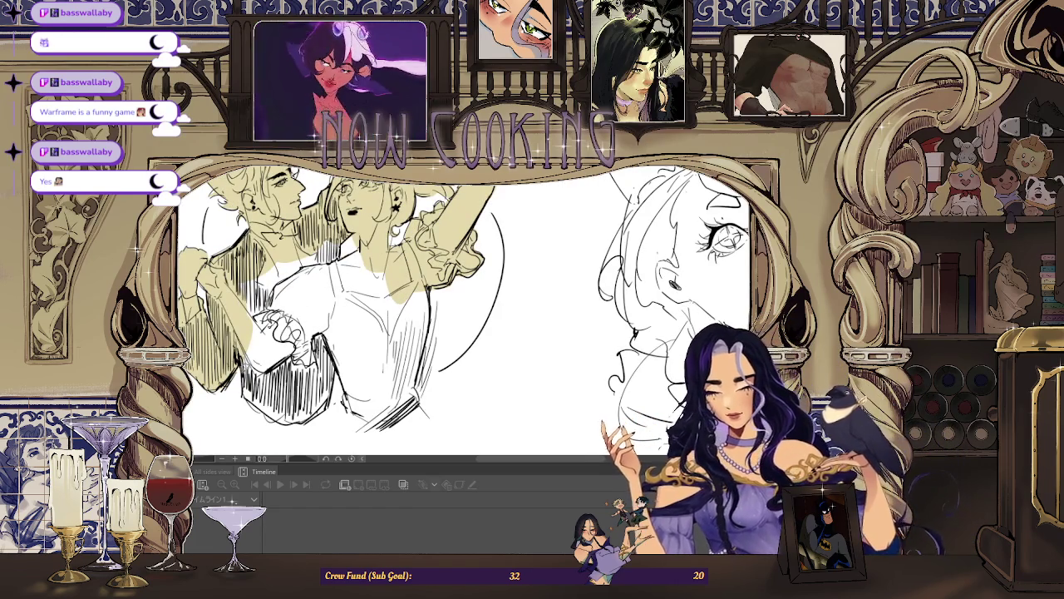
click(283, 366)
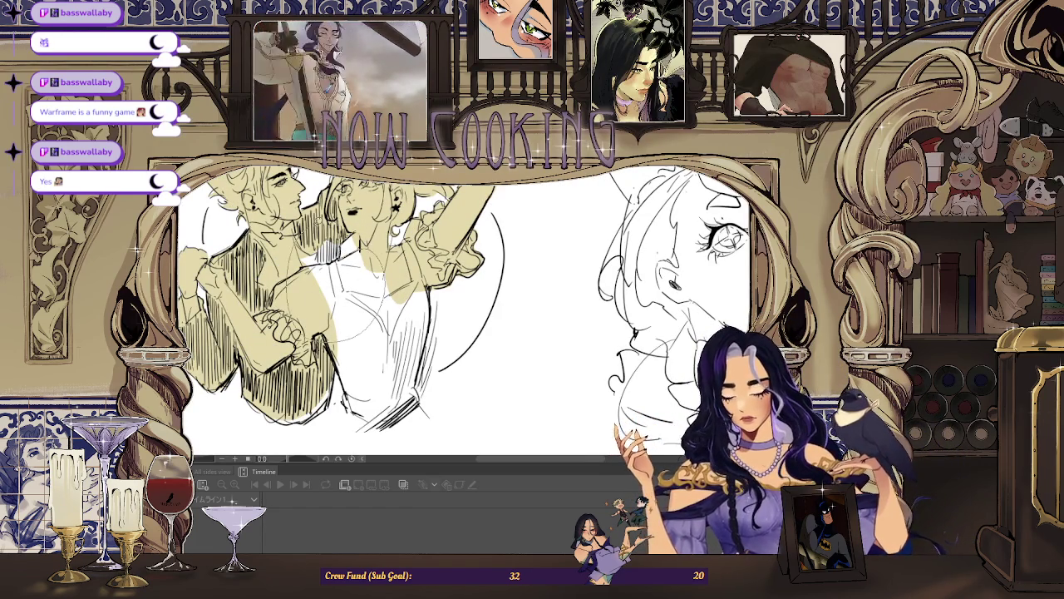
click(337, 291)
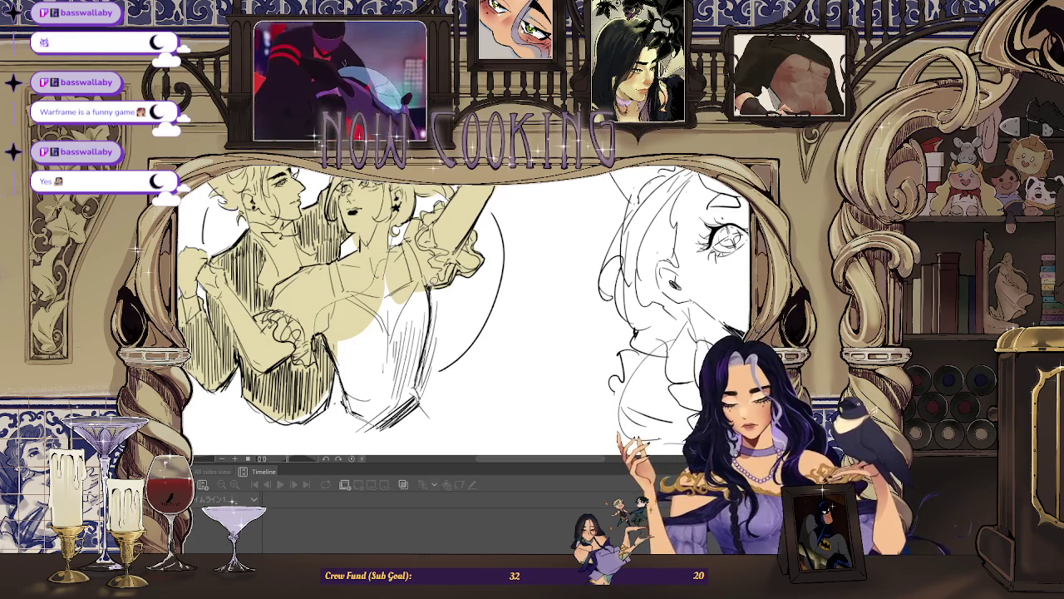
click(338, 318)
scroll(465, 308, down, 3)
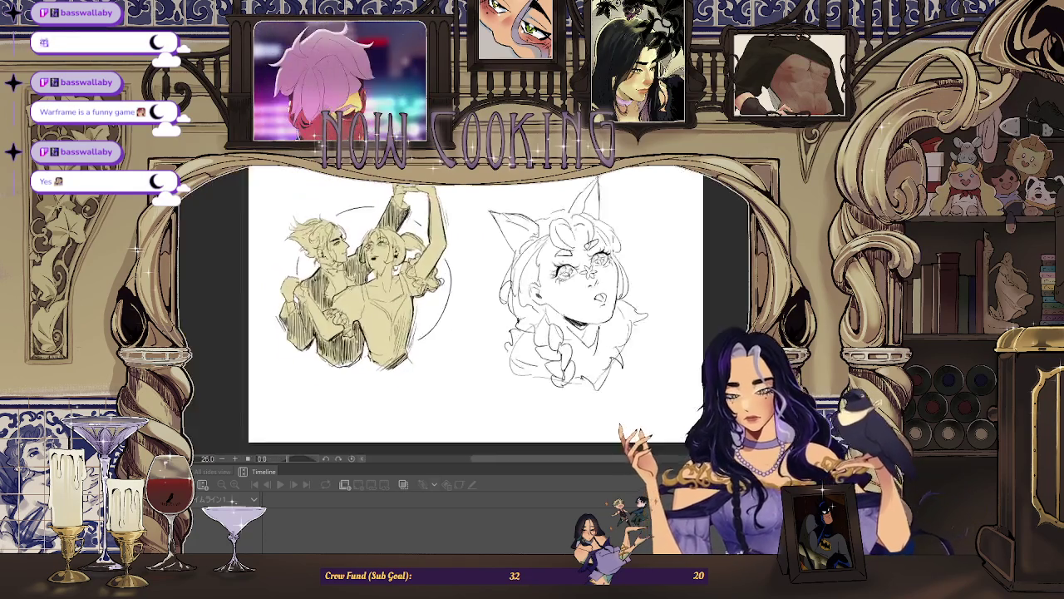
scroll(350, 291, up, 2)
scroll(349, 291, up, 2)
scroll(397, 258, up, 2)
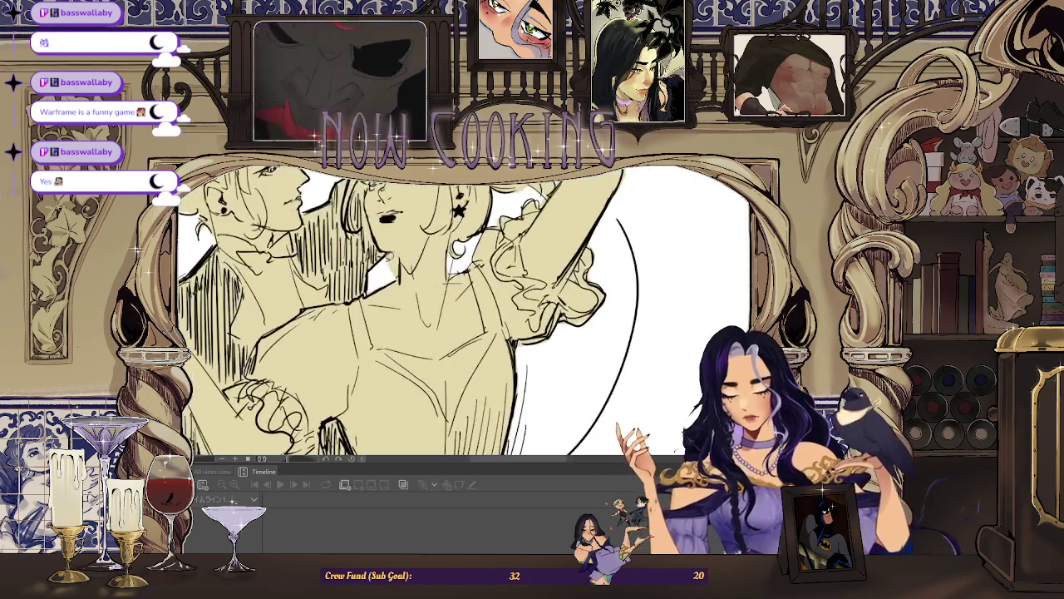
scroll(402, 265, down, 3)
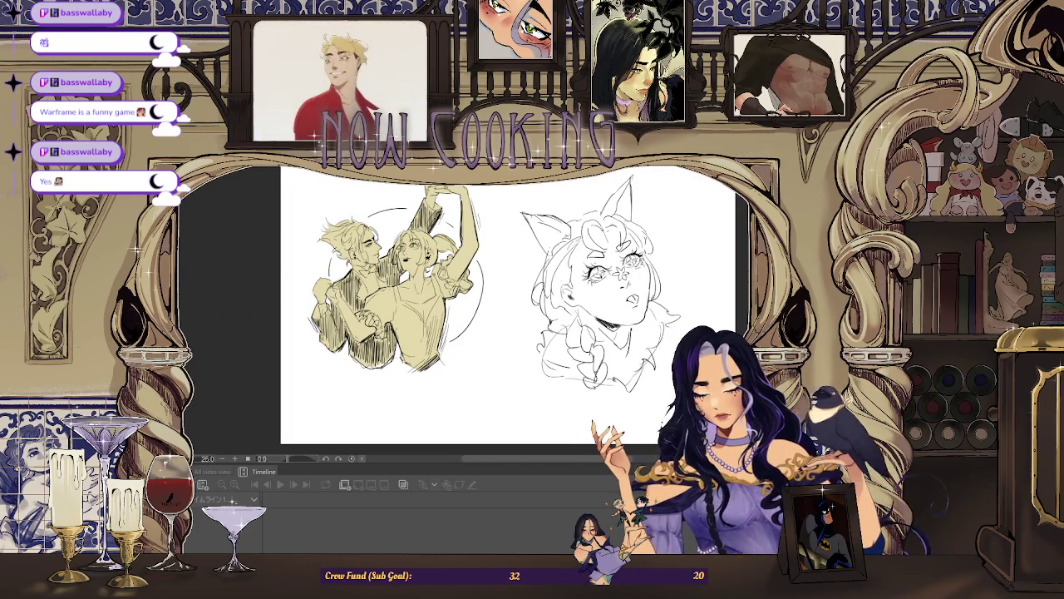
scroll(440, 257, up, 3)
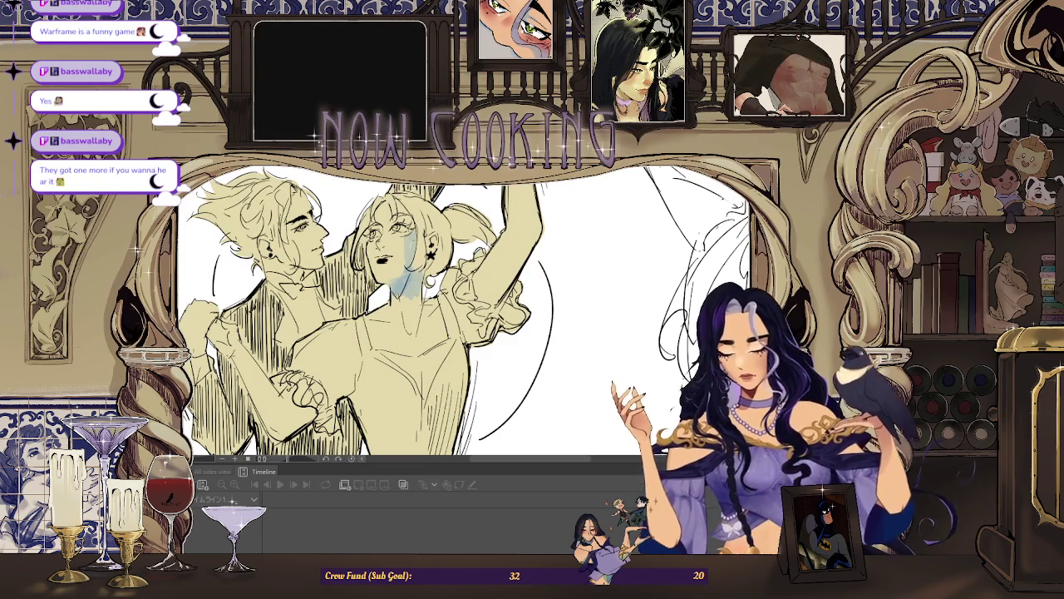
Paint a blue-gray shadow stroke down the woman's neck, then fit the whole canvas.
scroll(374, 316, up, 2)
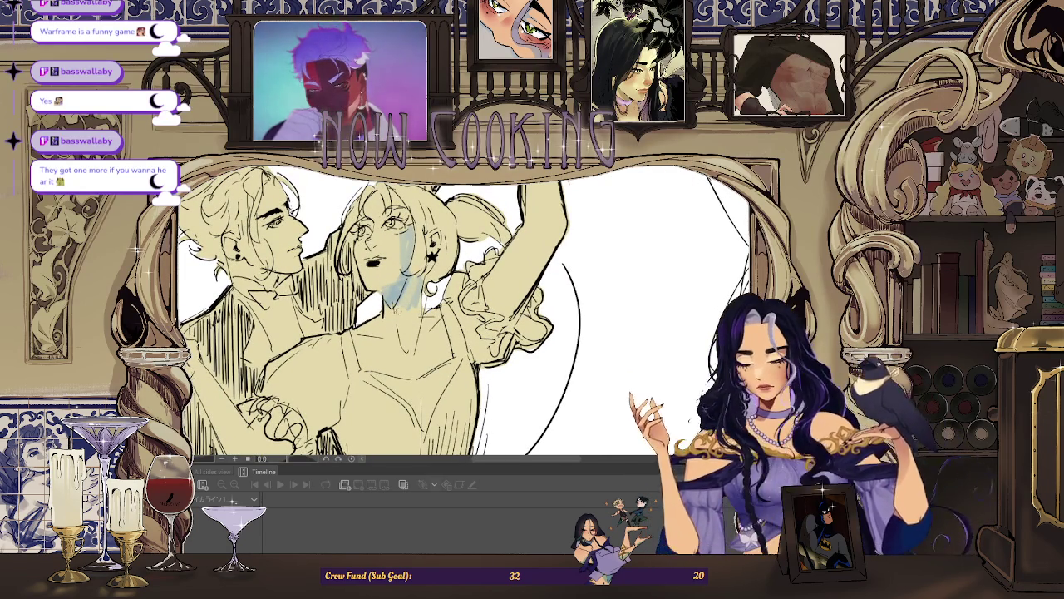
drag(412, 287, 405, 331)
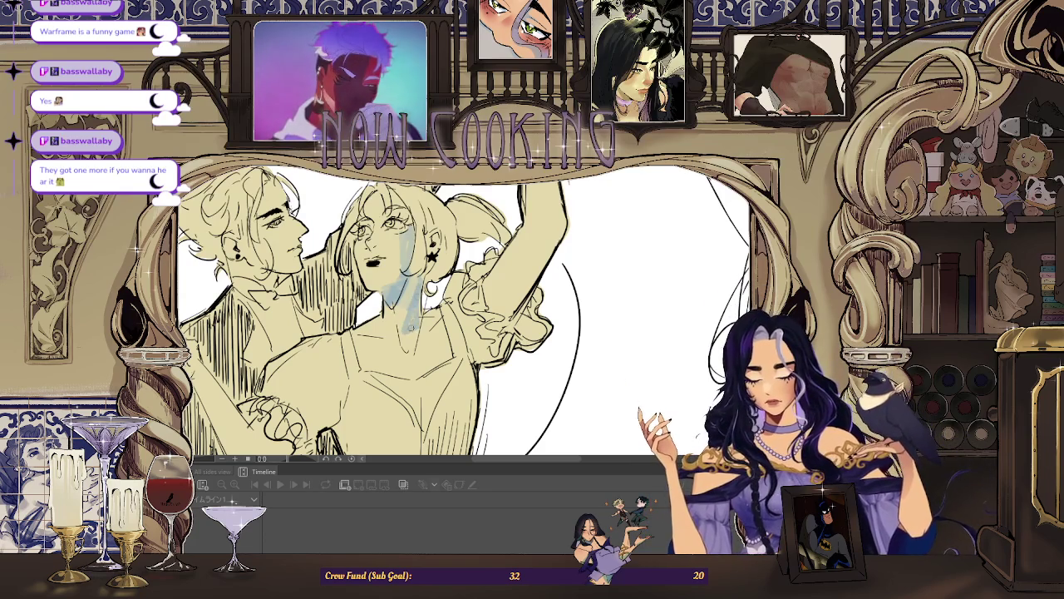
key(ctrl+0)
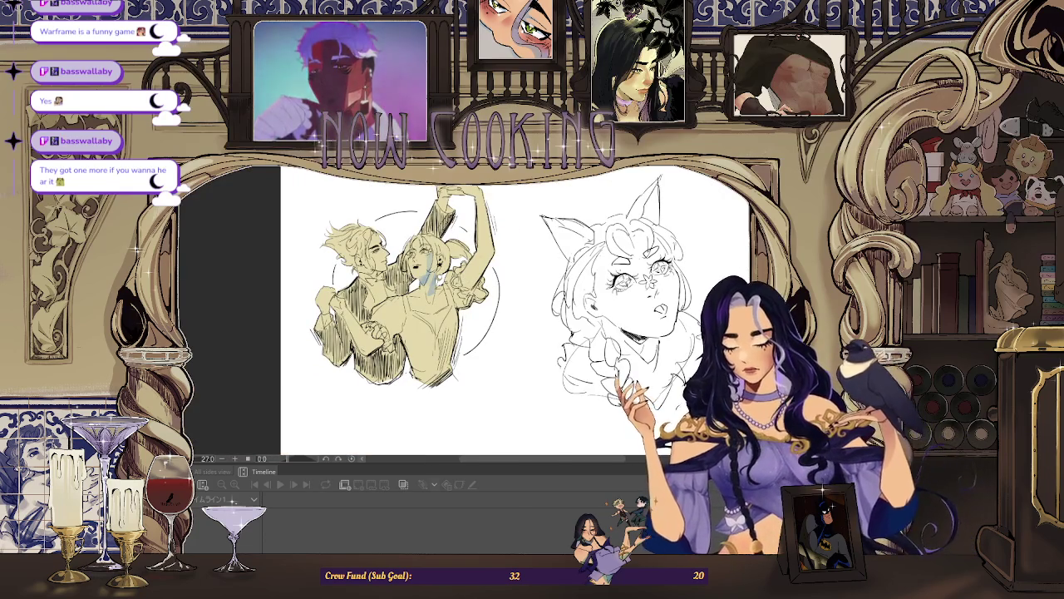
Zoom around the couple sketch and flip the canvas horizontally to check it mirrored.
scroll(431, 287, up, 2)
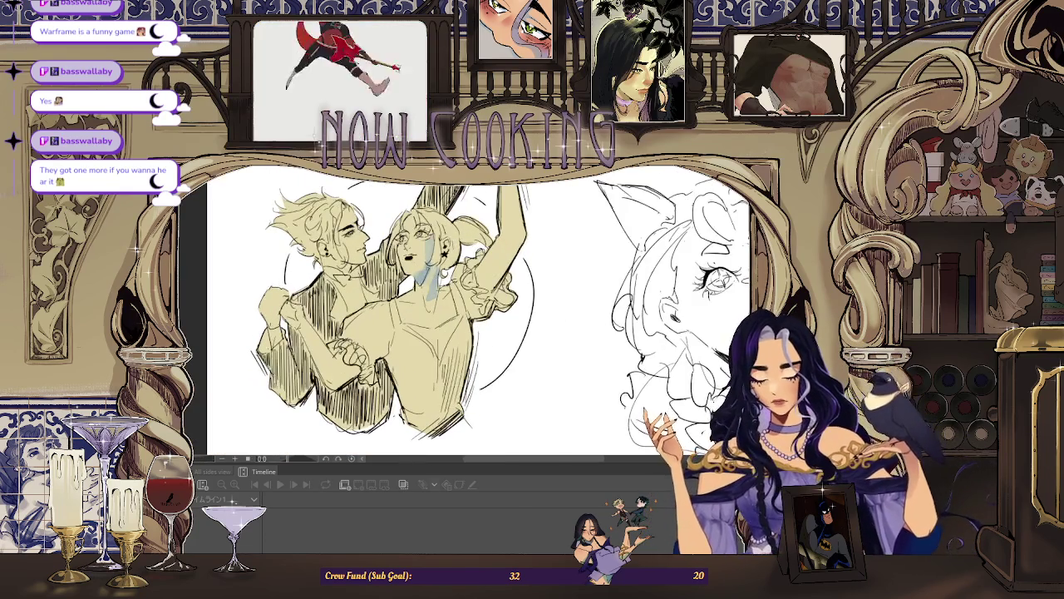
scroll(420, 274, up, 1)
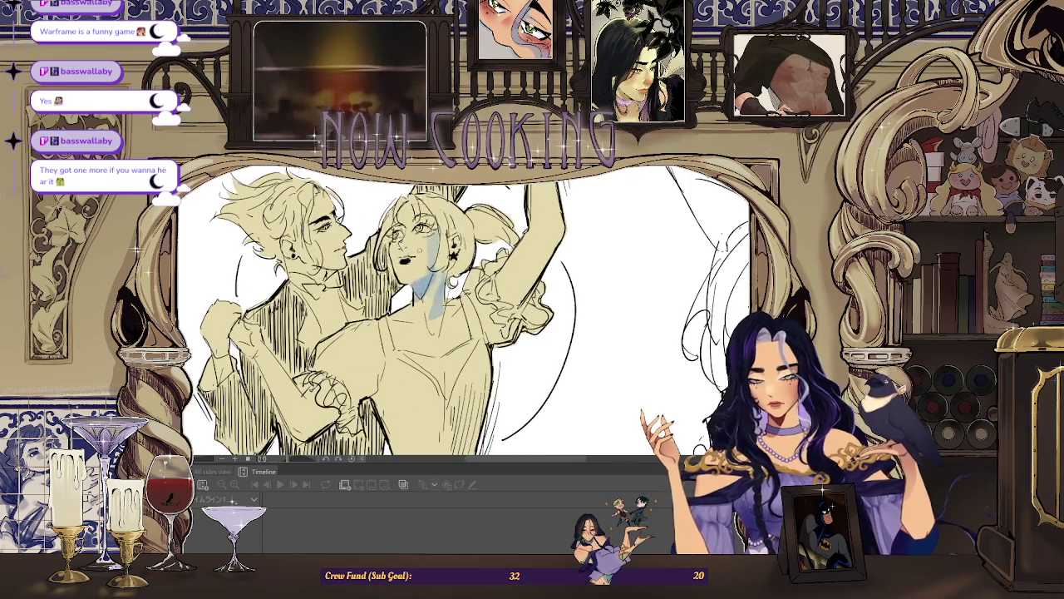
scroll(420, 282, down, 1)
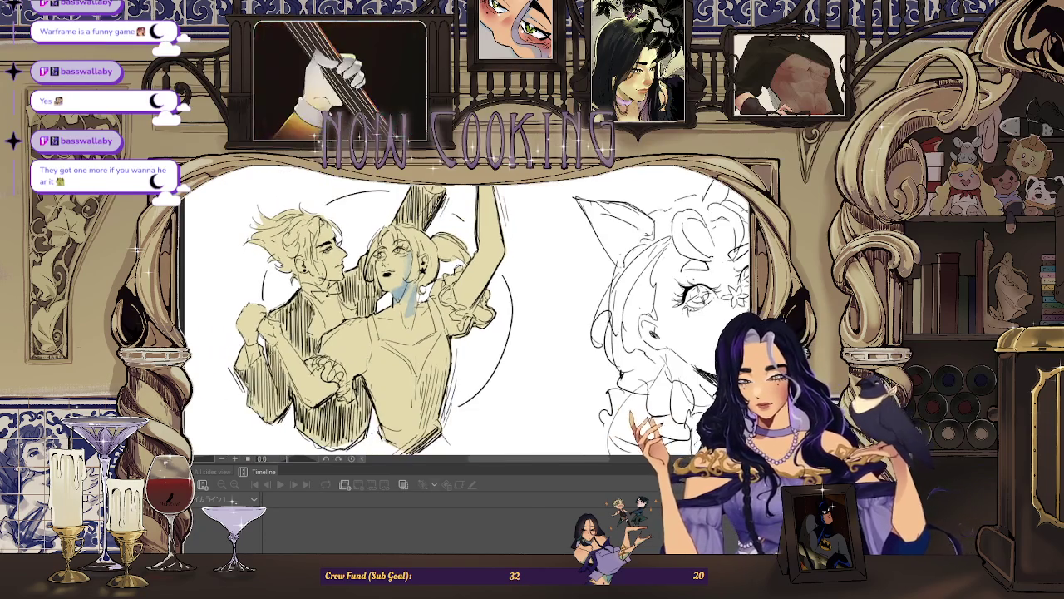
scroll(419, 283, down, 1)
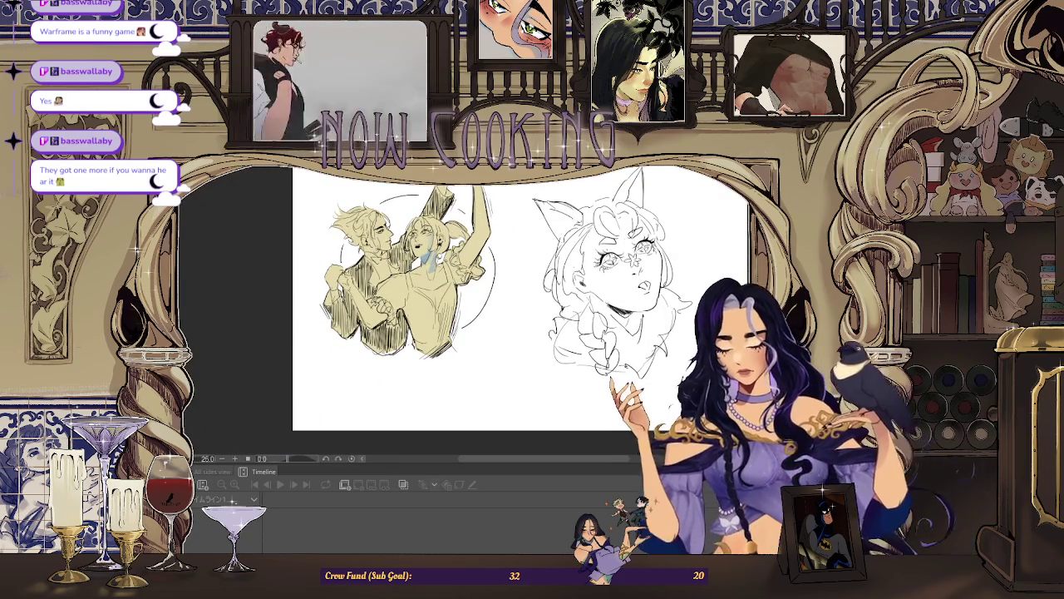
scroll(433, 233, up, 2)
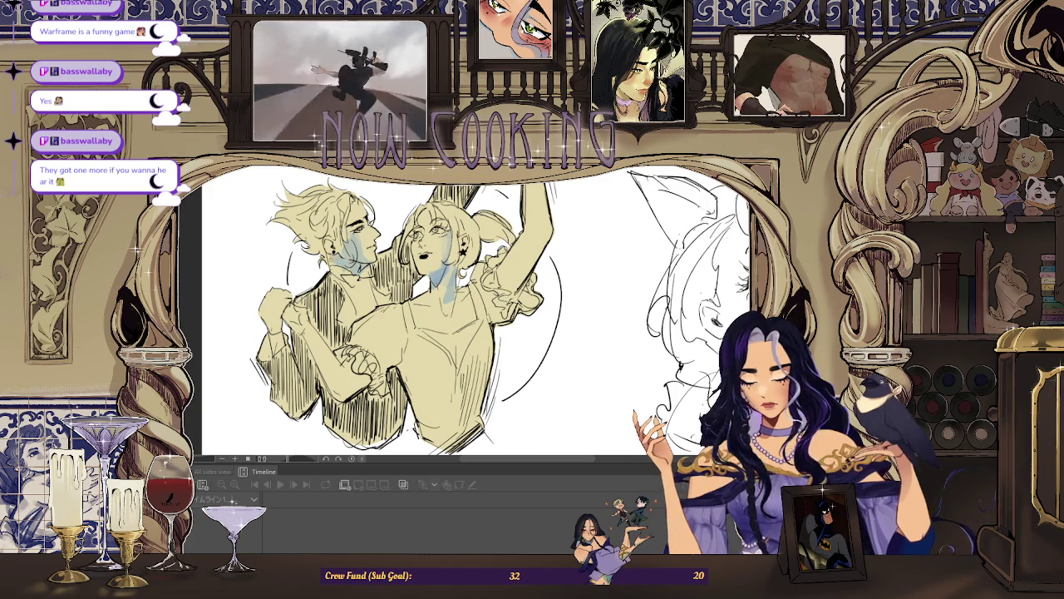
scroll(548, 283, down, 1)
scroll(549, 283, down, 1)
key(h)
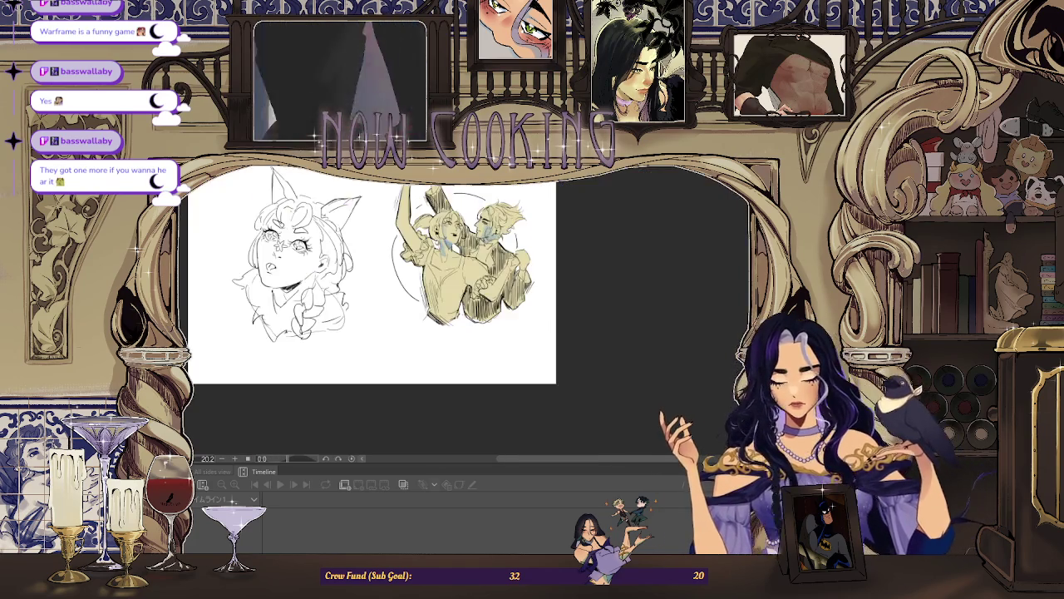
scroll(487, 213, up, 1)
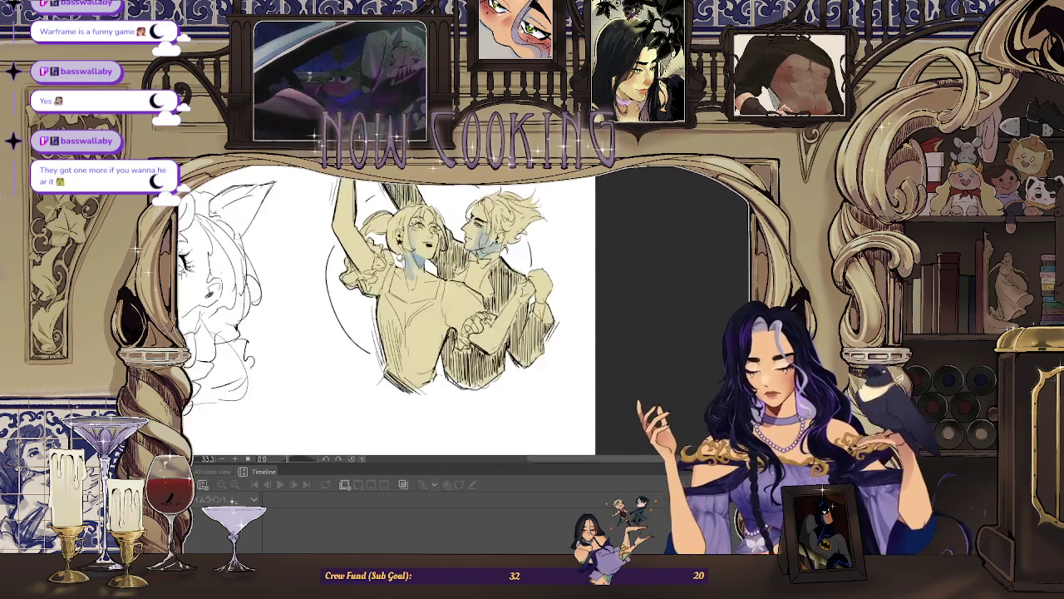
scroll(487, 213, up, 1)
scroll(487, 213, up, 1)
scroll(407, 314, down, 2)
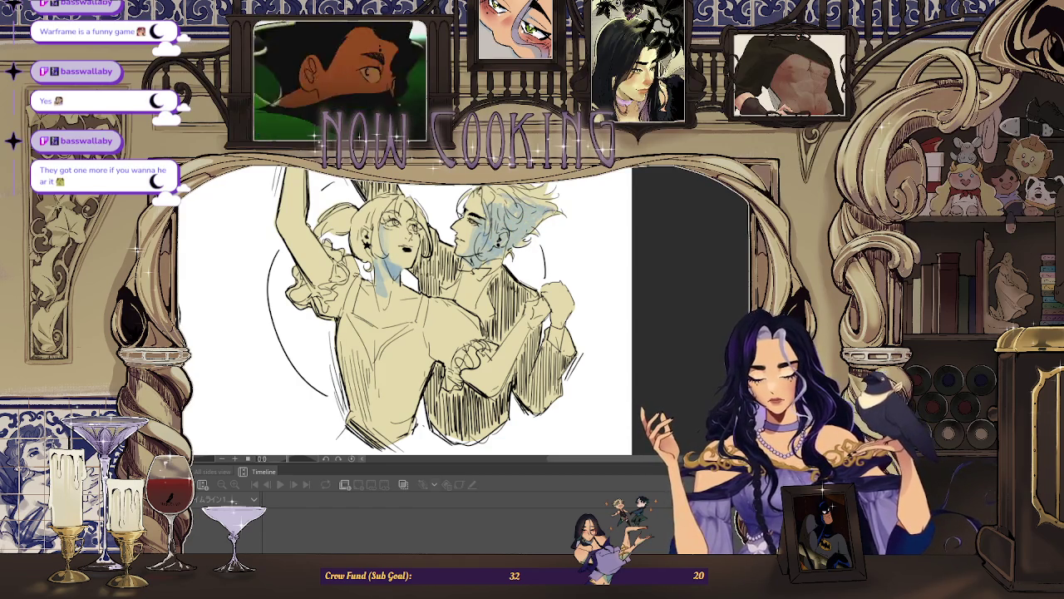
Zoom out, mirror the couple view, and reset the tilted canvas rotation to upright.
key(ctrl+minus)
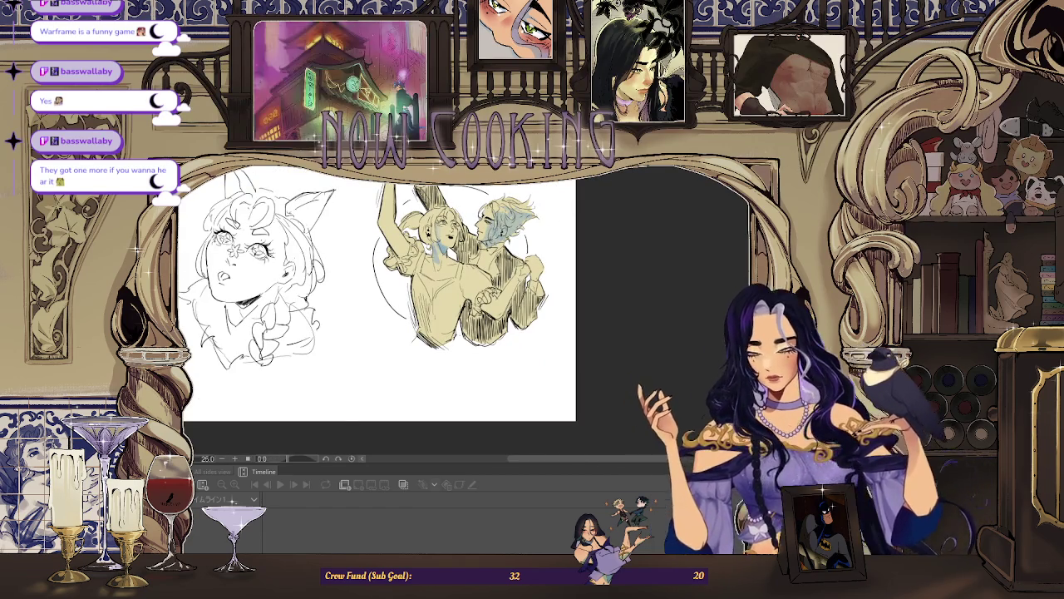
key(h)
key(ctrl+plus)
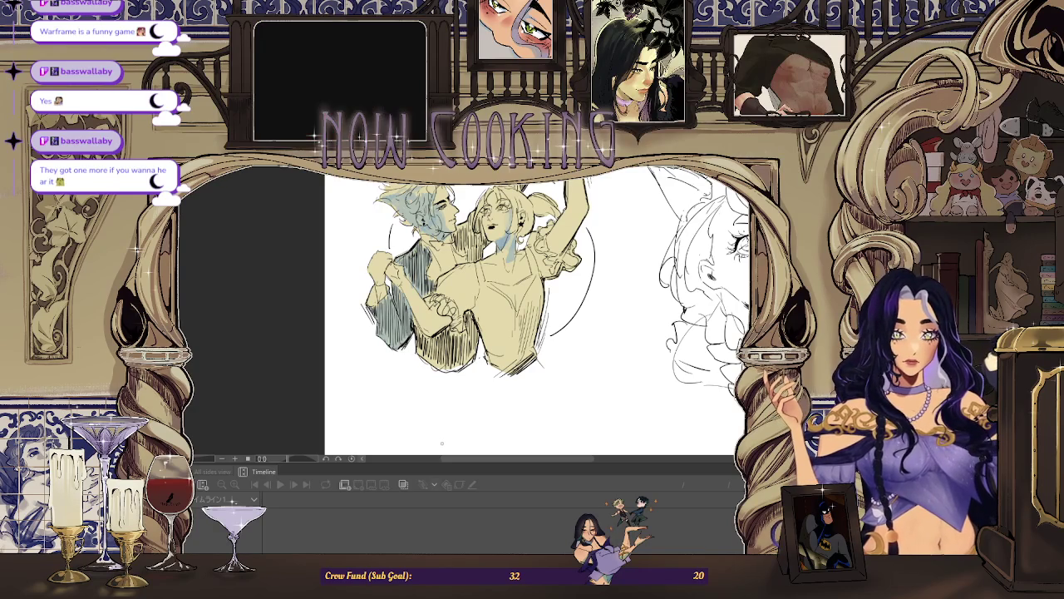
scroll(443, 442, up, 3)
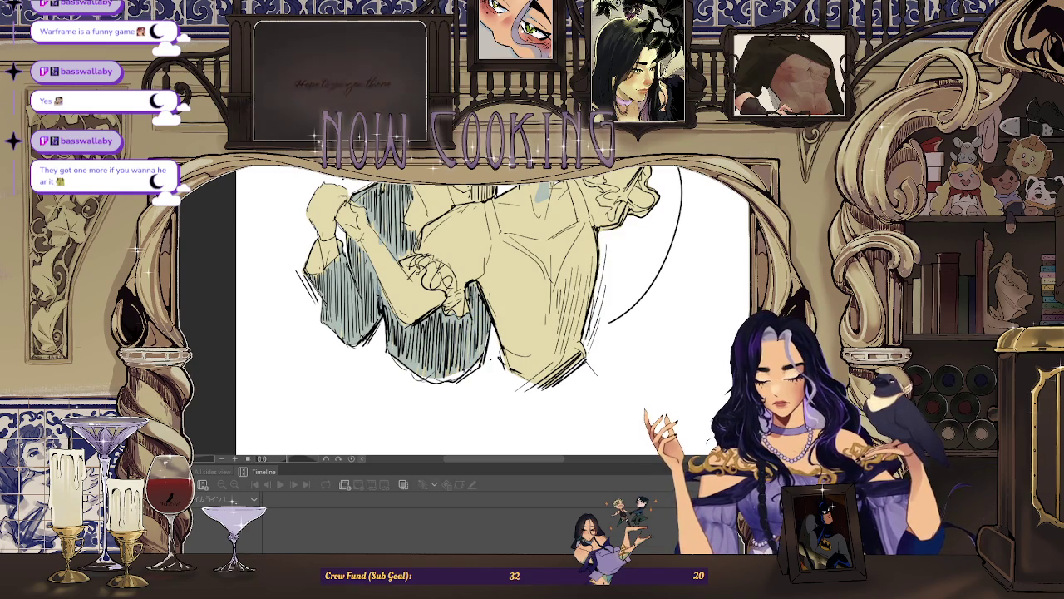
key(ctrl+@)
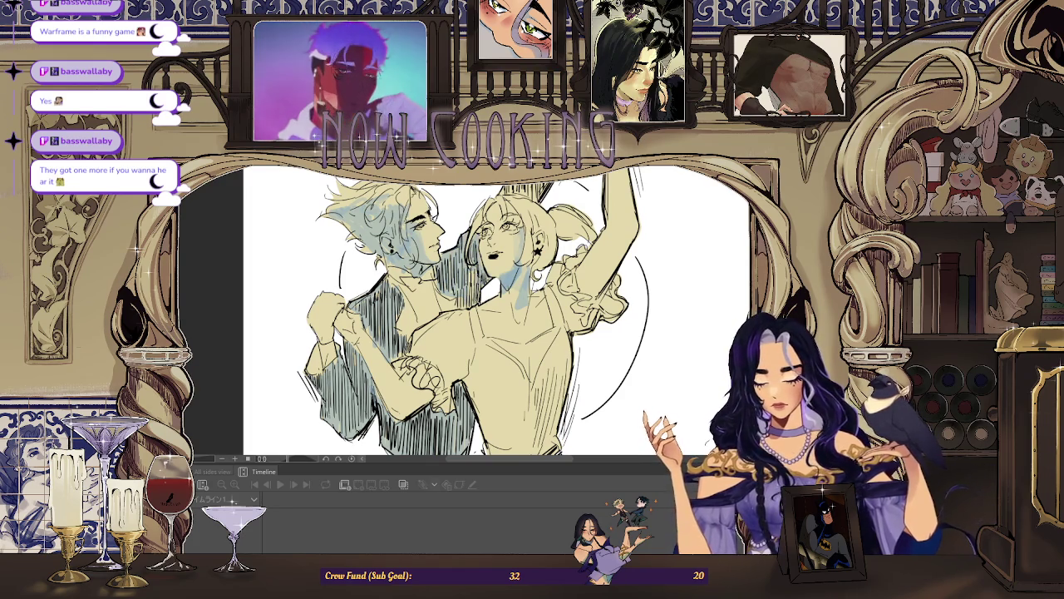
scroll(499, 312, down, 3)
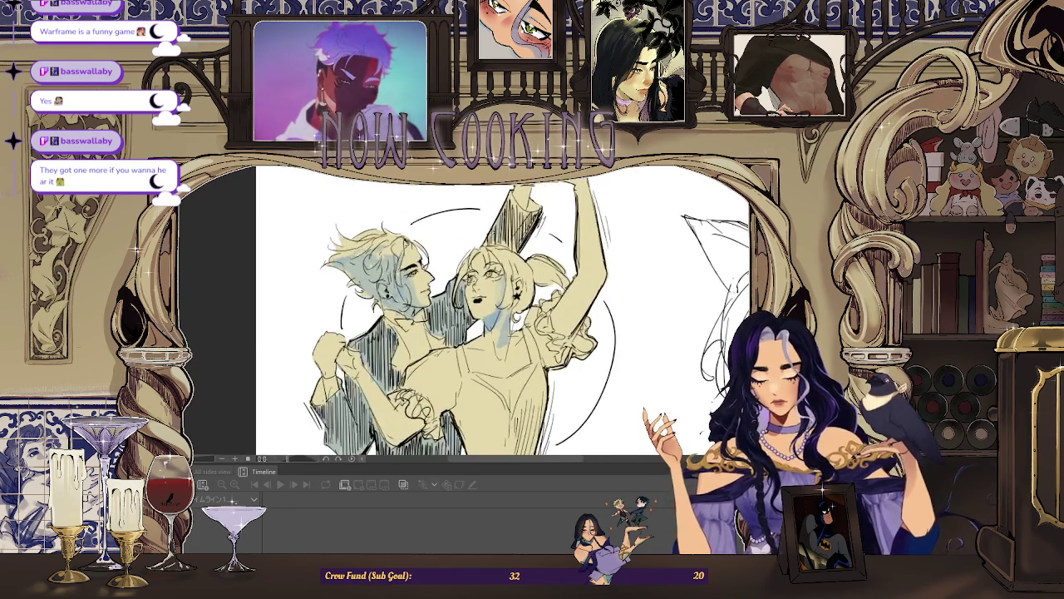
scroll(499, 312, up, 2)
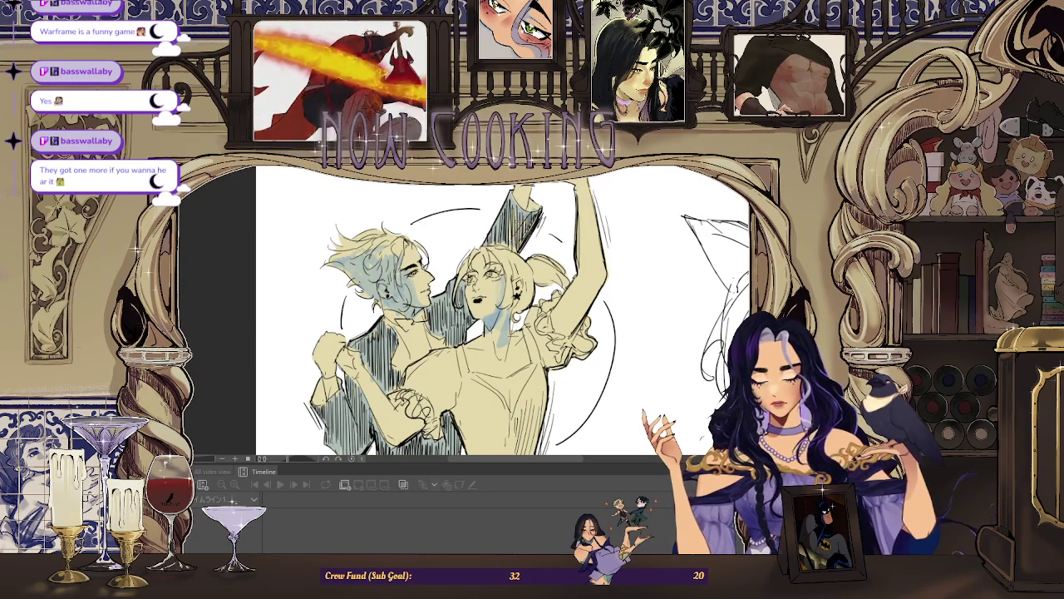
Mirror the canvas and zoom in and out to inspect the dancing couple.
scroll(504, 292, up, 2)
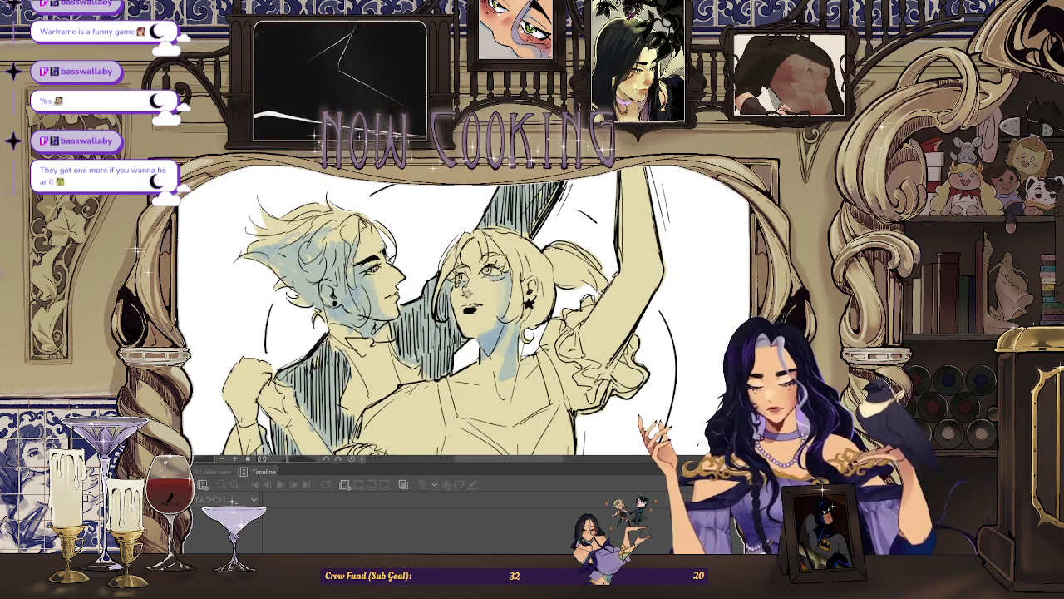
scroll(503, 316, down, 2)
scroll(504, 316, down, 1)
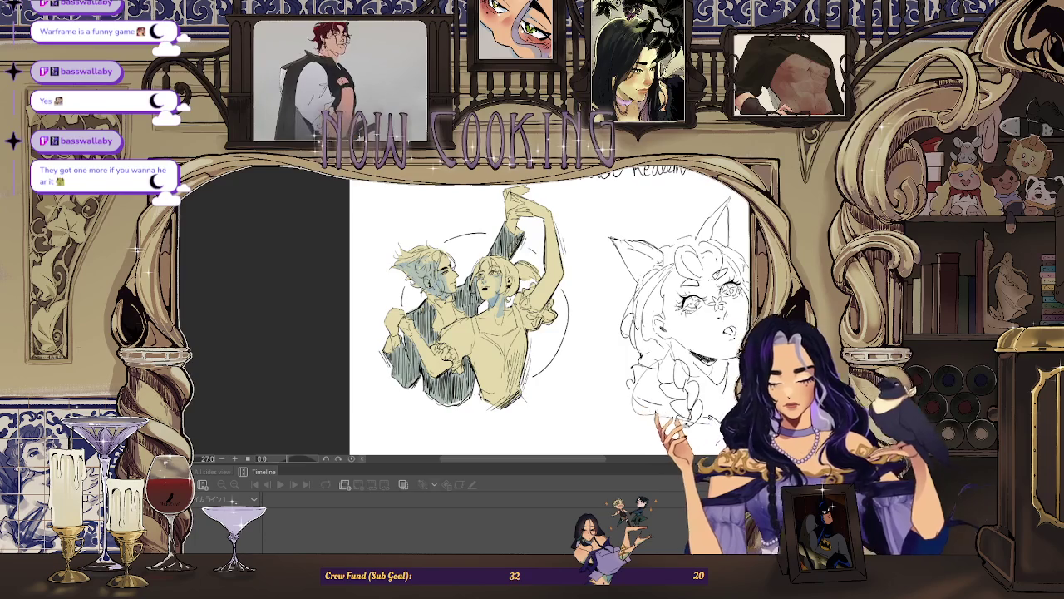
key(h)
scroll(429, 311, up, 3)
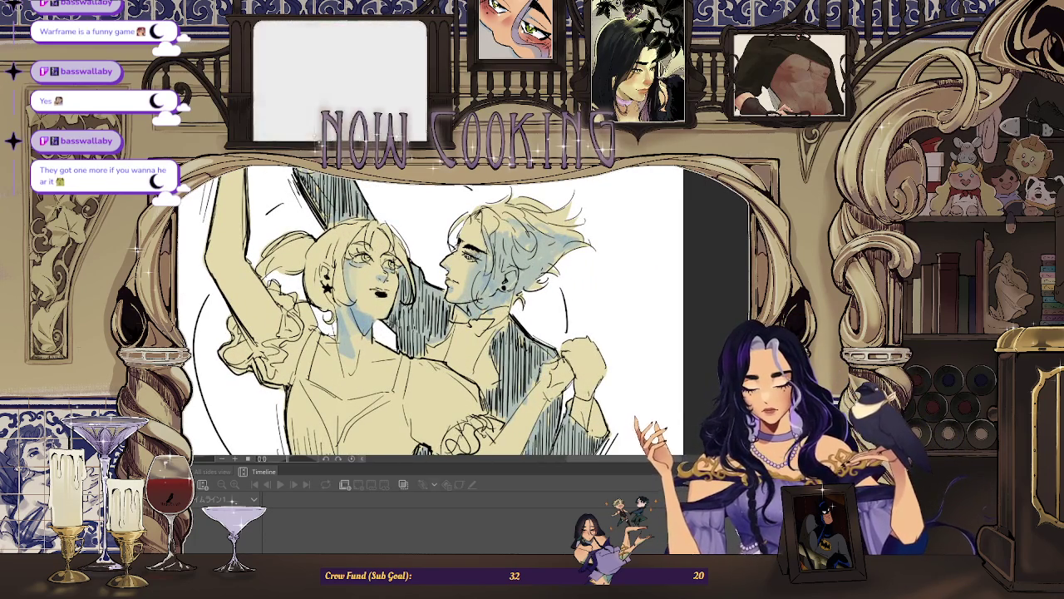
scroll(429, 312, down, 2)
scroll(443, 291, up, 1)
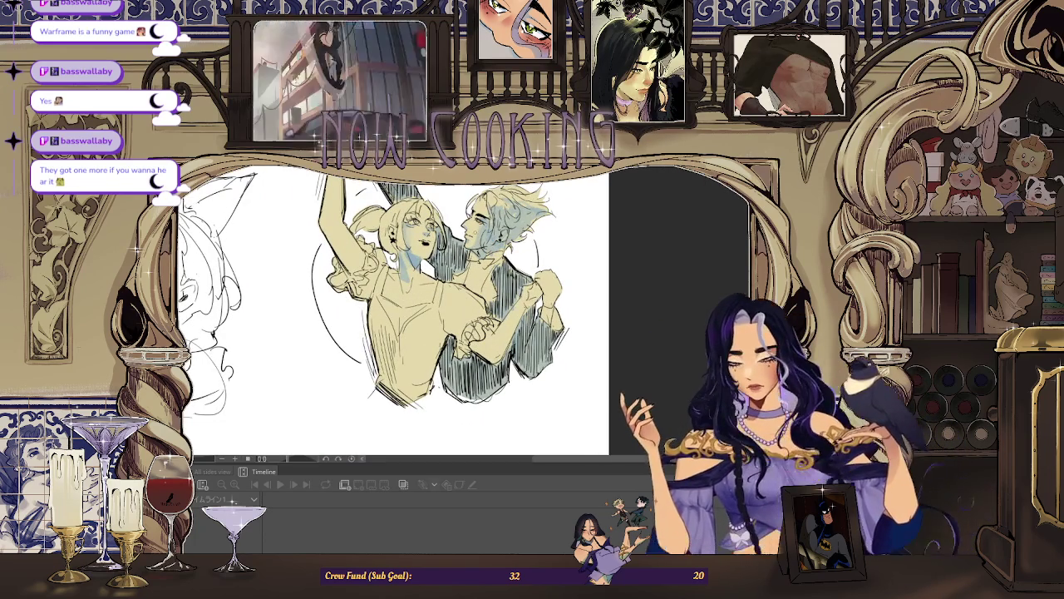
scroll(425, 208, up, 2)
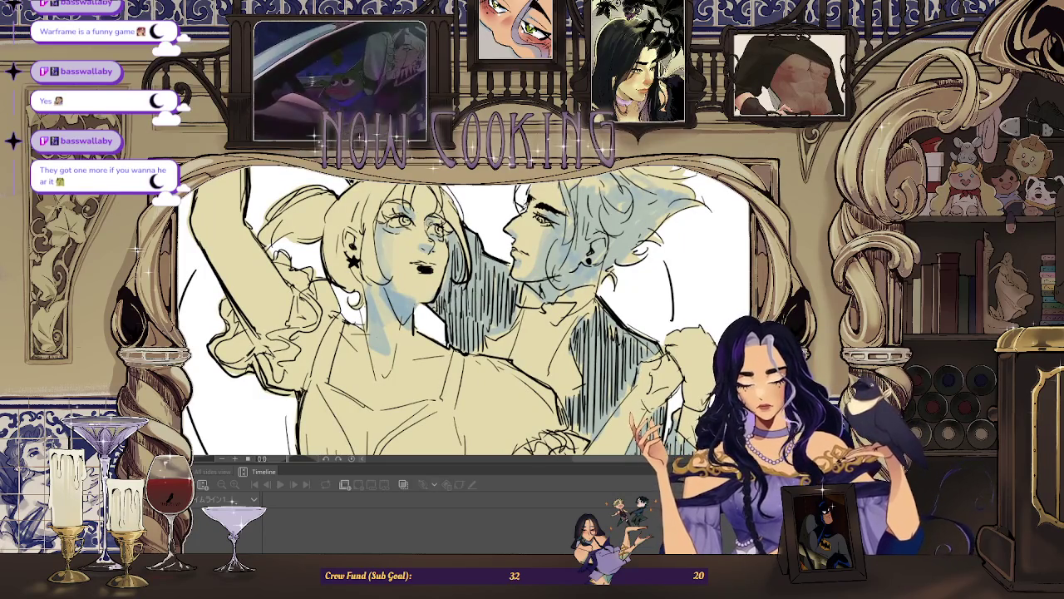
scroll(431, 223, down, 1)
scroll(430, 222, down, 1)
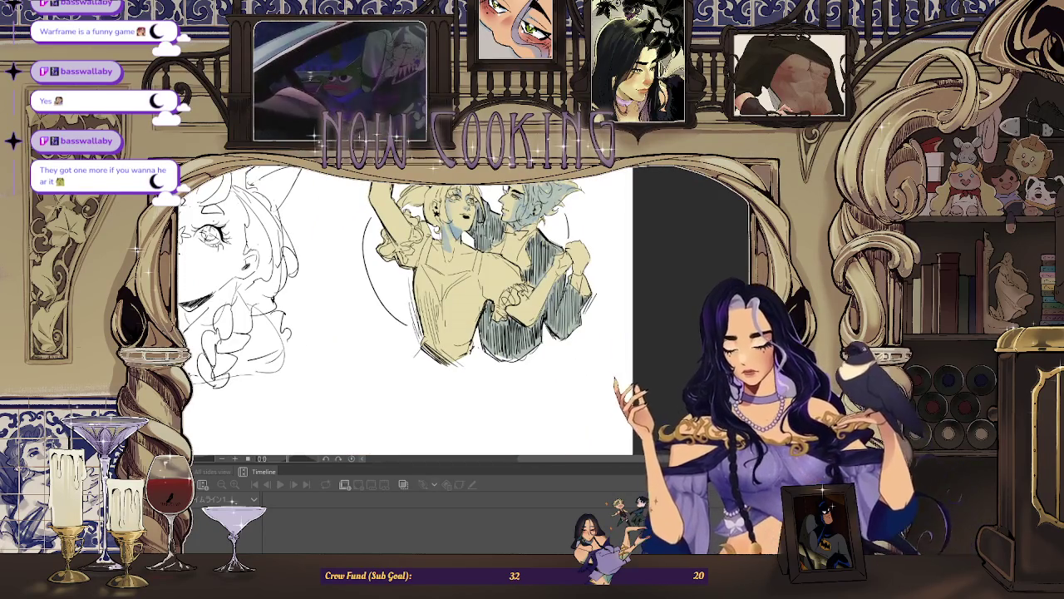
scroll(458, 203, up, 2)
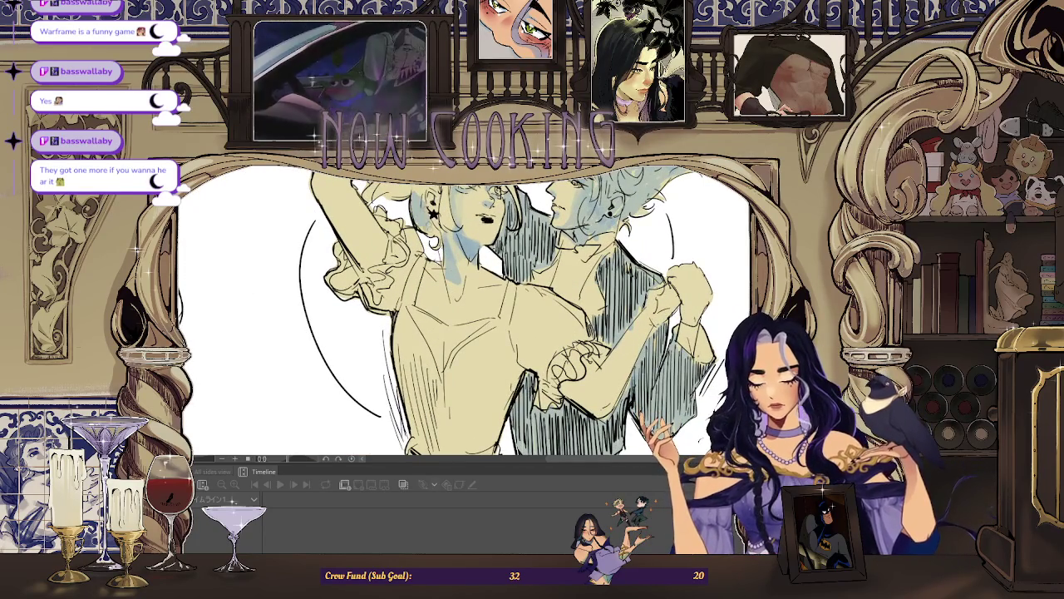
scroll(457, 250, down, 2)
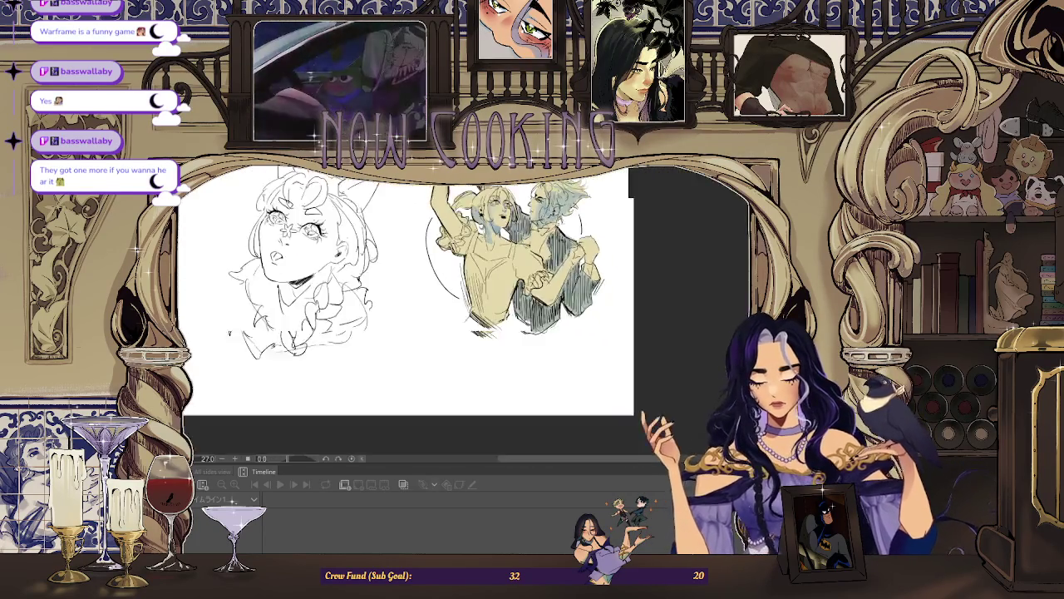
scroll(457, 249, up, 1)
scroll(501, 184, up, 1)
scroll(501, 185, up, 1)
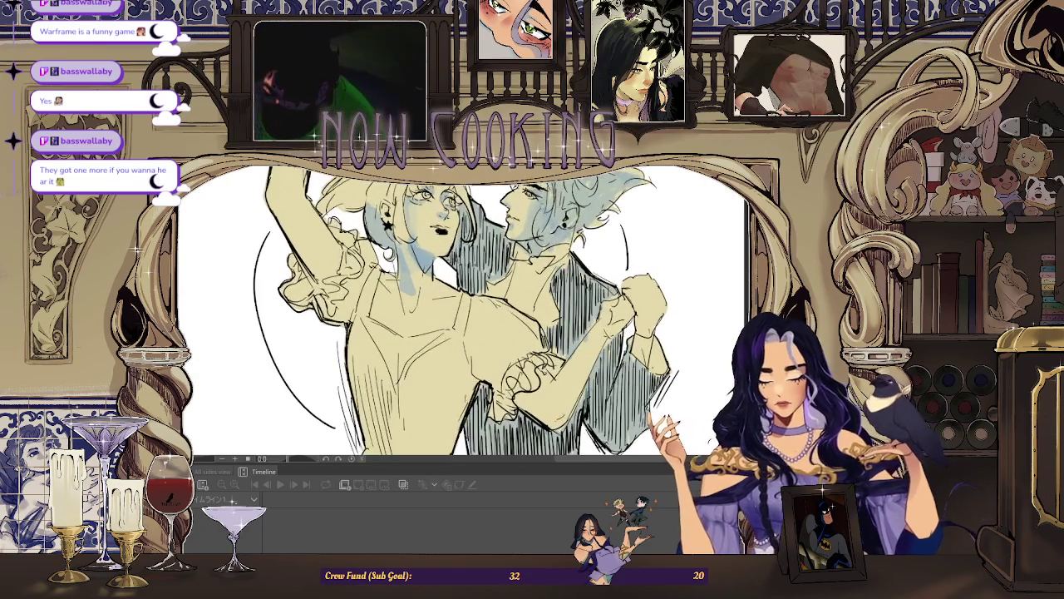
scroll(501, 185, up, 1)
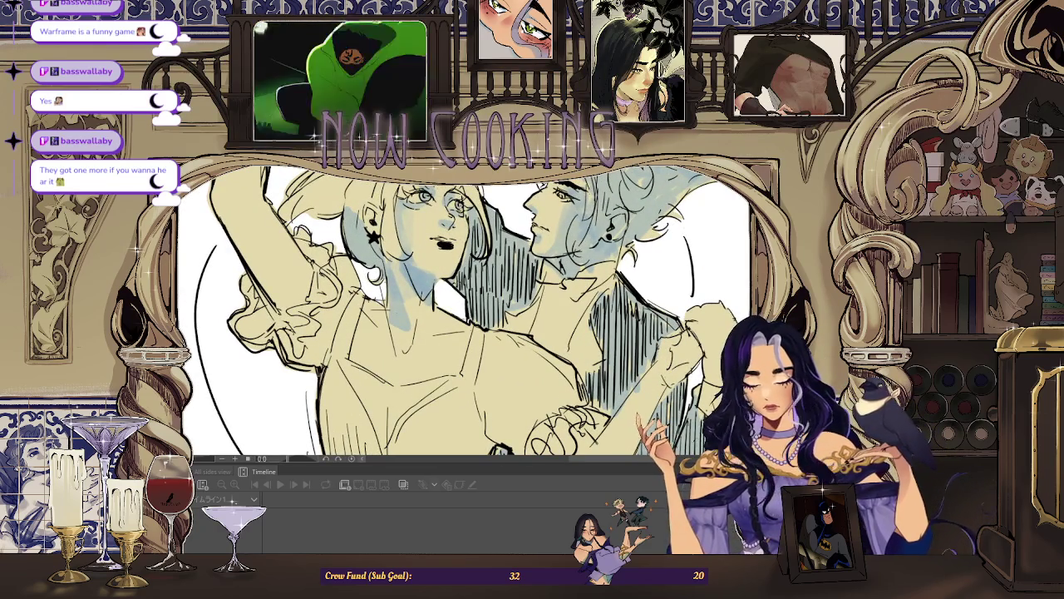
scroll(458, 308, down, 2)
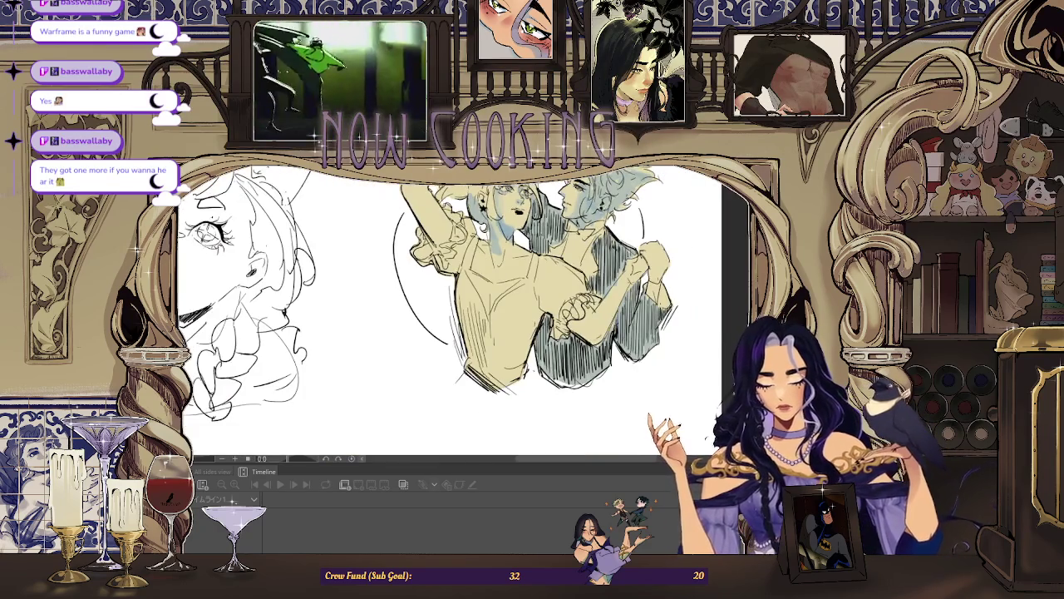
scroll(502, 187, up, 2)
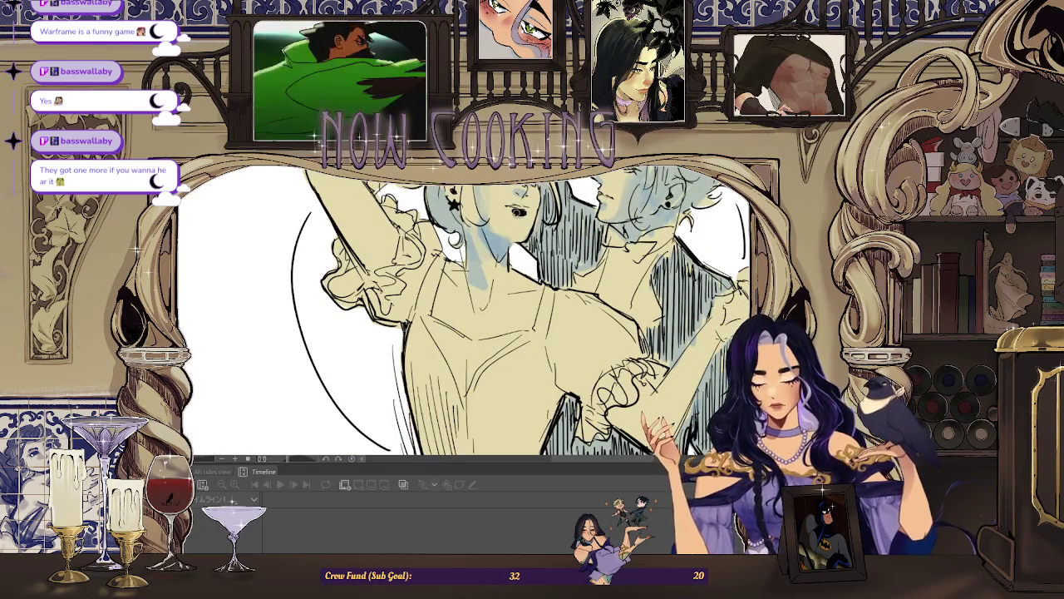
scroll(501, 207, down, 1)
scroll(501, 208, down, 1)
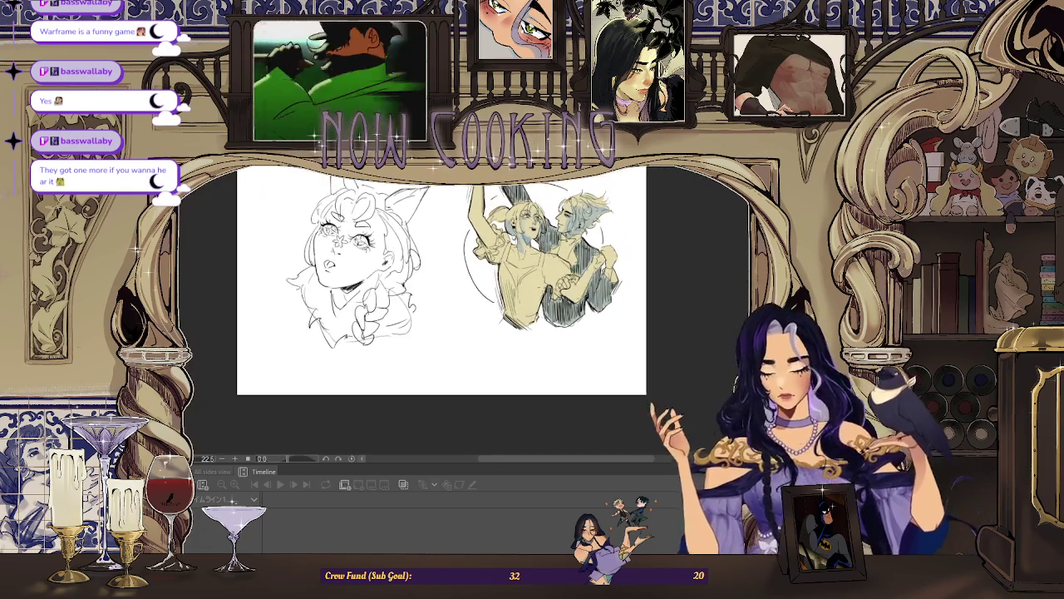
scroll(502, 187, up, 2)
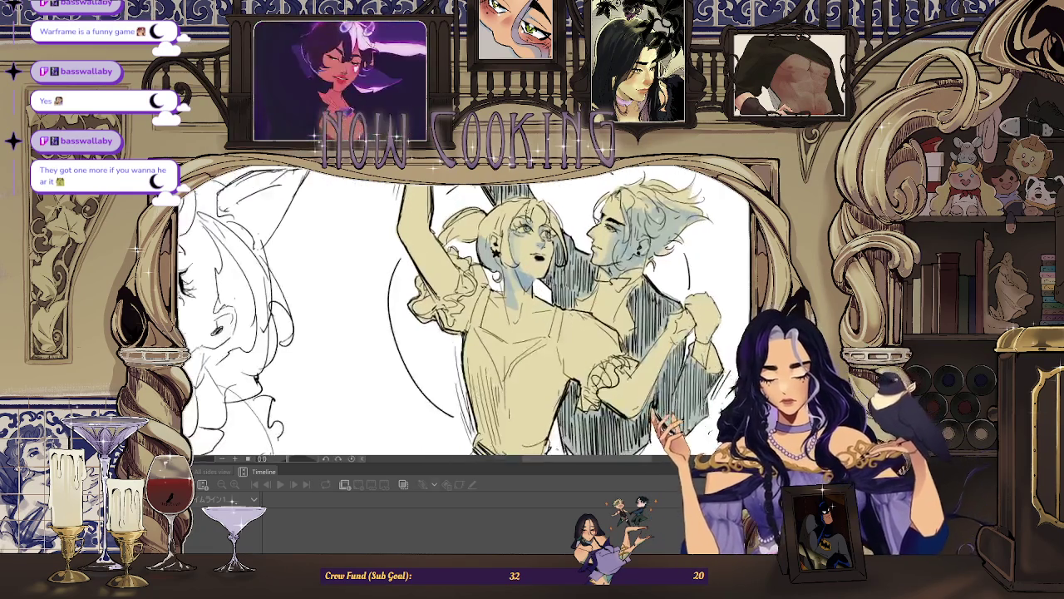
scroll(501, 208, down, 1)
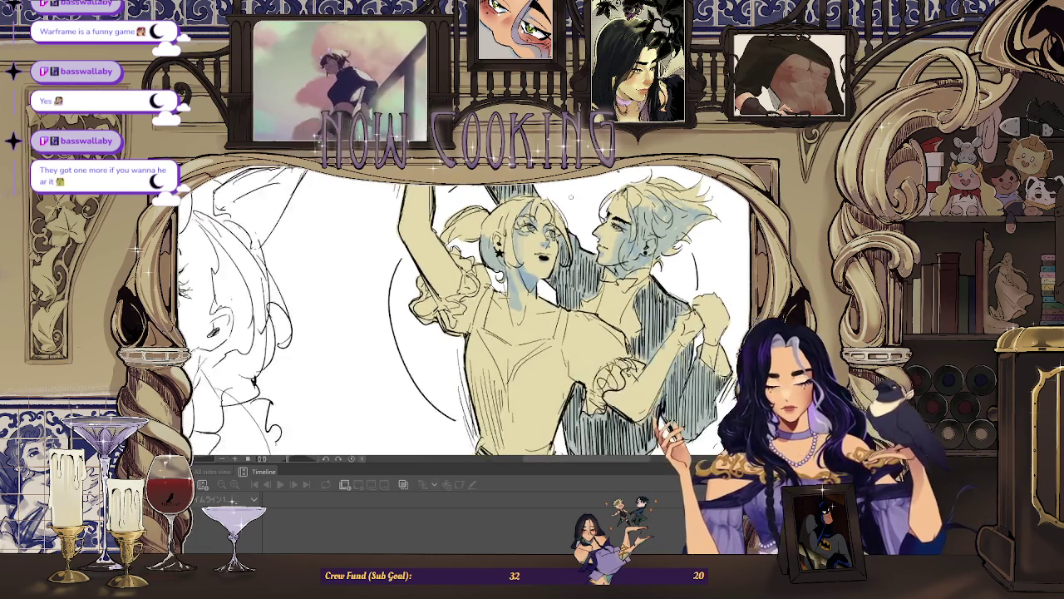
scroll(501, 208, down, 1)
scroll(501, 208, up, 1)
Flip the view back and paint a shading stroke over the couple's lower half, then undo it.
key(h)
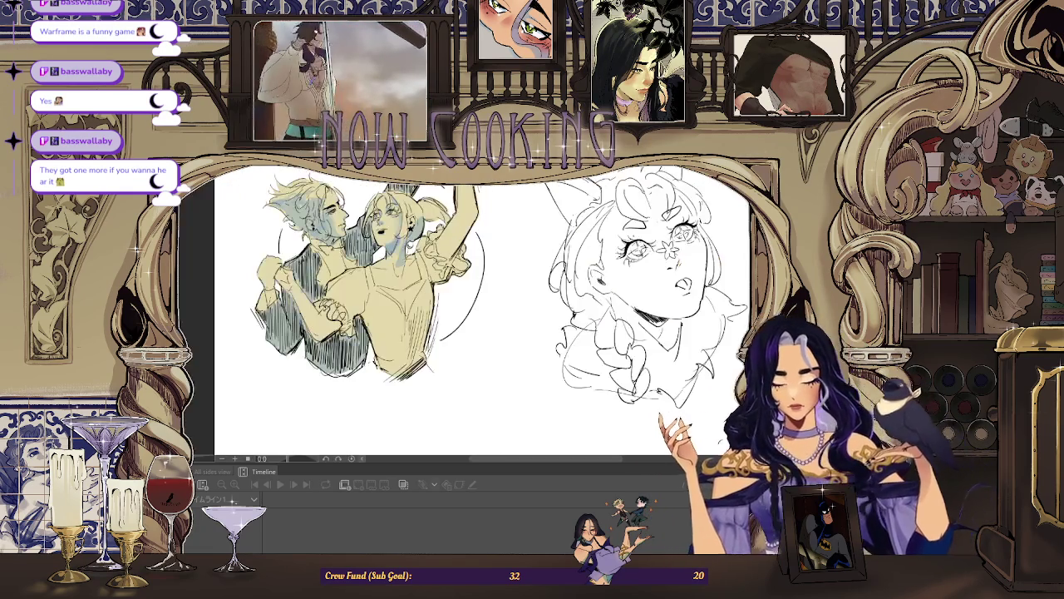
scroll(413, 222, up, 2)
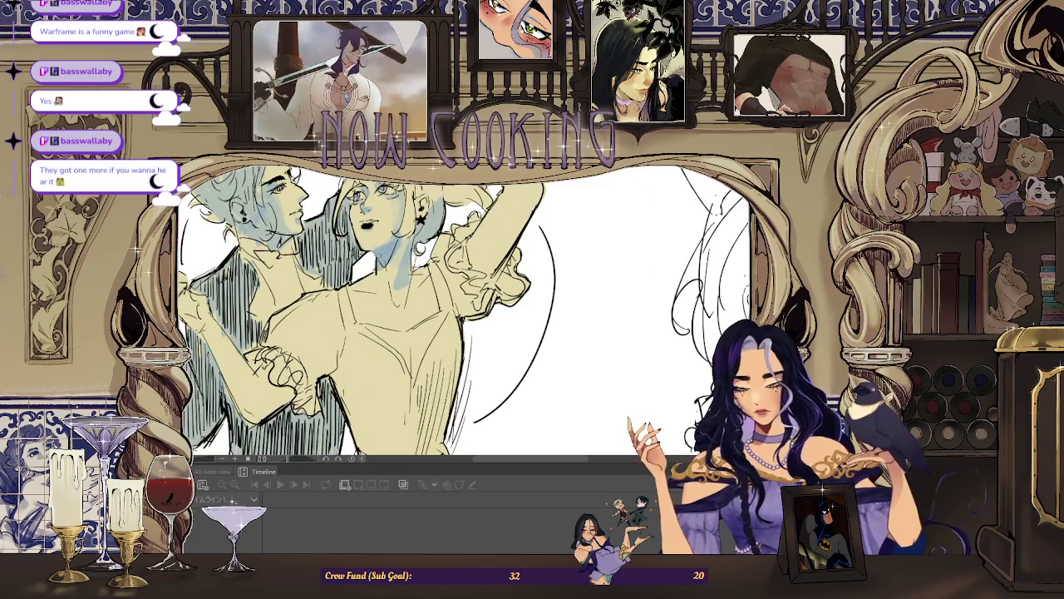
scroll(413, 222, down, 1)
scroll(414, 222, down, 1)
scroll(413, 222, up, 1)
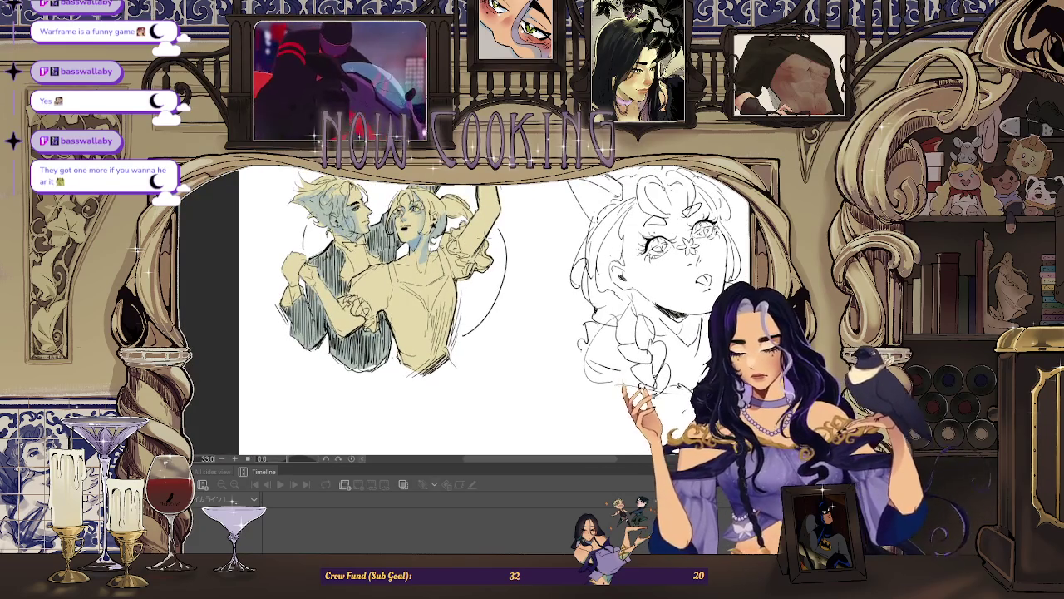
scroll(496, 216, up, 1)
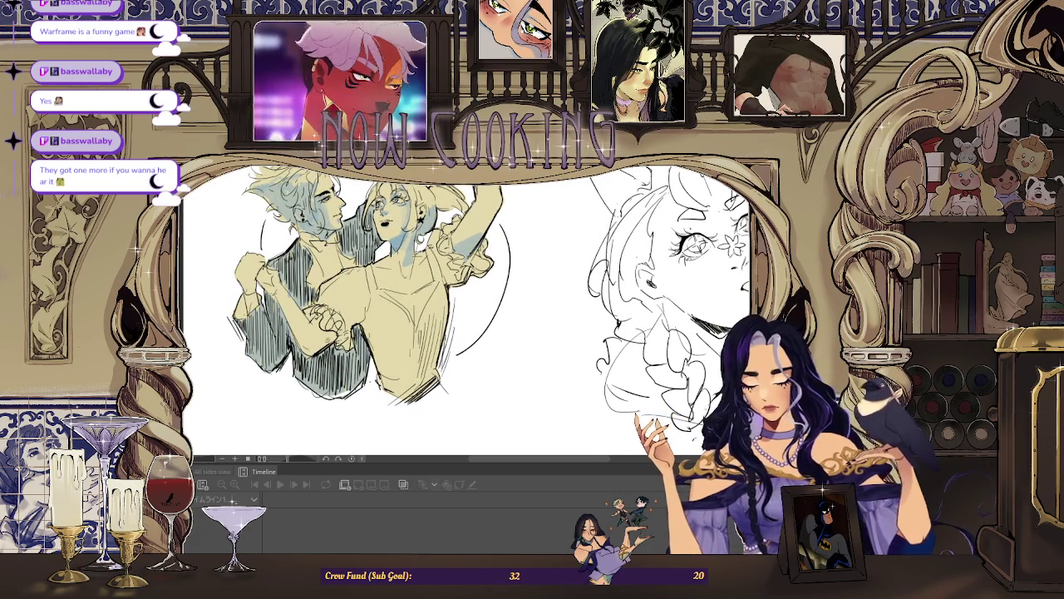
scroll(435, 376, down, 1)
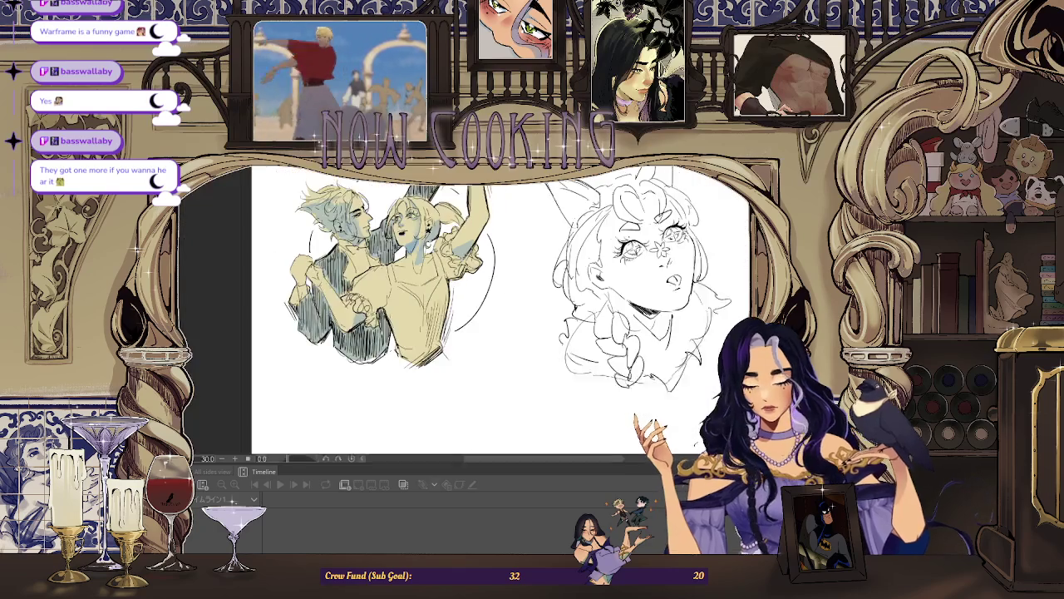
scroll(435, 375, down, 1)
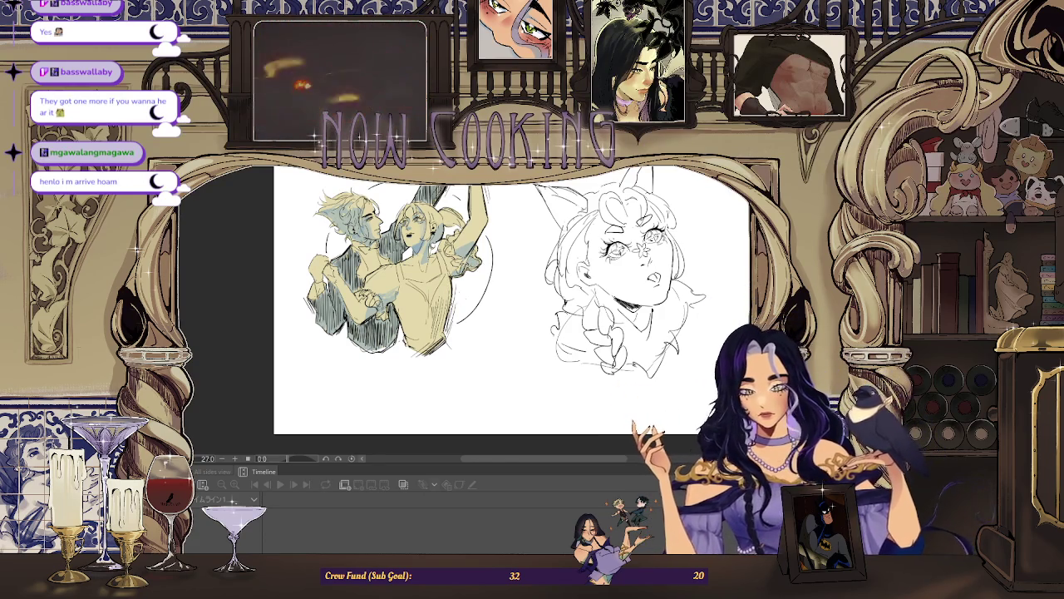
scroll(492, 276, down, 2)
scroll(491, 276, up, 1)
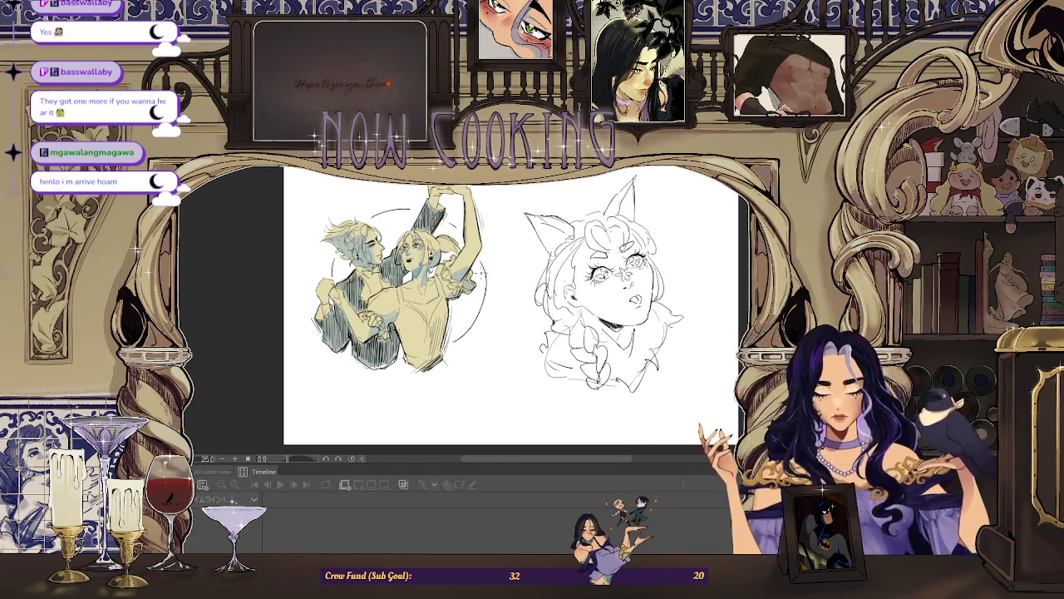
mouse_move(416, 325)
mouse_down()
mouse_move(449, 374)
mouse_move(432, 346)
mouse_up()
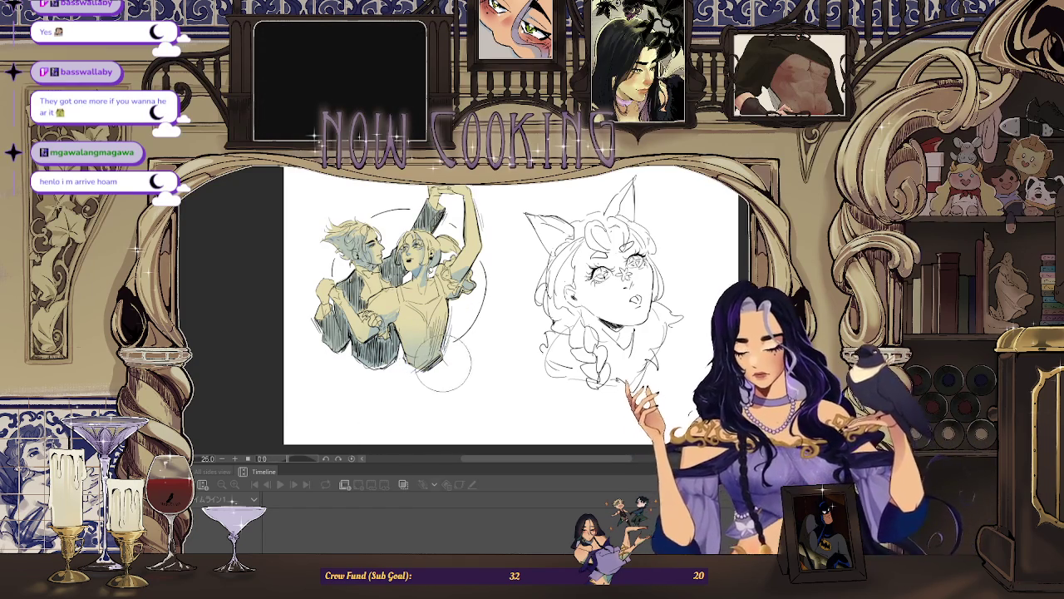
key(ctrl+z)
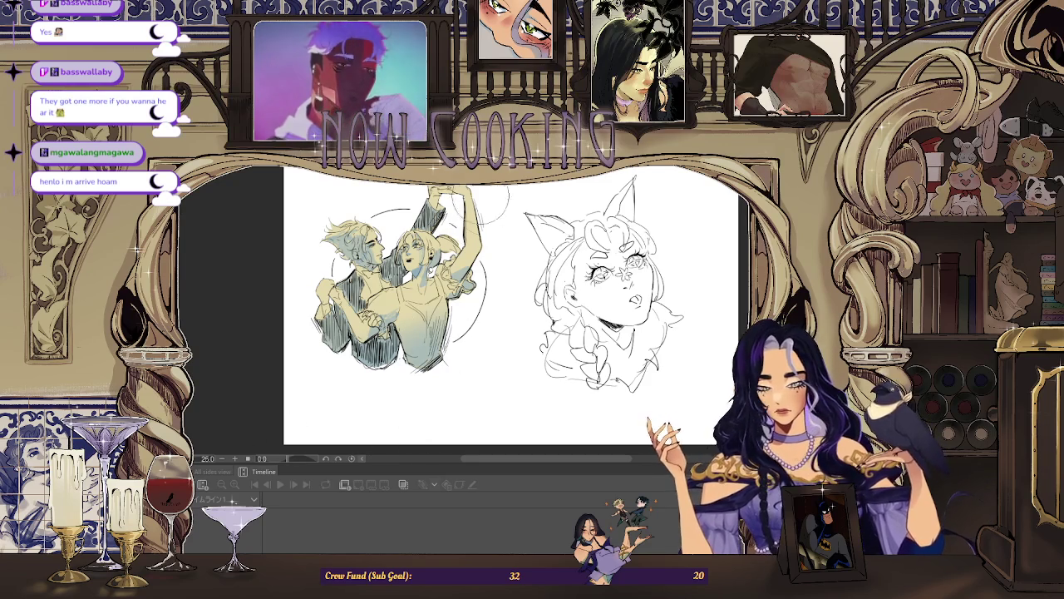
Fit the page in the window and flip the view twice to recheck the couple.
scroll(478, 279, up, 3)
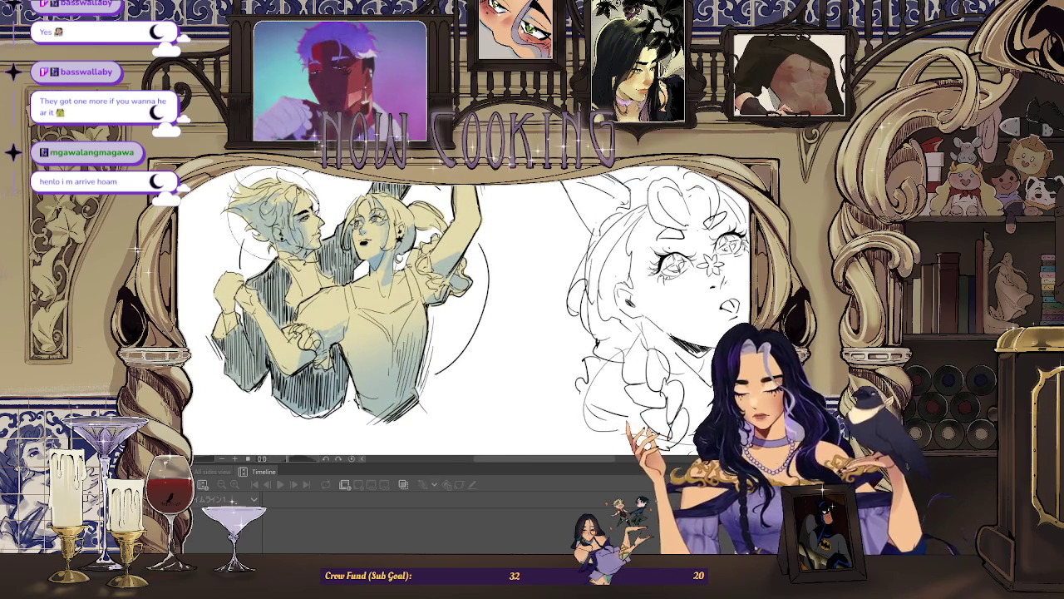
scroll(241, 221, up, 1)
scroll(241, 220, up, 3)
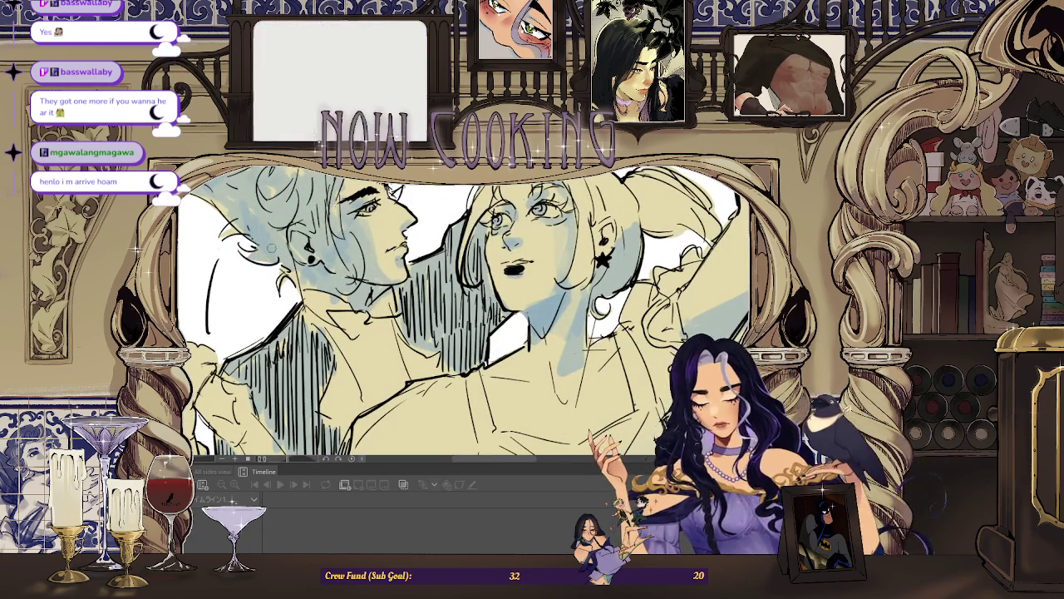
scroll(258, 241, down, 2)
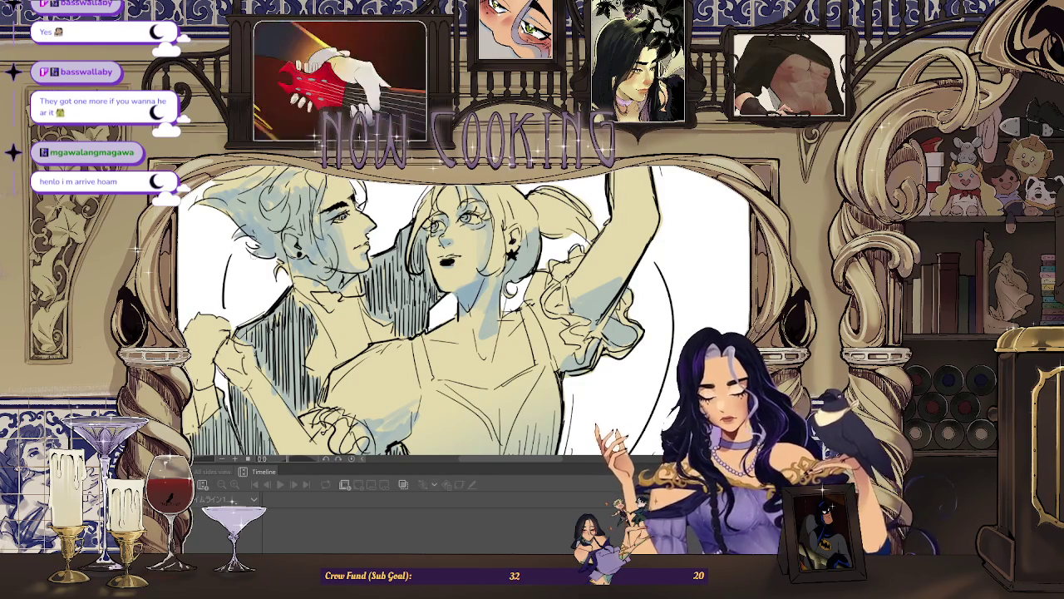
key(ctrl+0)
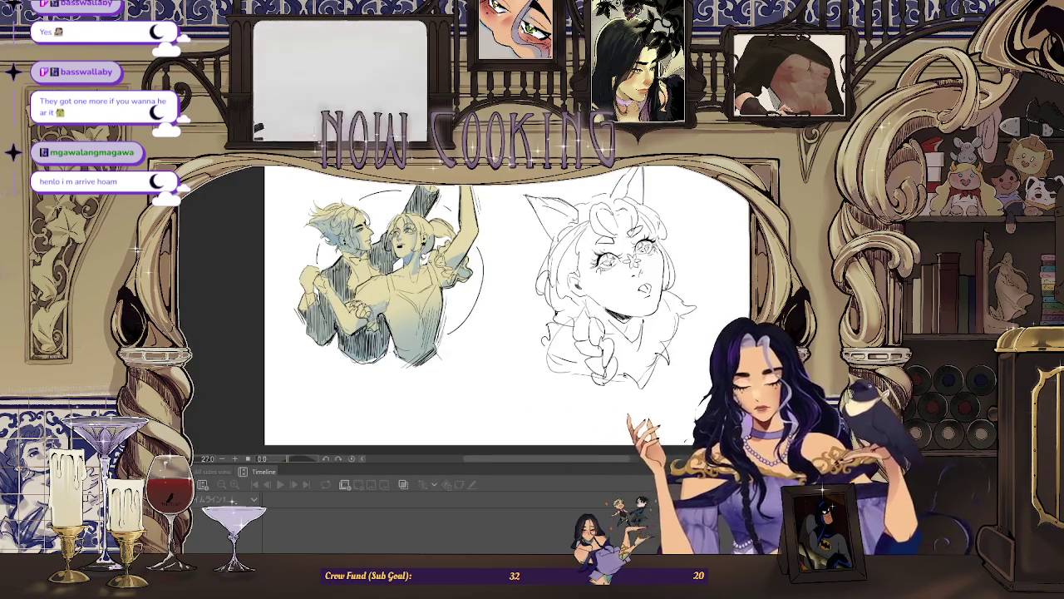
key(h)
scroll(490, 307, up, 2)
scroll(491, 307, up, 2)
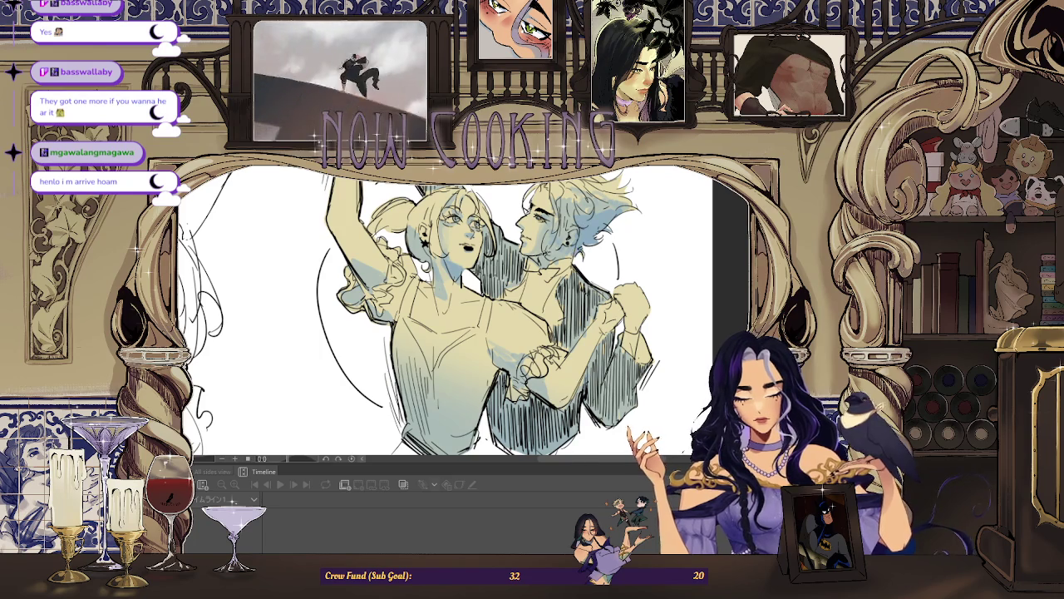
scroll(560, 244, up, 2)
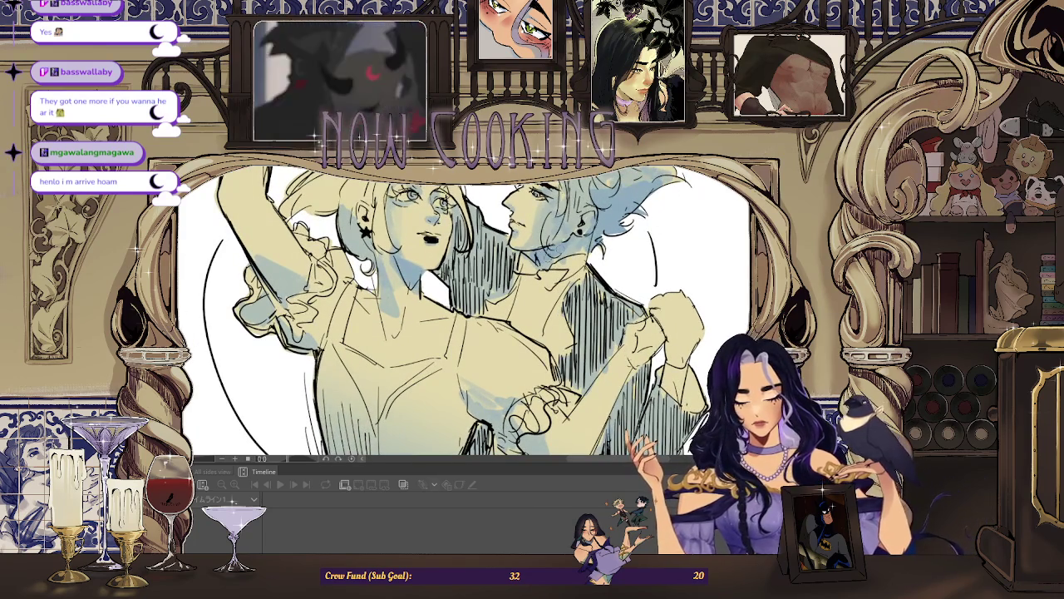
scroll(490, 308, up, 1)
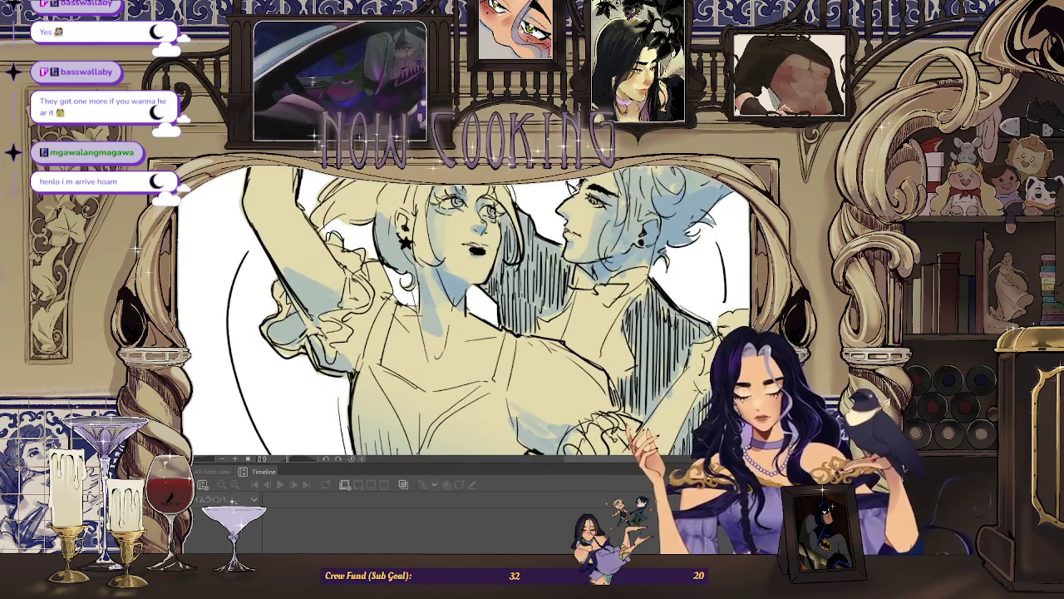
scroll(466, 316, up, 2)
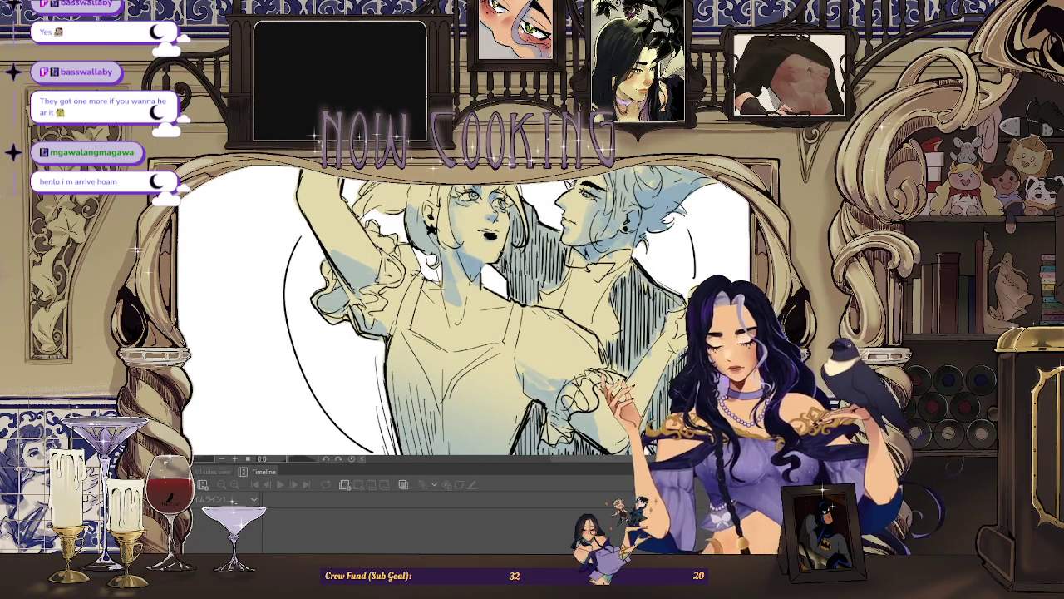
key(h)
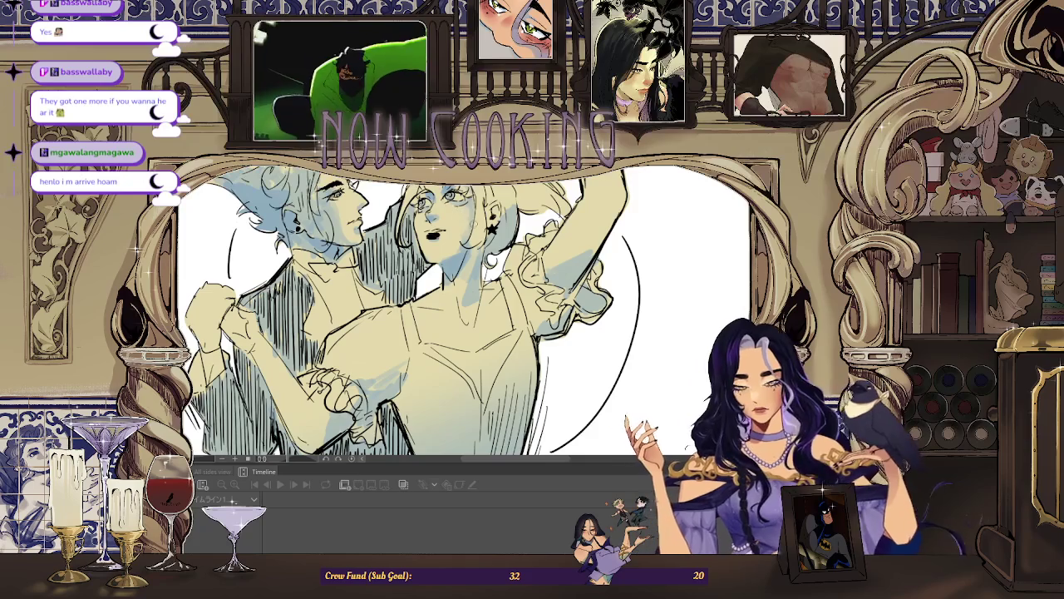
key(ctrl+minus)
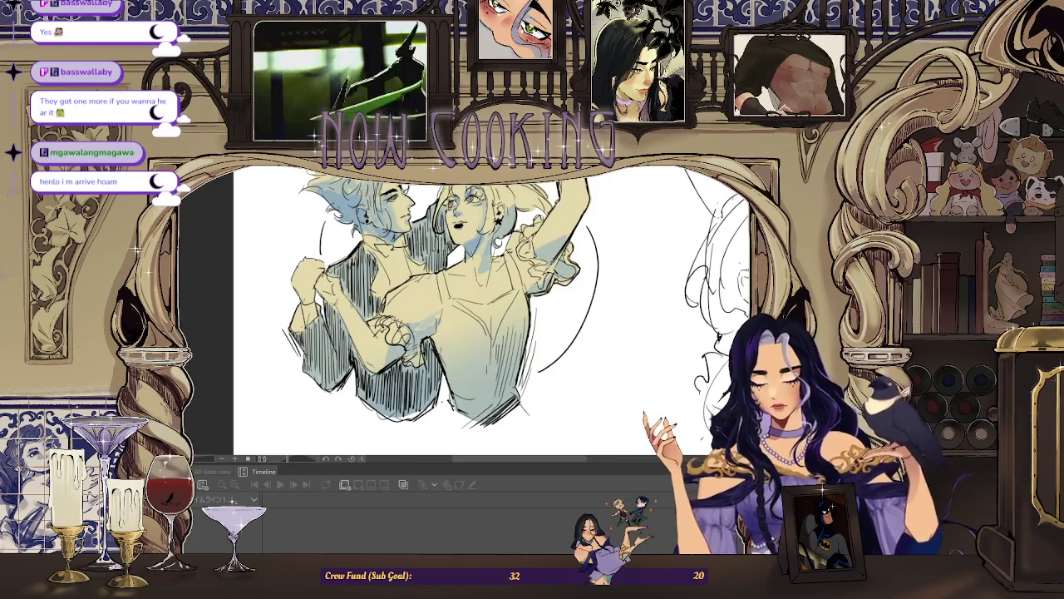
key(ctrl+plus)
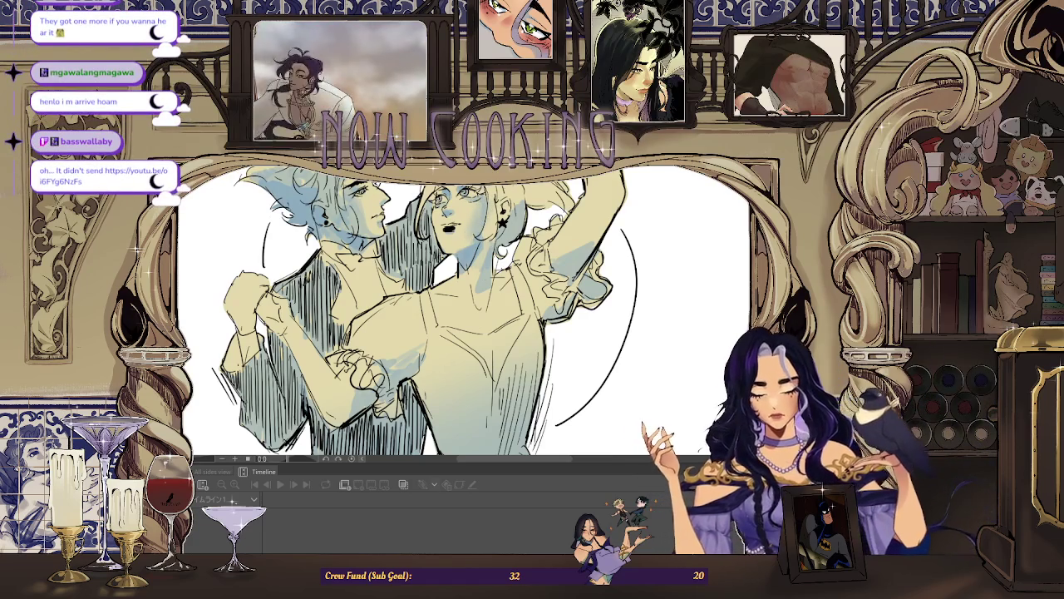
scroll(503, 241, down, 3)
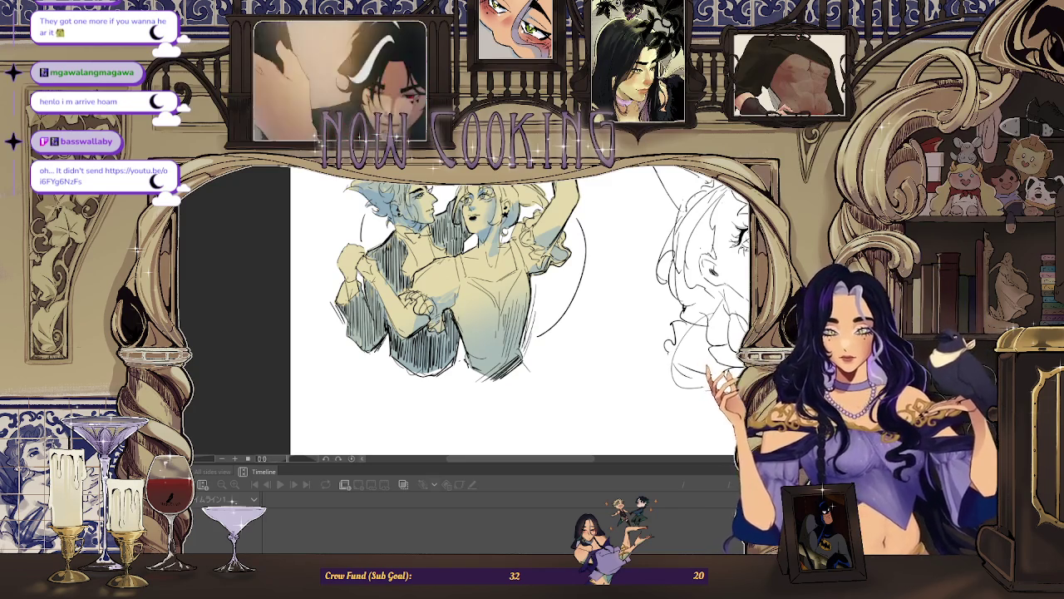
scroll(519, 308, up, 2)
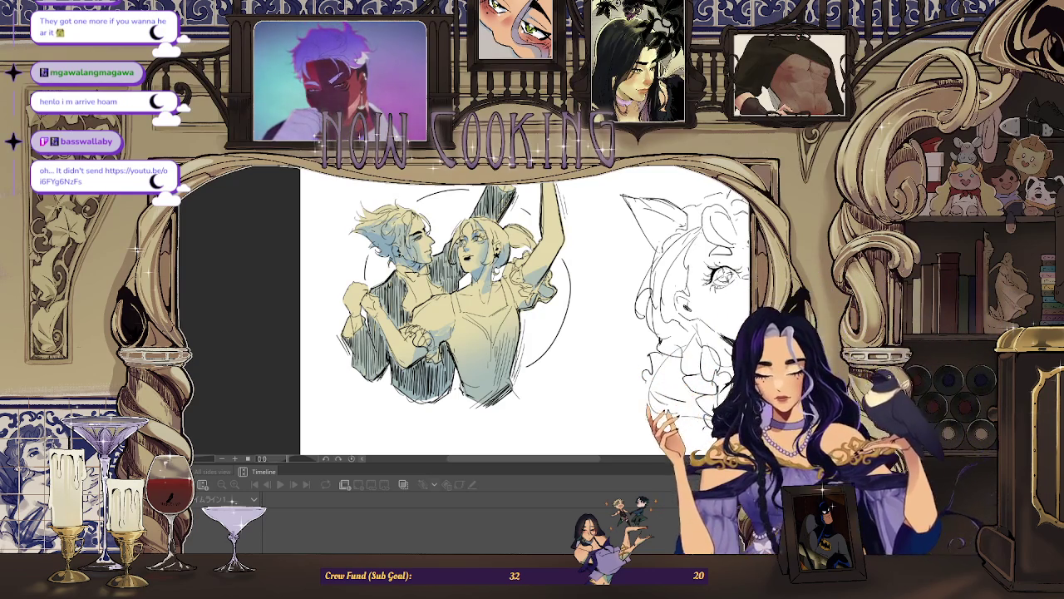
key(ctrl+plus)
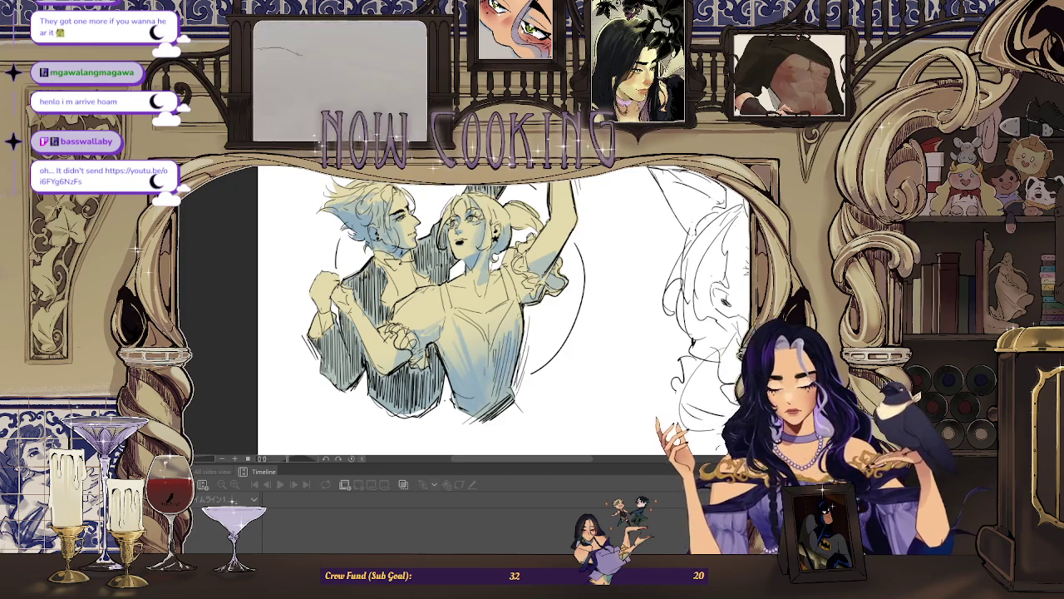
Mirror, zoom and rotate the canvas view, then fit the whole page in the window.
key(ctrl+minus)
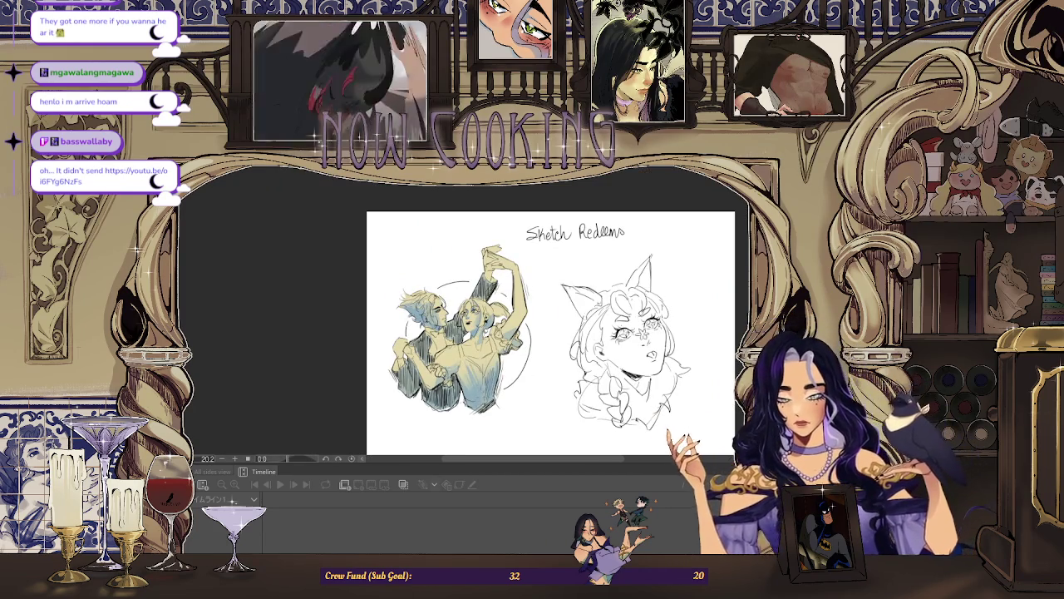
key(h)
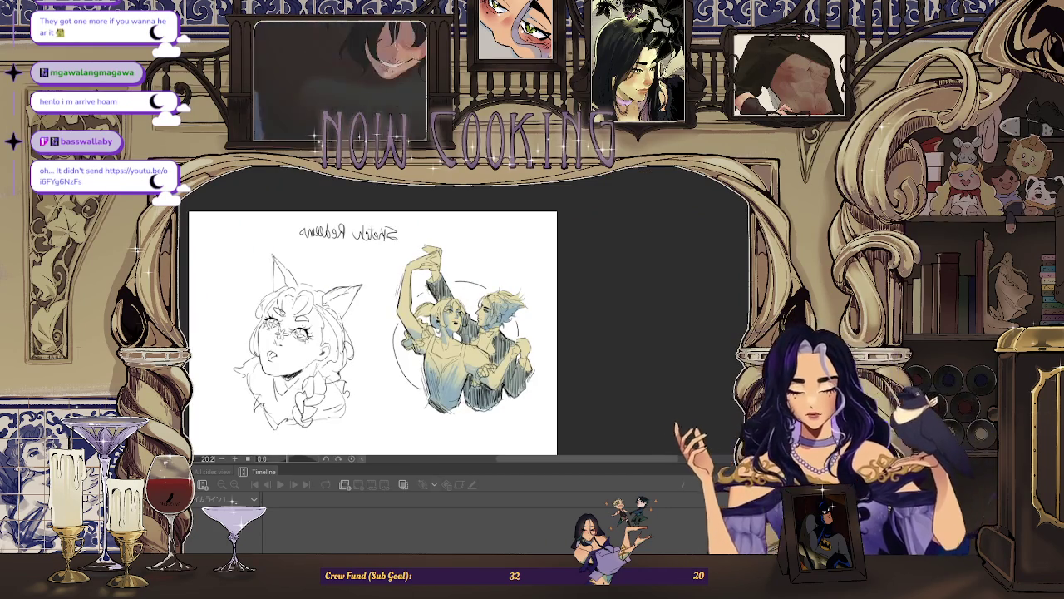
key(ctrl+plus)
key(ctrl+plus)
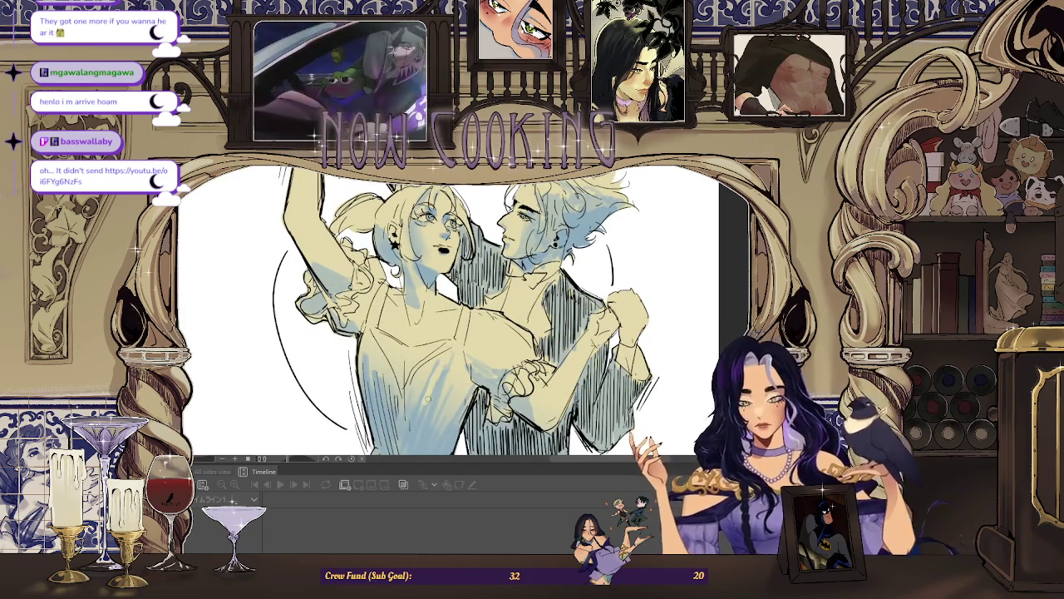
key(ctrl+minus)
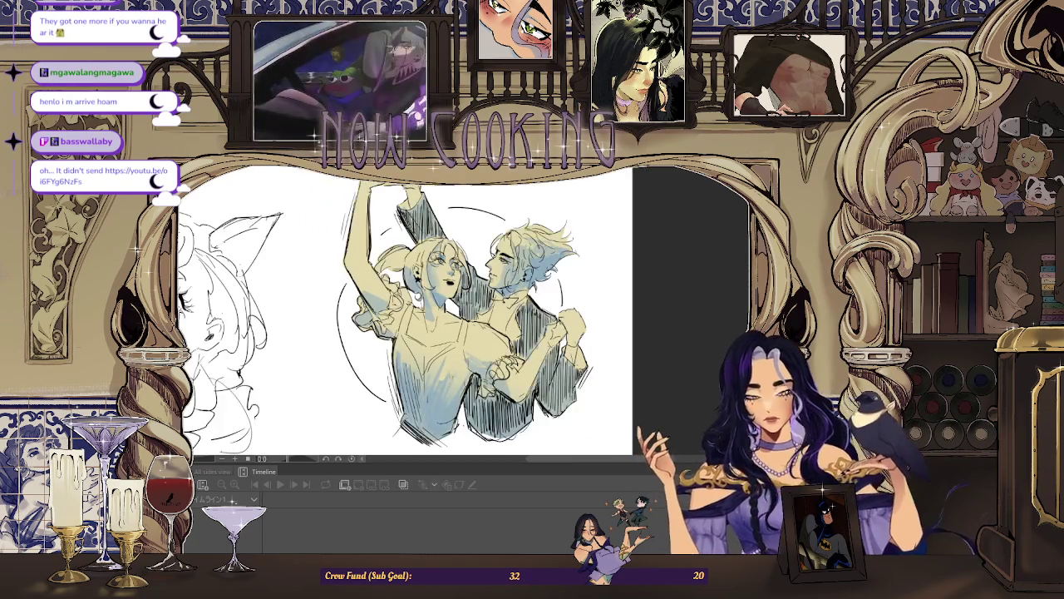
key(minus)
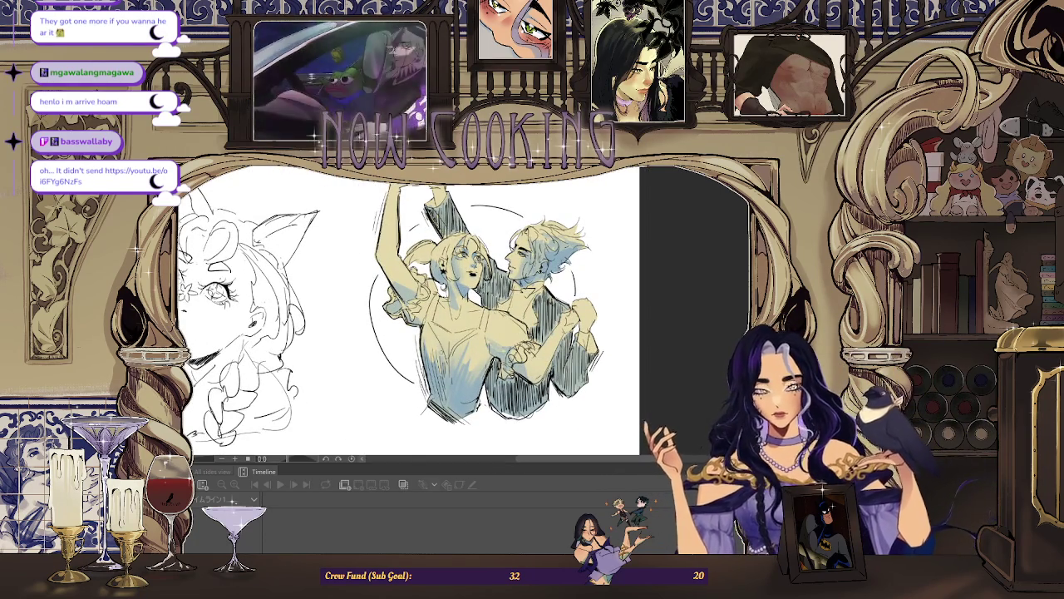
key(minus)
key(asciicircum)
key(ctrl+0)
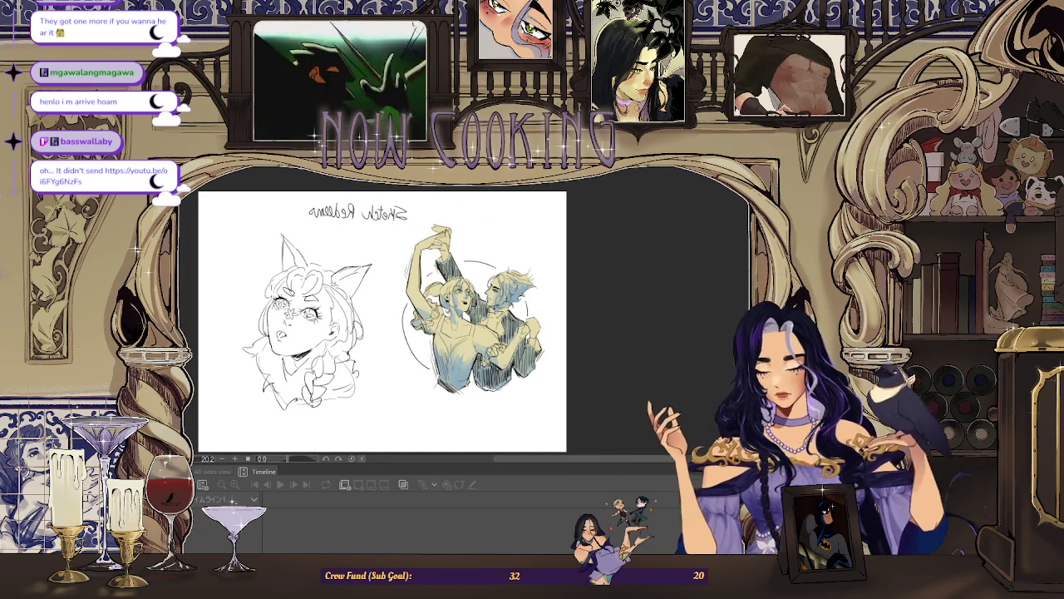
Zoom in on the dancing couple, flip the view back to normal, and nudge it into position.
key(ctrl+plus)
key(ctrl+plus)
key(ctrl+plus)
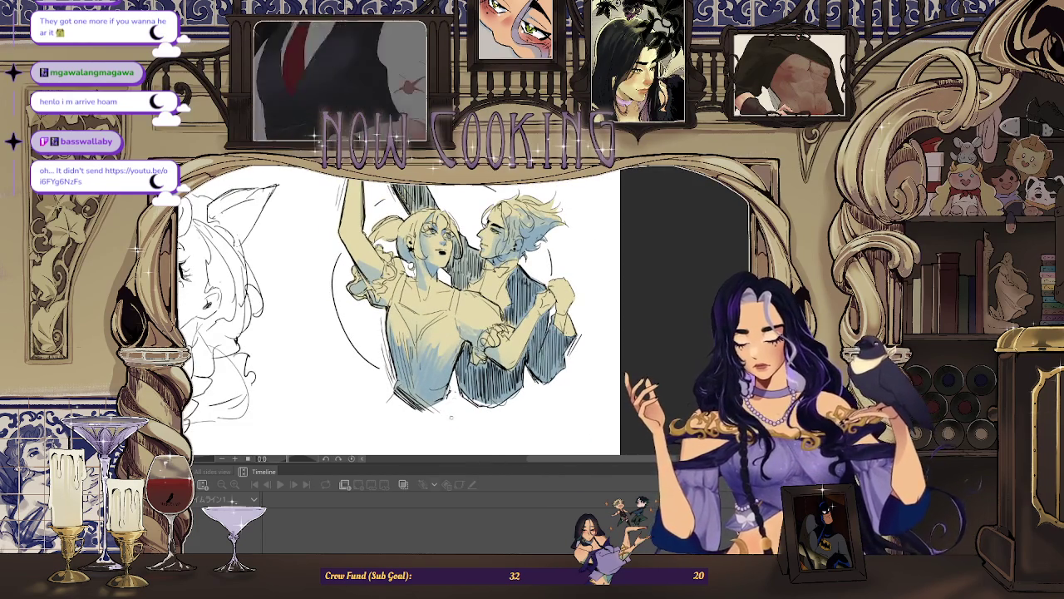
scroll(399, 308, up, 2)
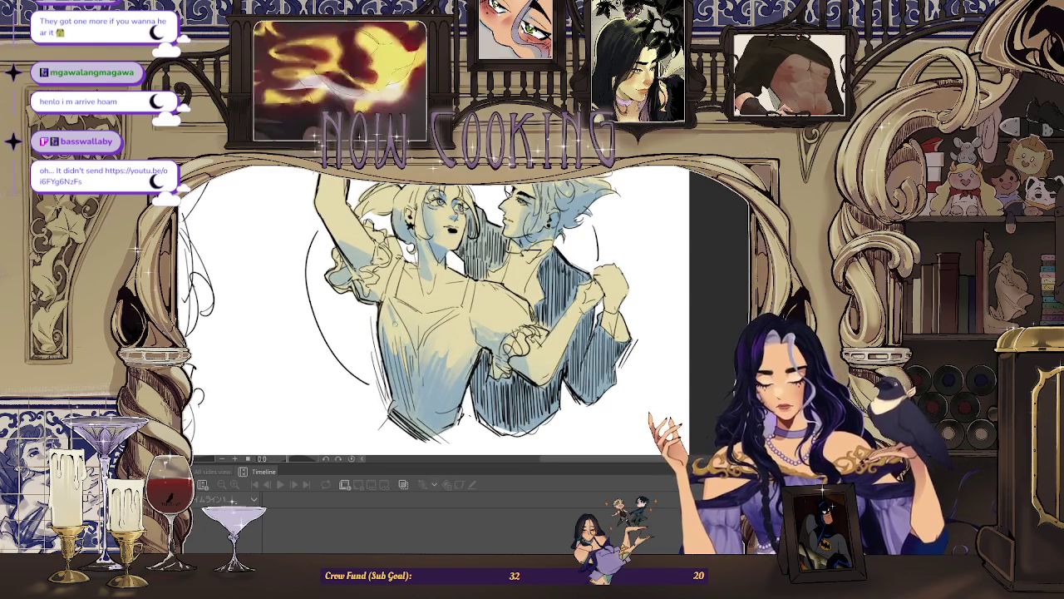
scroll(399, 316, down, 2)
scroll(357, 316, down, 1)
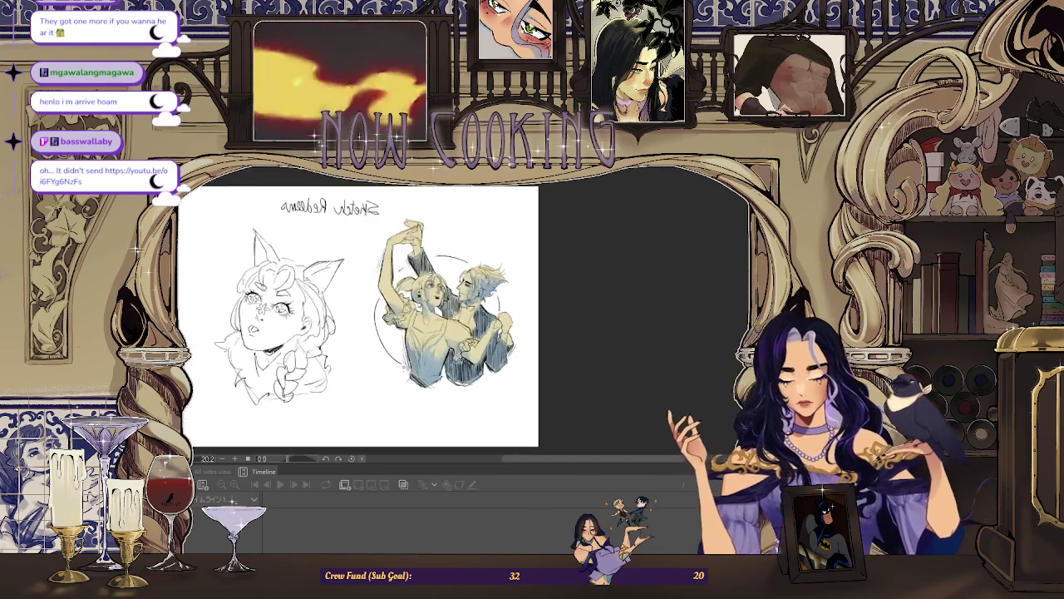
scroll(358, 316, down, 1)
key(h)
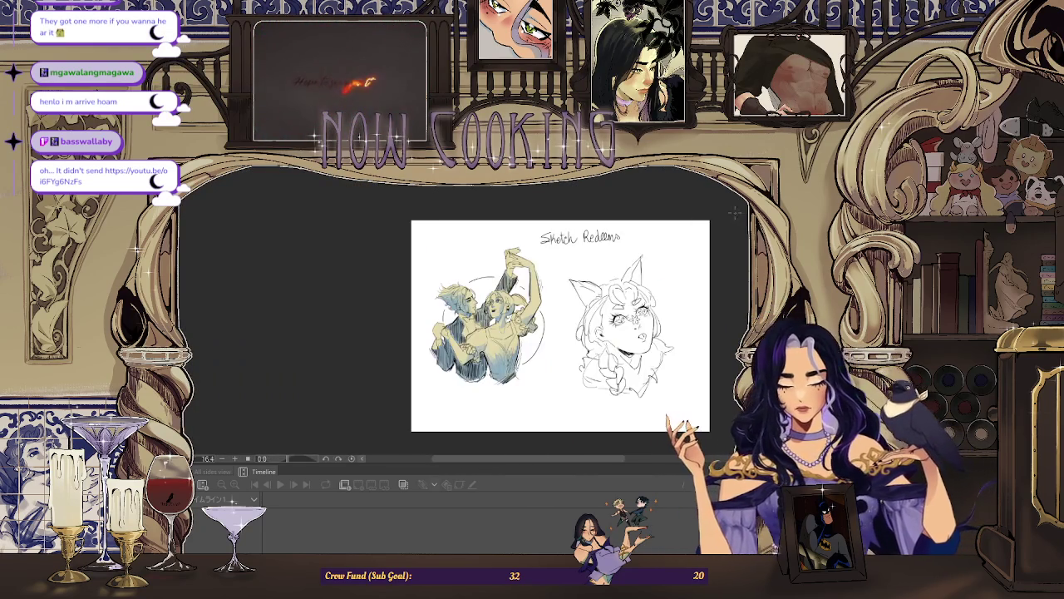
scroll(466, 316, up, 3)
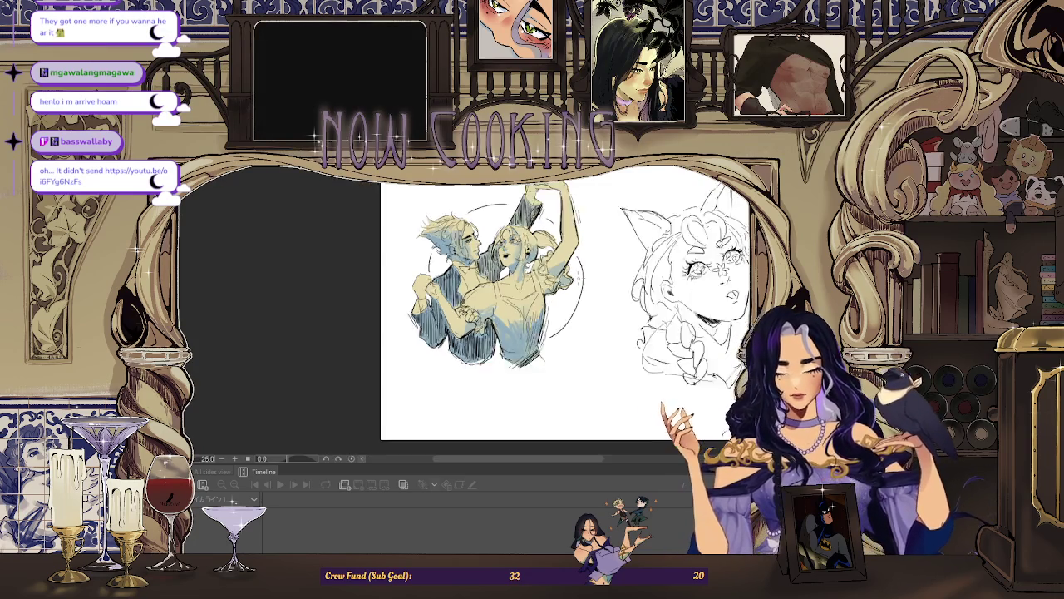
drag(465, 316, 482, 316)
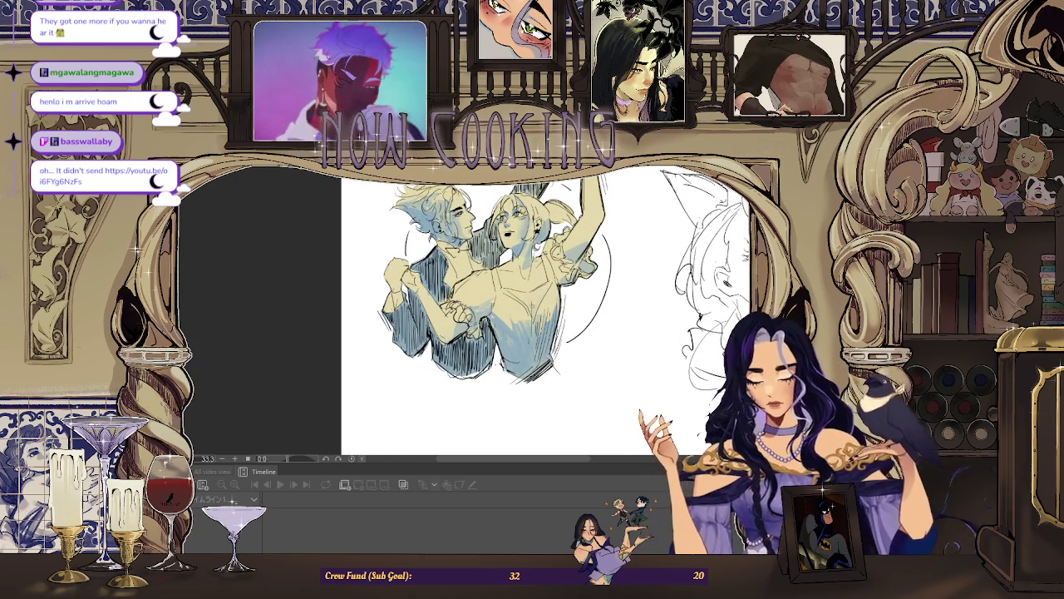
Zoom out, mirror the canvas again, and scroll-zoom to review the couple.
key(ctrl+minus)
key(ctrl+minus)
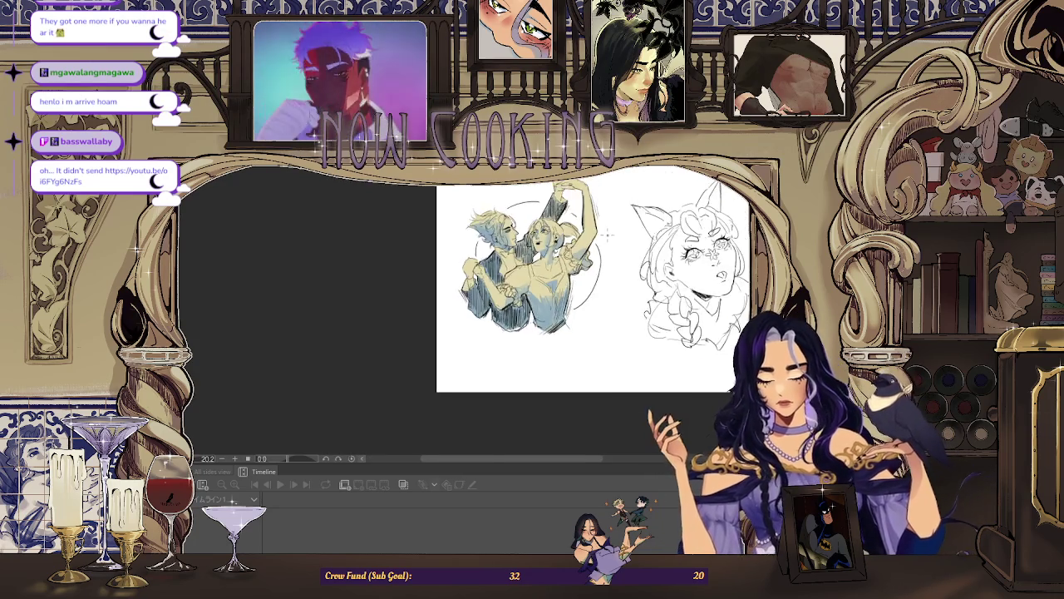
key(ctrl+minus)
key(h)
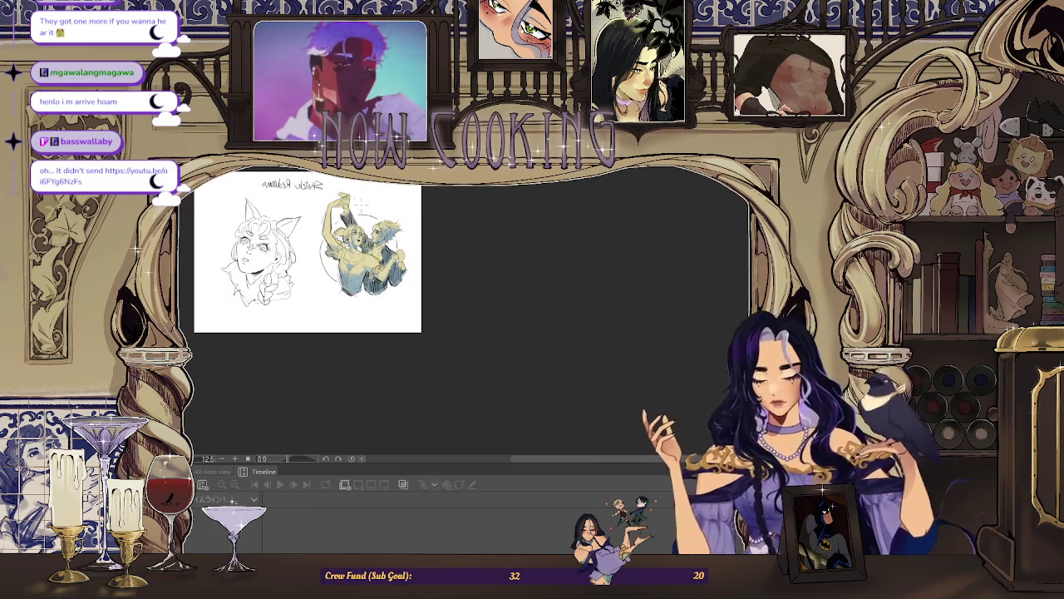
scroll(357, 233, up, 4)
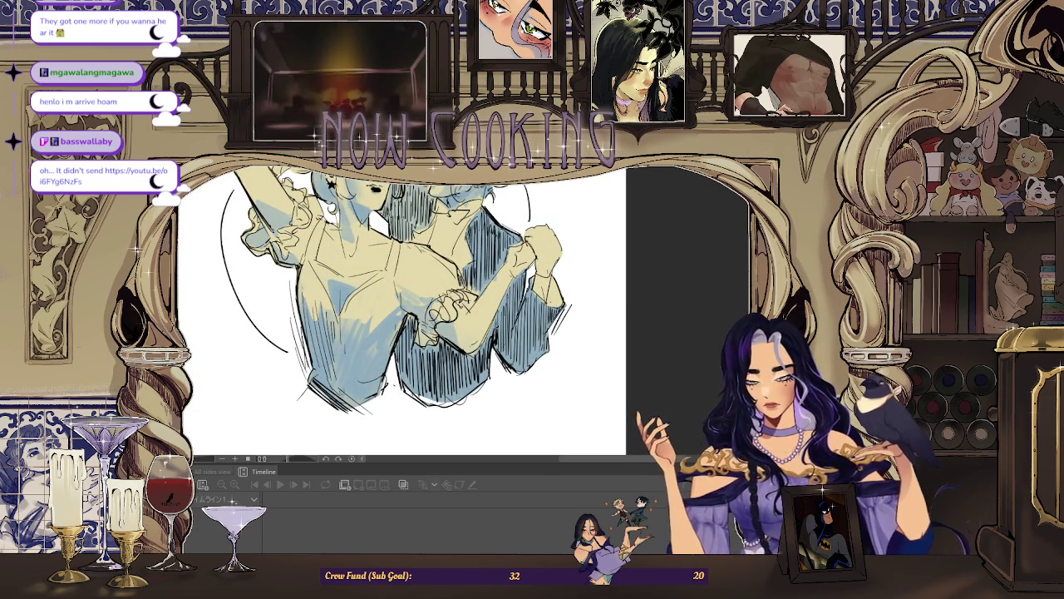
scroll(399, 316, down, 3)
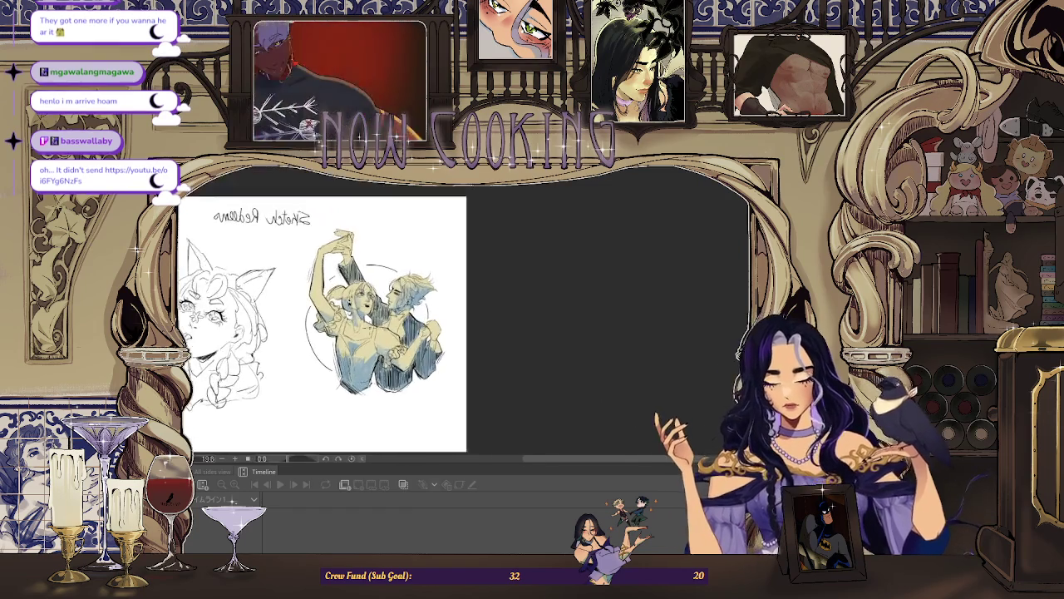
scroll(333, 316, down, 2)
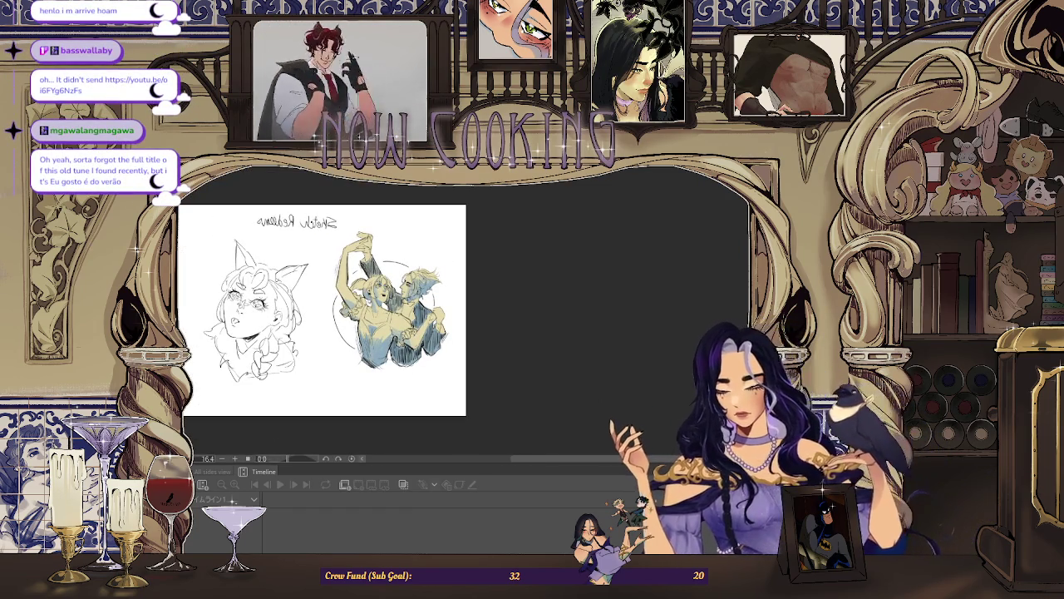
scroll(390, 299, up, 2)
scroll(391, 299, up, 1)
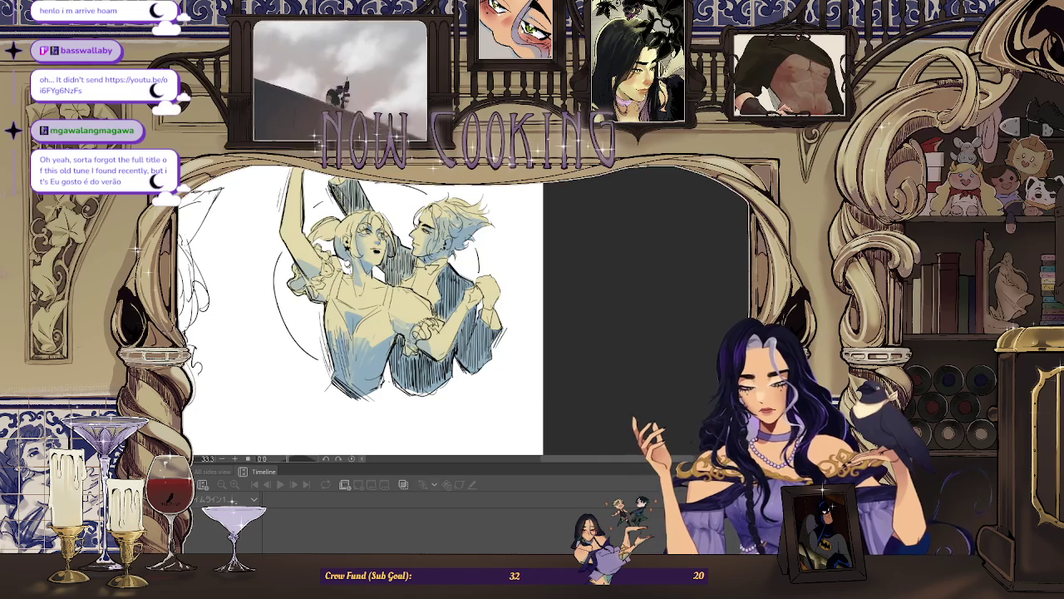
scroll(341, 200, down, 2)
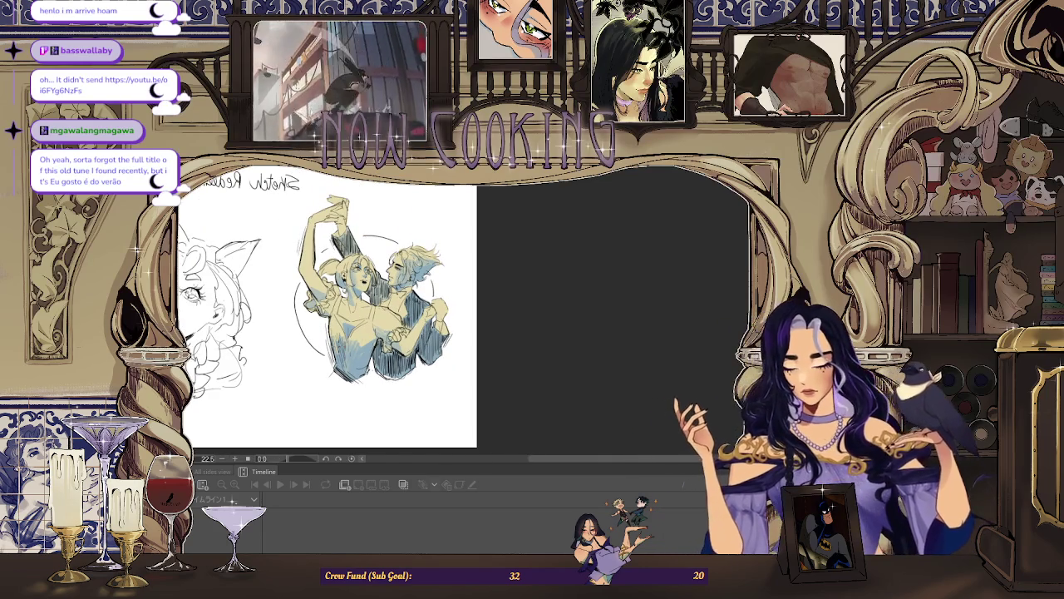
scroll(333, 316, up, 3)
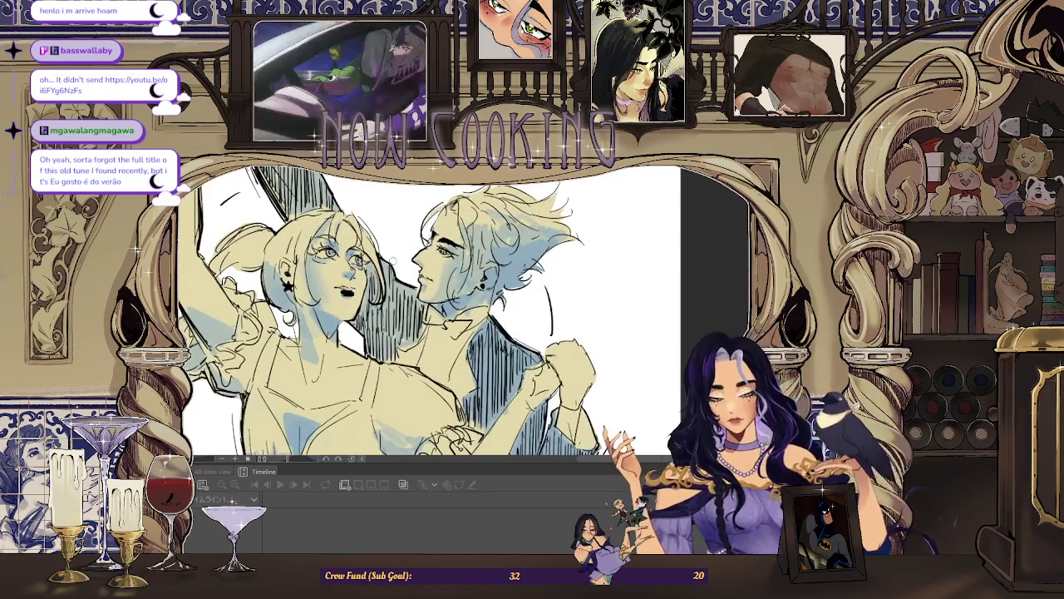
scroll(391, 316, up, 1)
scroll(399, 308, down, 1)
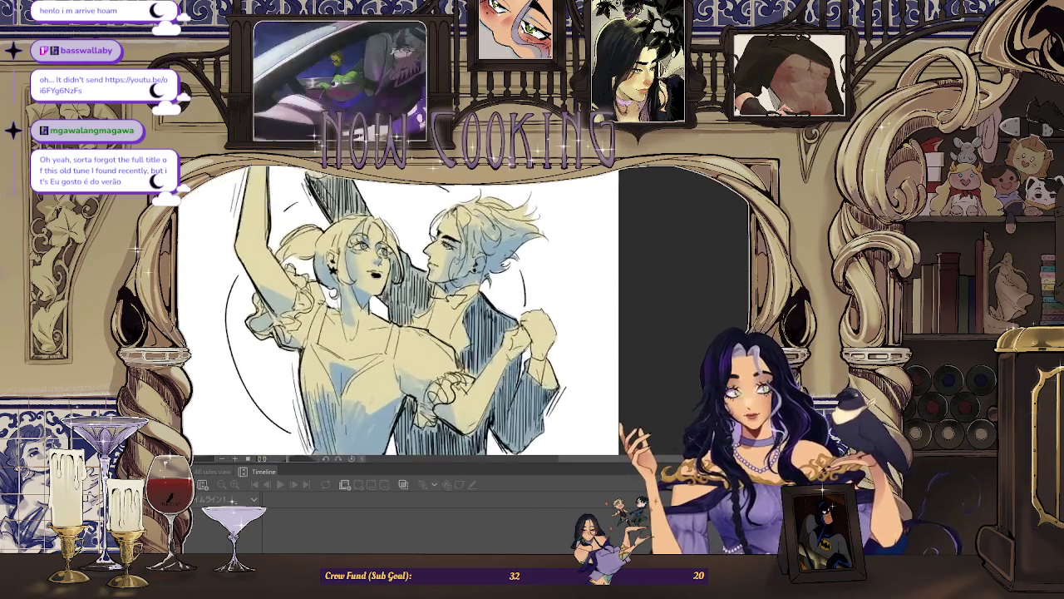
scroll(420, 256, up, 2)
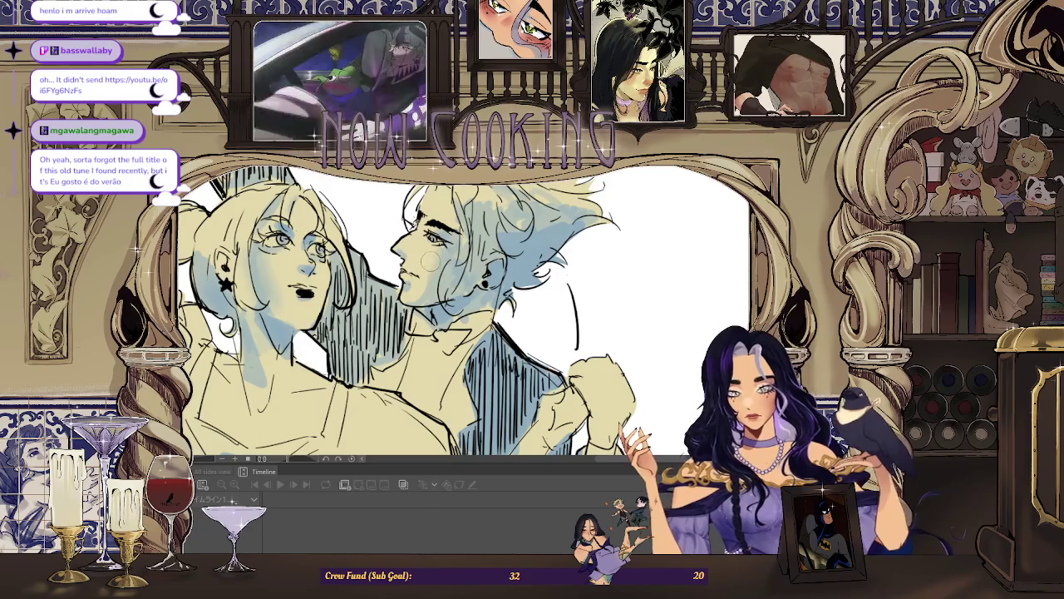
scroll(421, 291, down, 1)
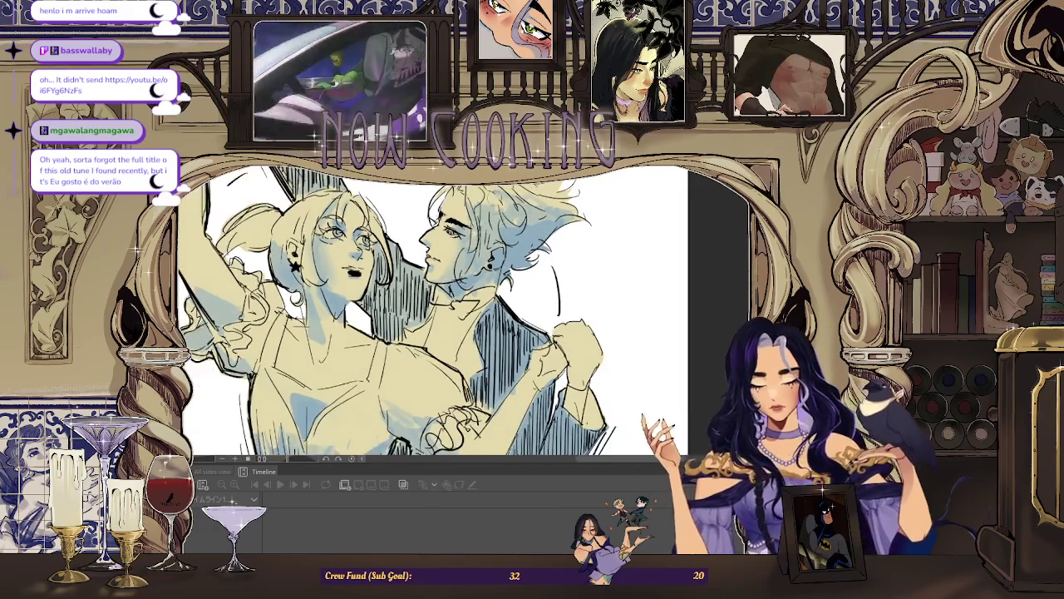
scroll(446, 238, down, 1)
scroll(469, 267, up, 1)
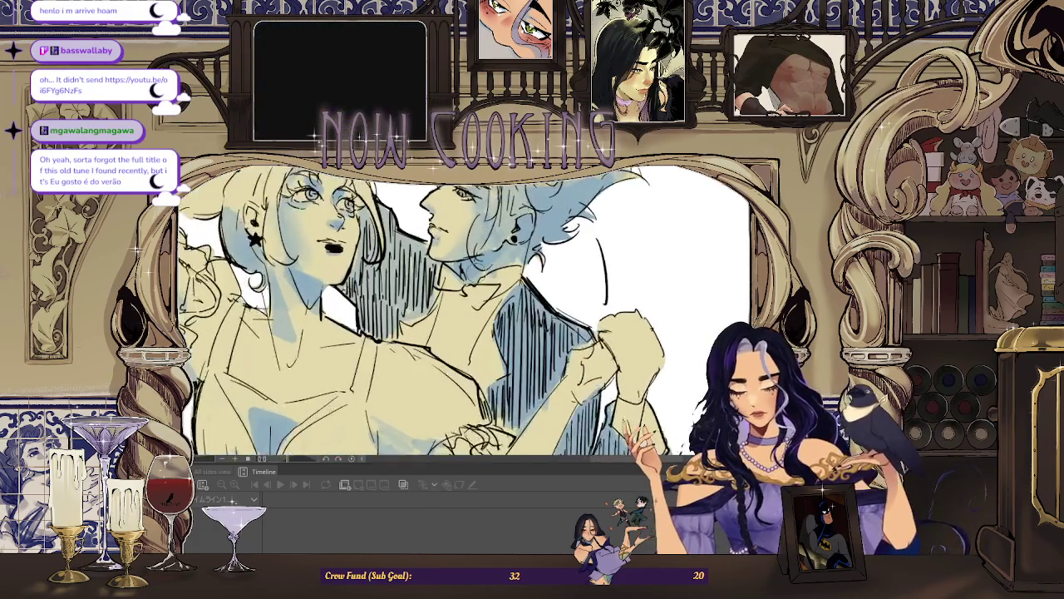
scroll(469, 267, up, 1)
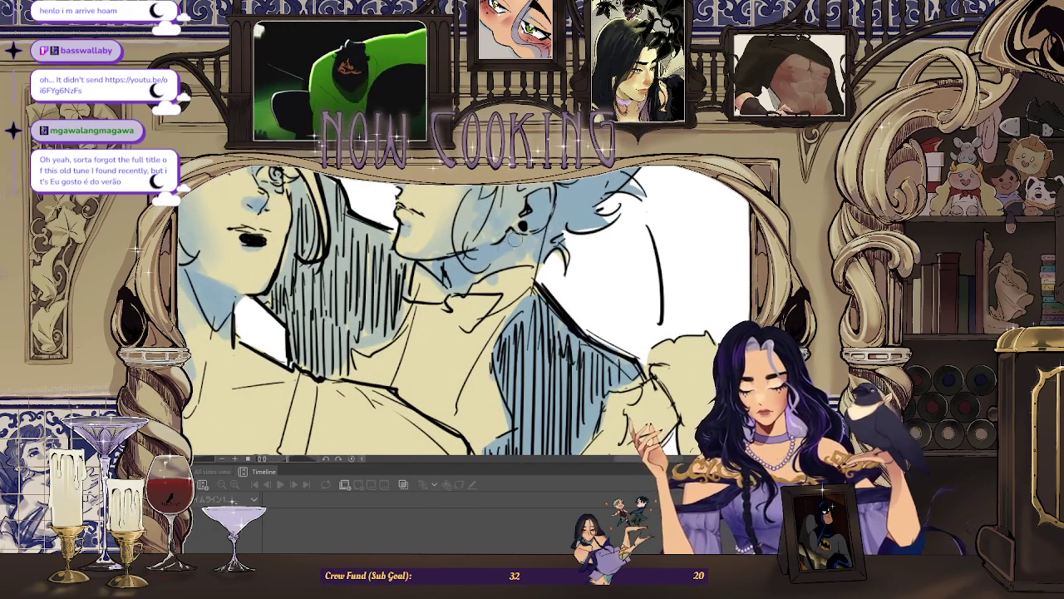
scroll(522, 241, down, 1)
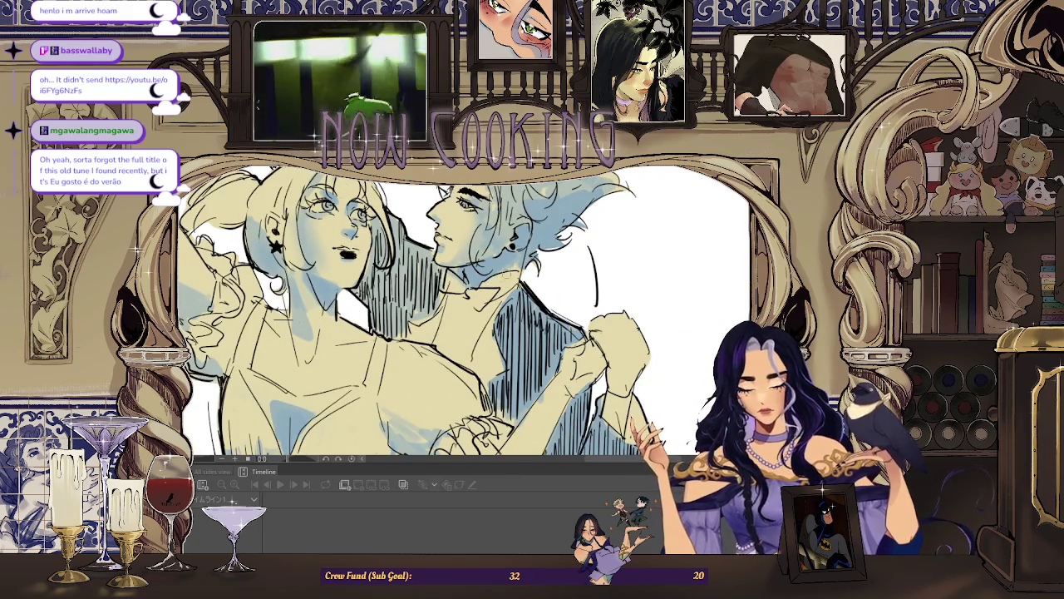
scroll(466, 312, down, 2)
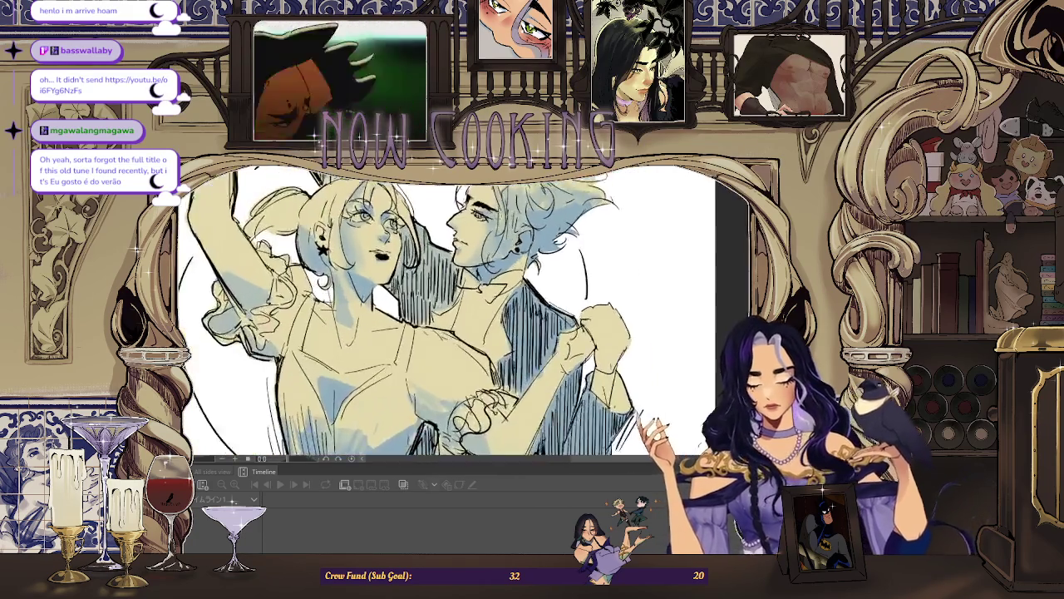
scroll(465, 312, up, 2)
scroll(466, 312, down, 2)
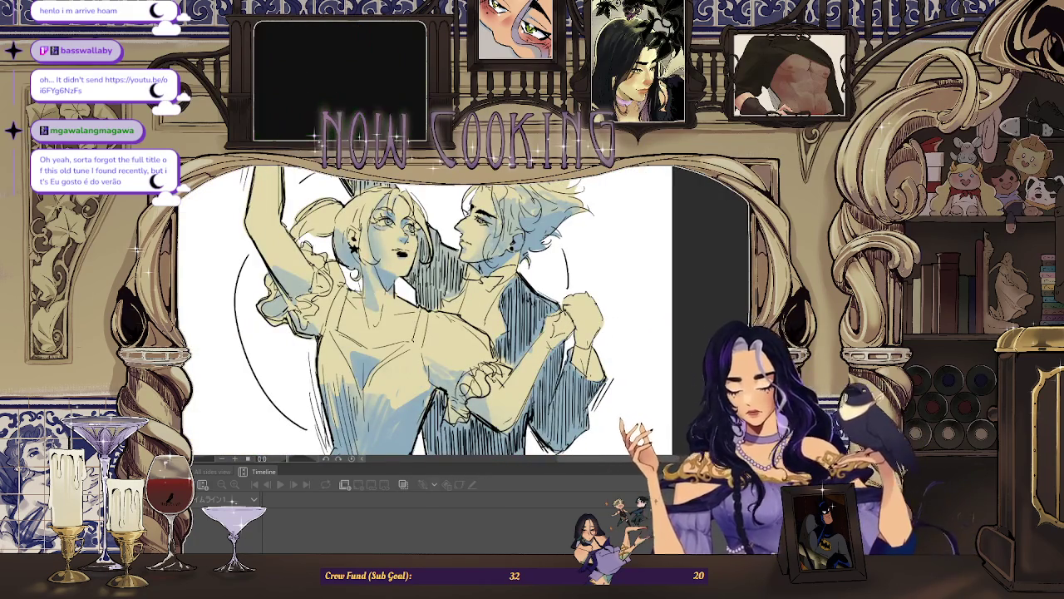
scroll(499, 291, up, 1)
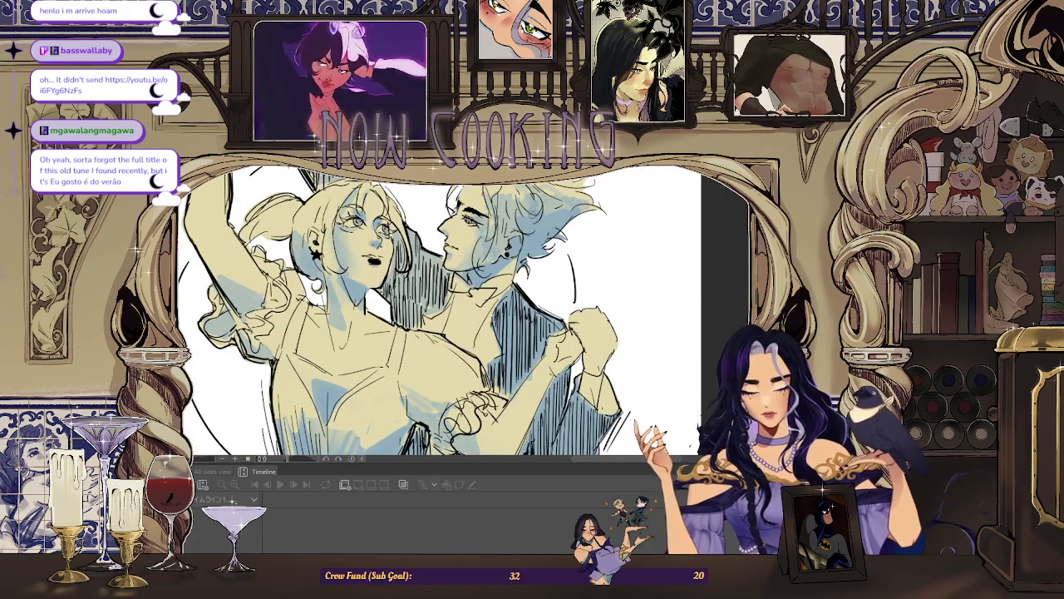
drag(490, 241, 549, 200)
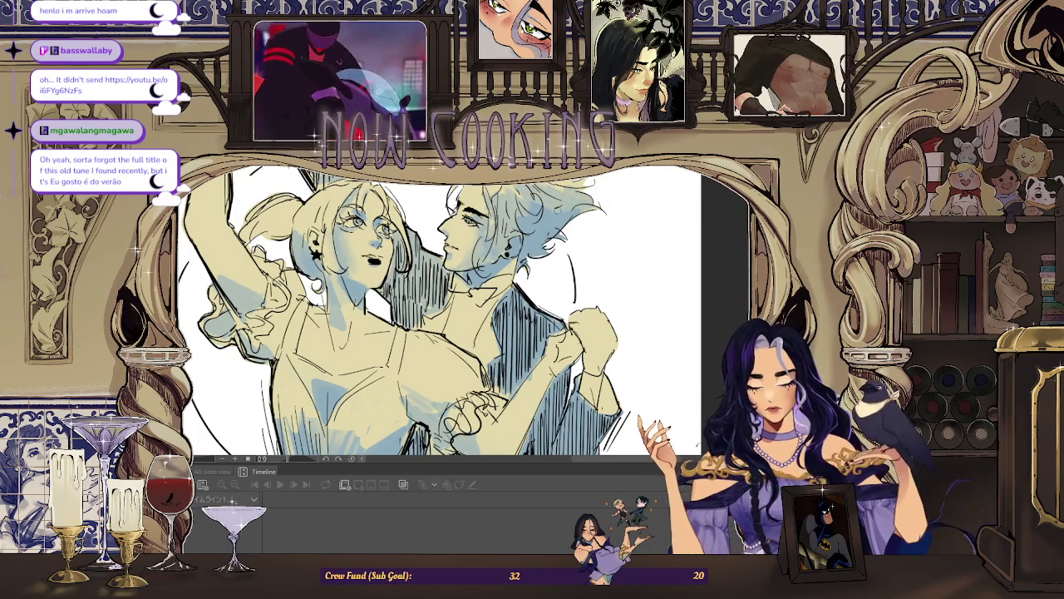
scroll(557, 203, down, 2)
scroll(499, 316, up, 4)
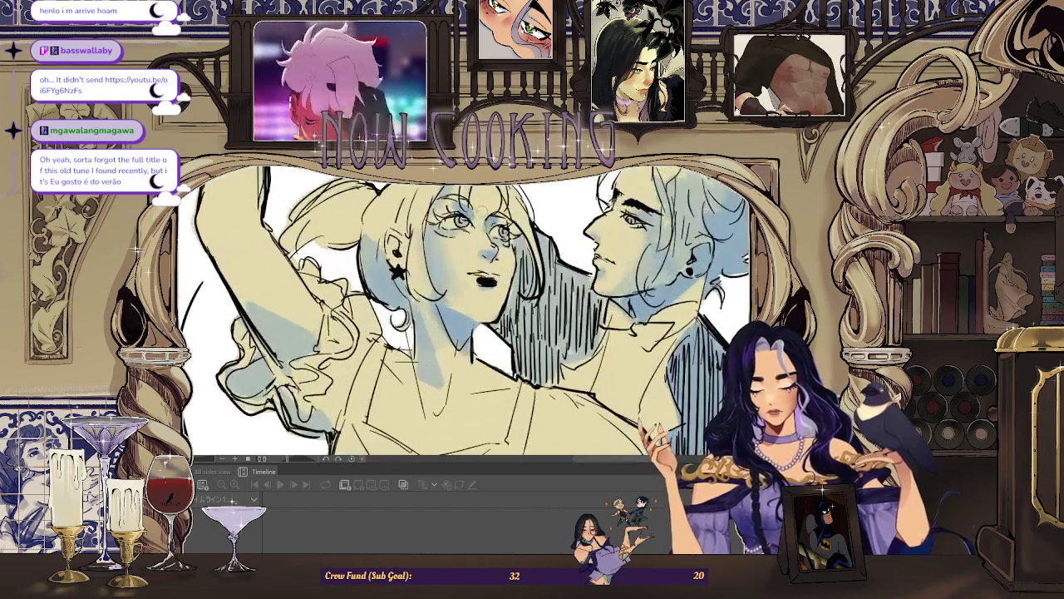
scroll(499, 316, down, 2)
scroll(382, 277, up, 1)
scroll(378, 278, up, 1)
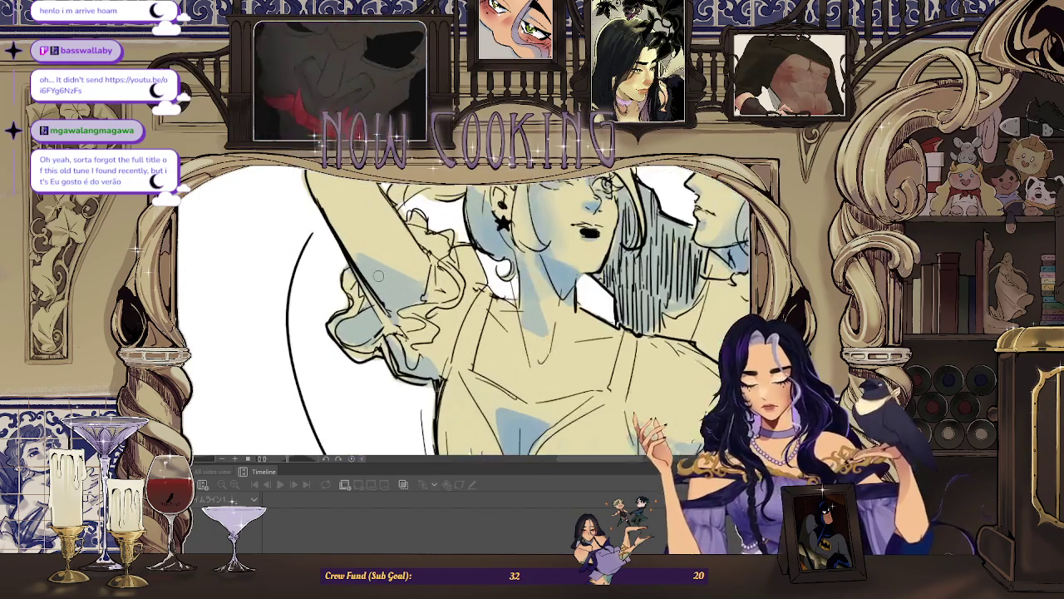
scroll(374, 280, up, 1)
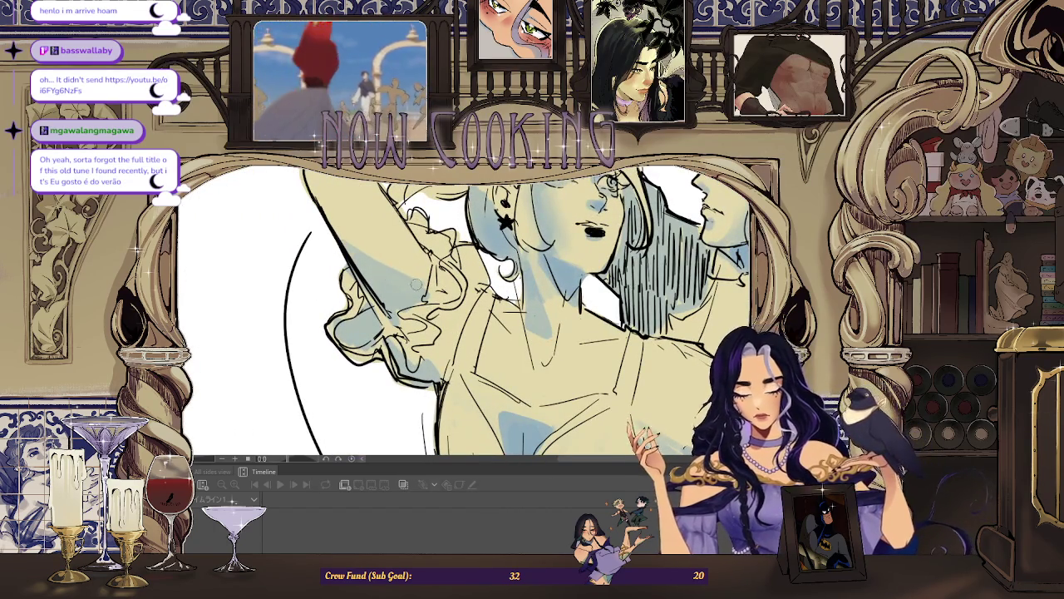
scroll(399, 279, down, 3)
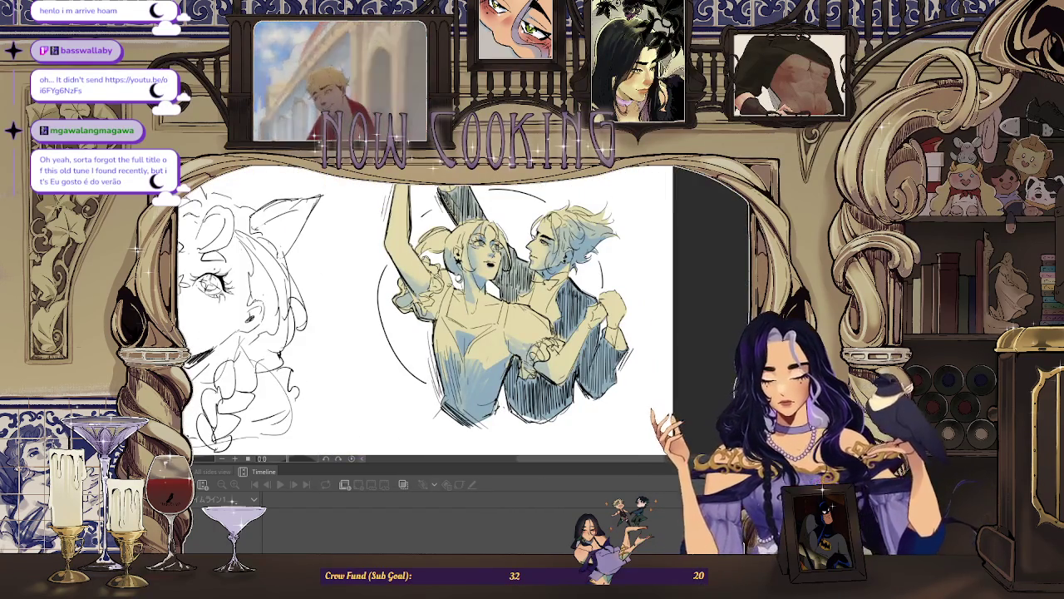
scroll(481, 310, up, 2)
scroll(460, 294, up, 1)
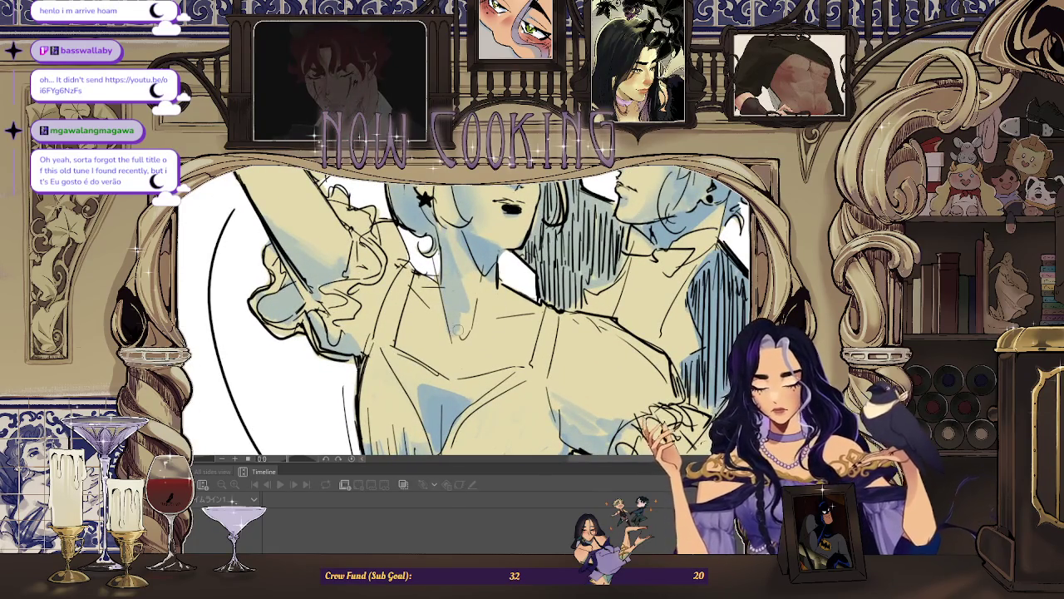
scroll(458, 329, down, 3)
scroll(460, 329, up, 2)
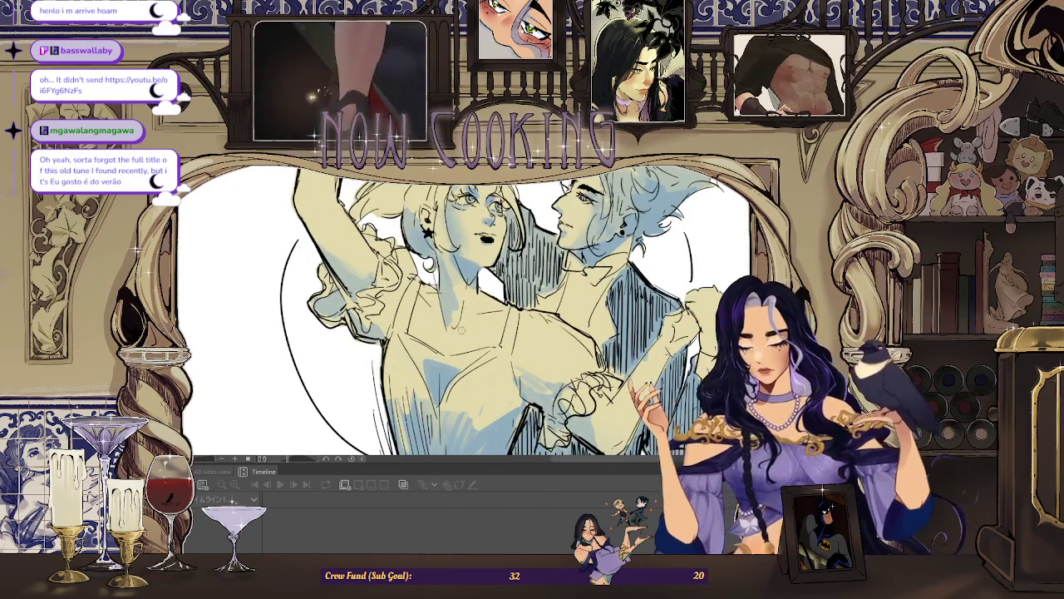
key(h)
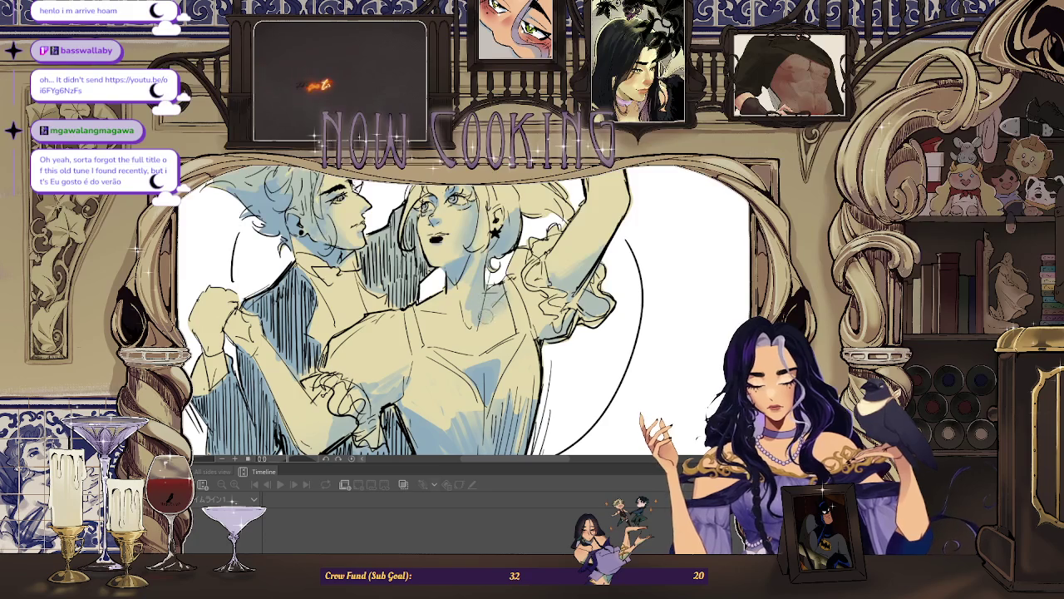
key(ctrl+minus)
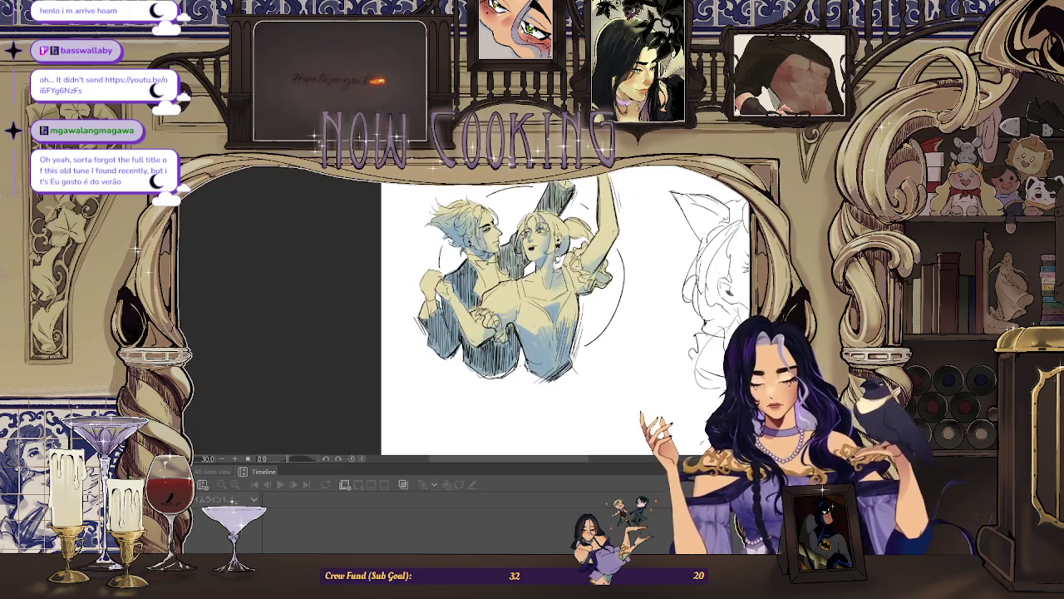
key(ctrl+plus)
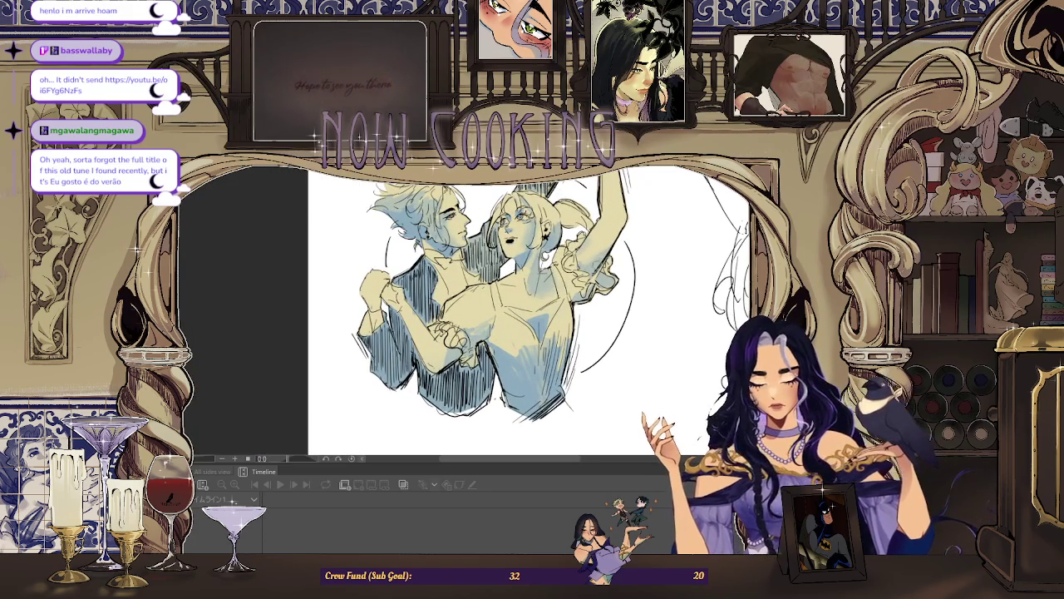
key(ctrl+minus)
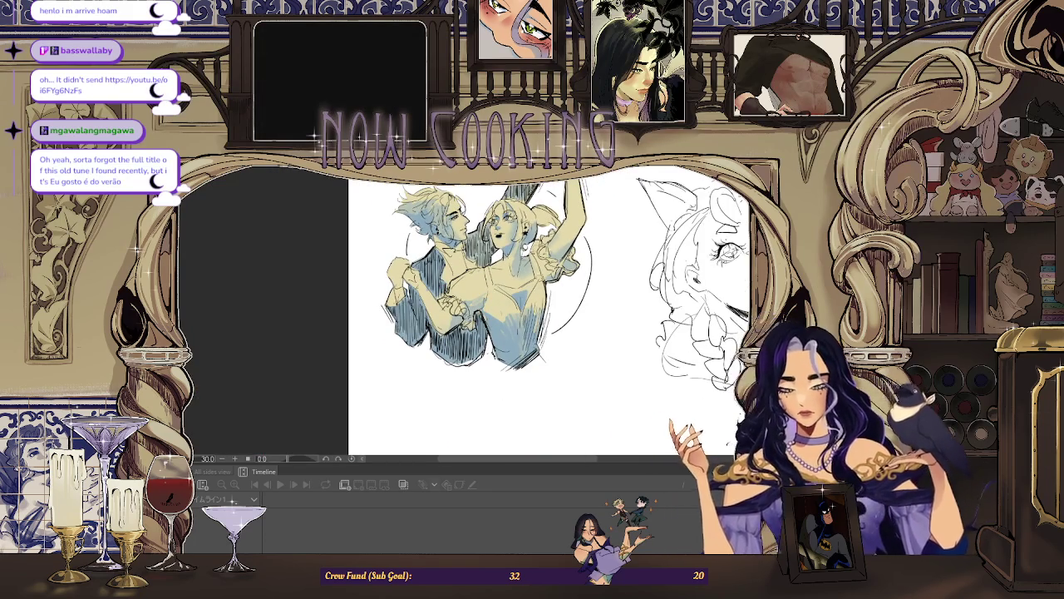
key(ctrl+plus)
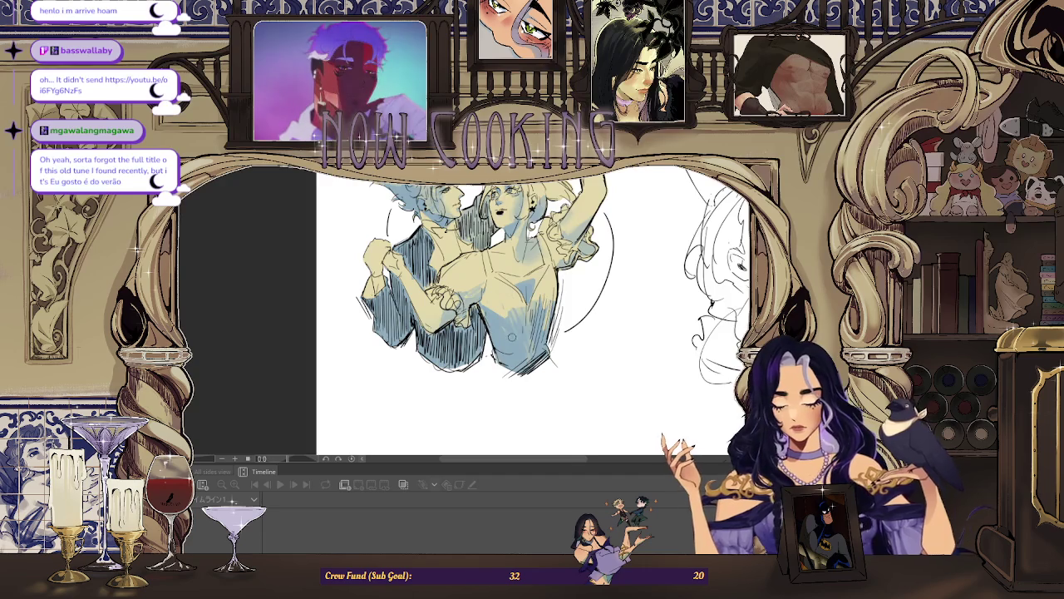
key(ctrl+plus)
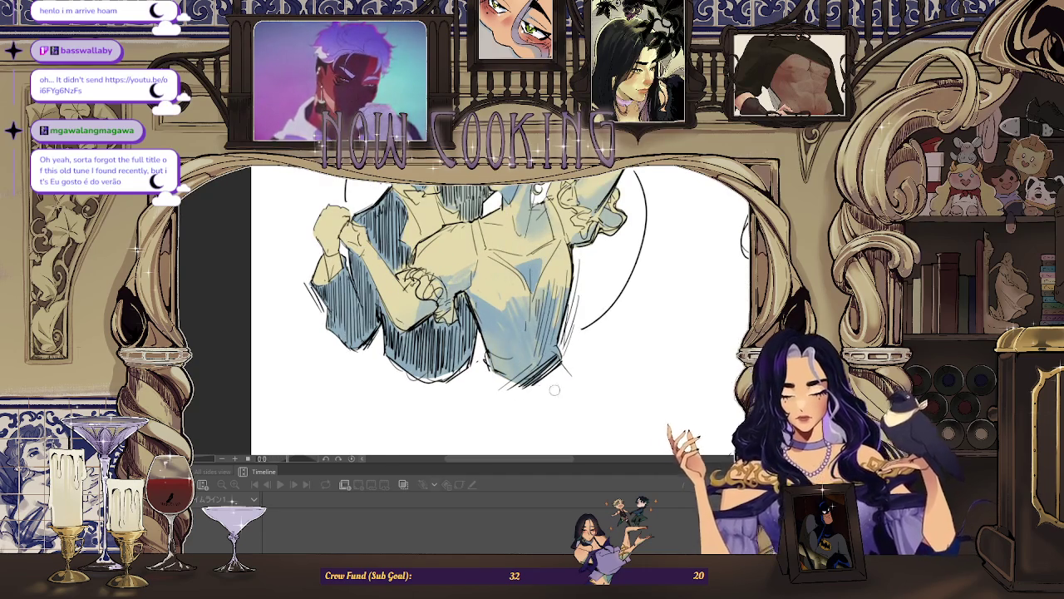
key(ctrl+minus)
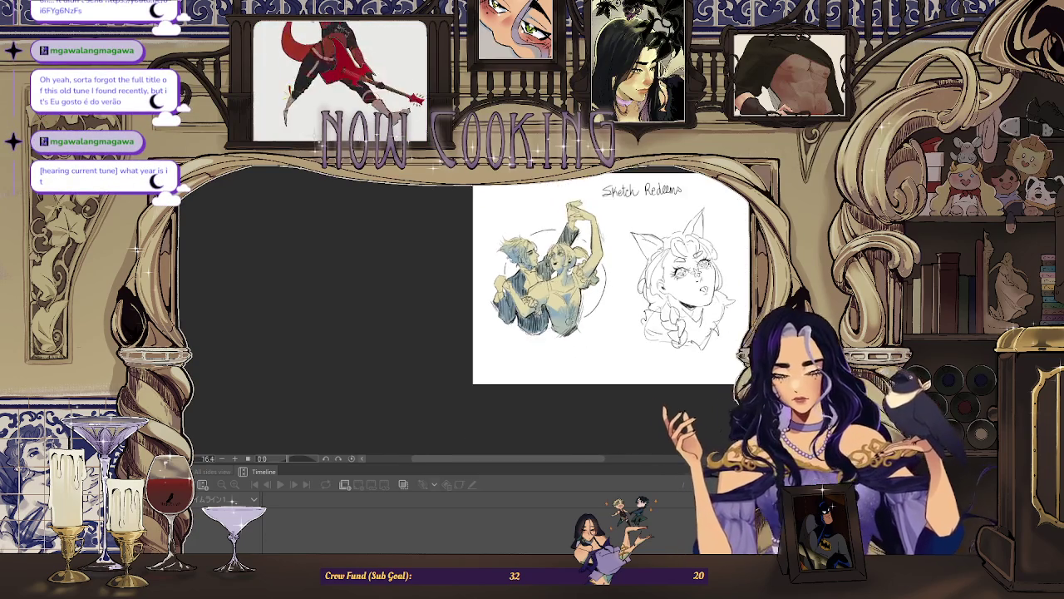
key(ctrl+plus)
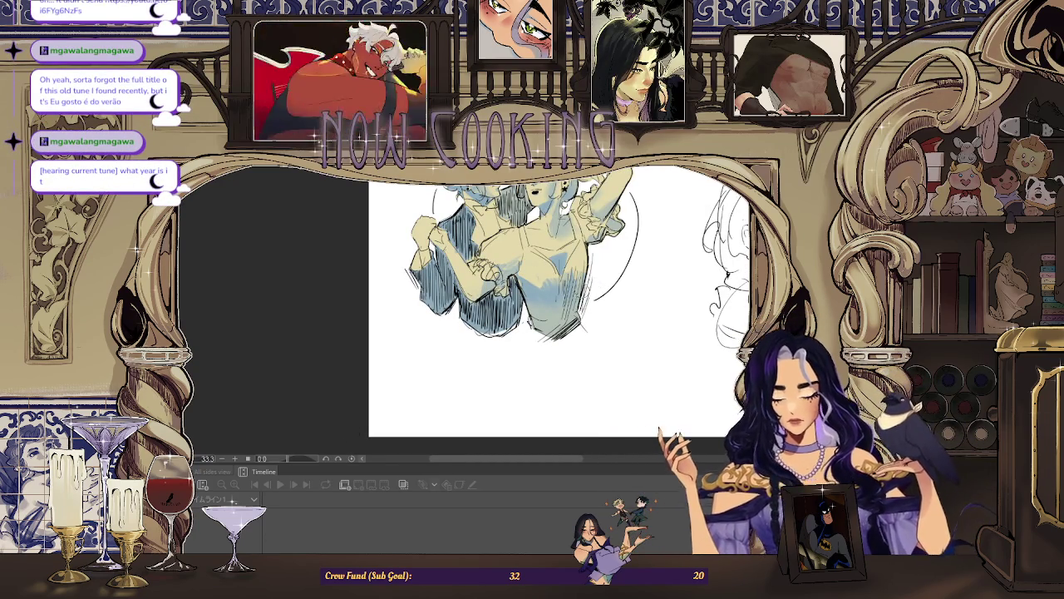
key(ctrl+minus)
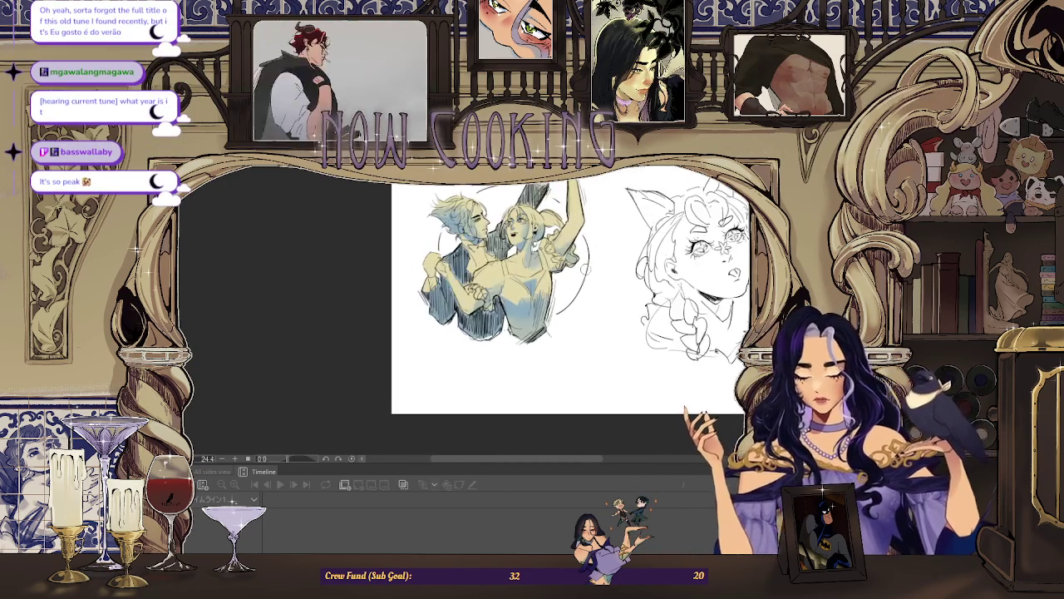
key(ctrl+plus)
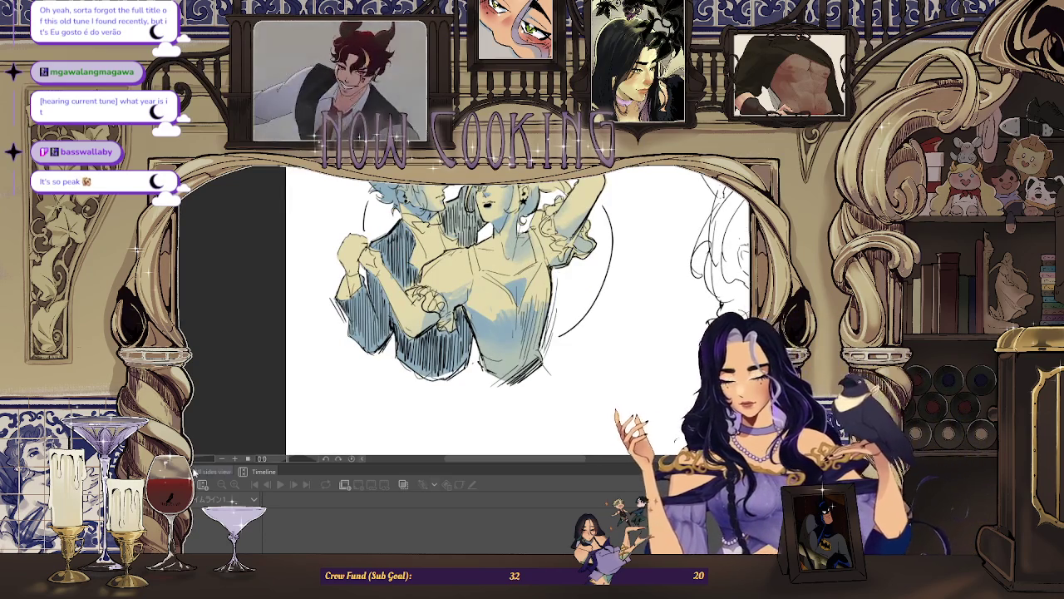
key(ctrl+plus)
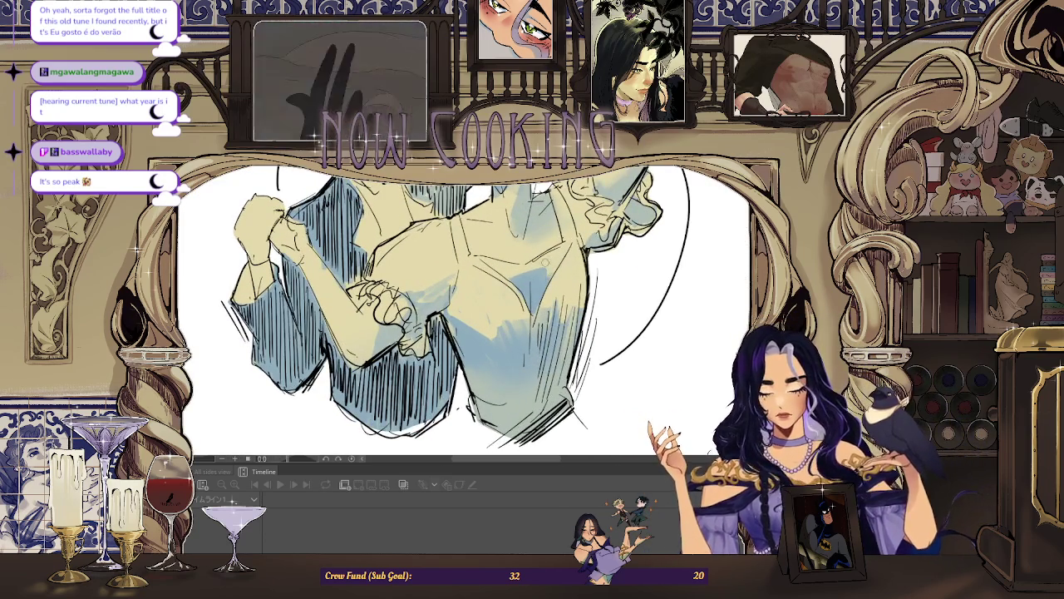
key(ctrl+plus)
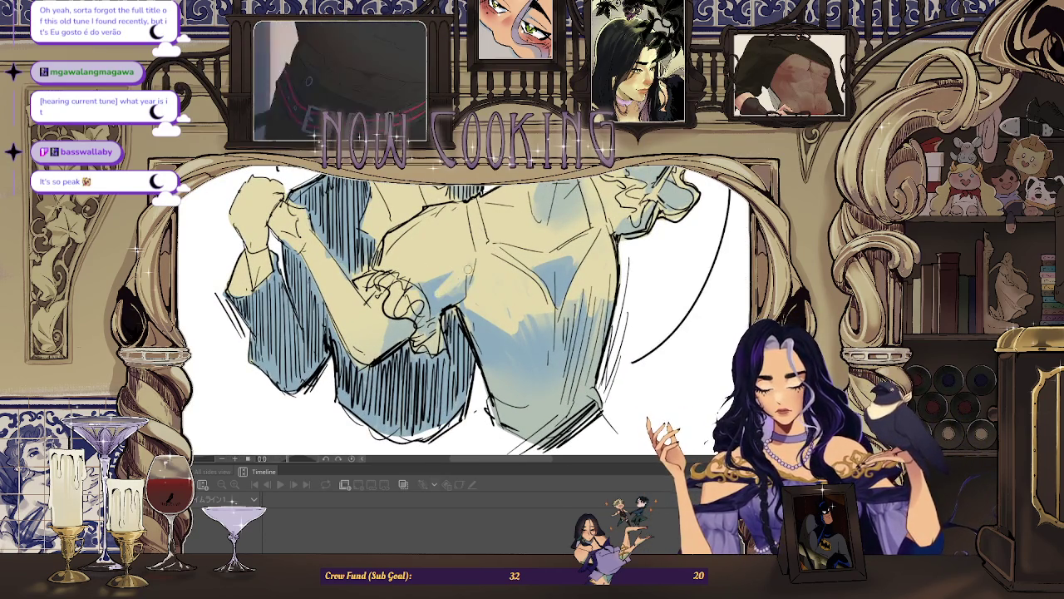
key(ctrl+minus)
key(ctrl+minus)
key(ctrl+plus)
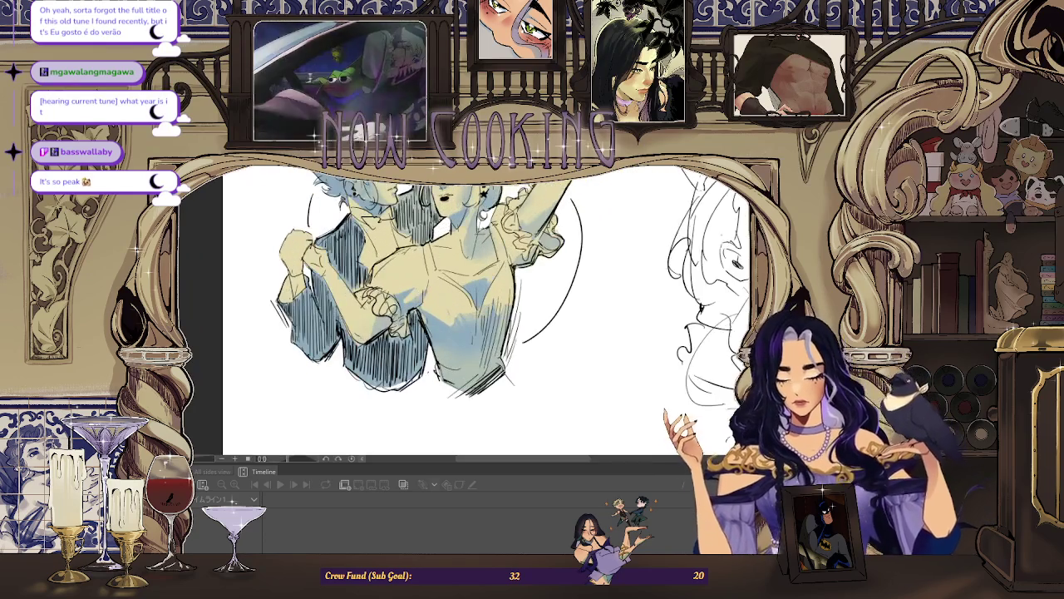
key(ctrl+minus)
key(ctrl+plus)
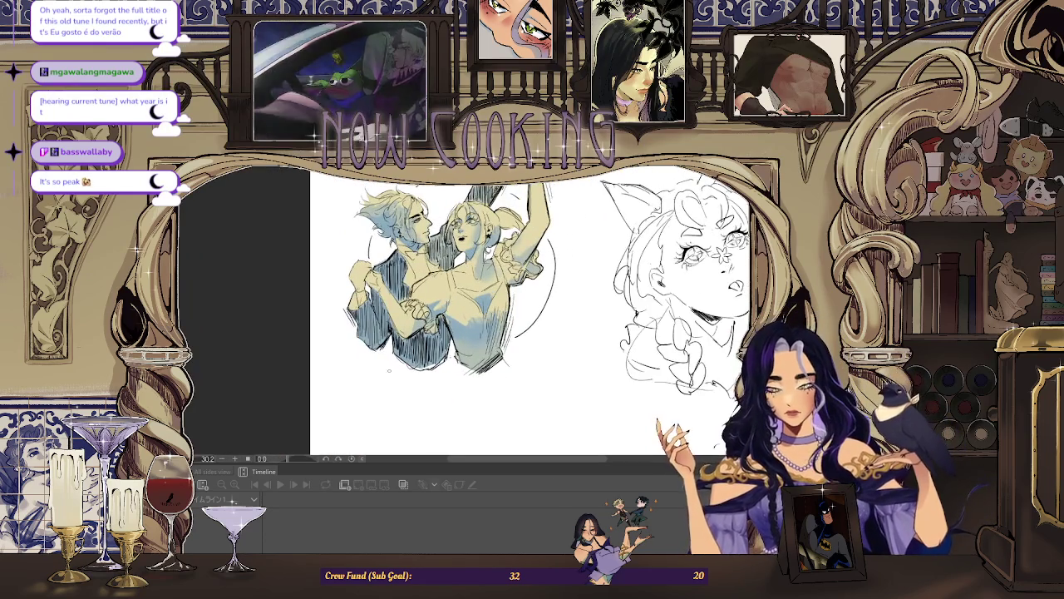
key(ctrl+plus)
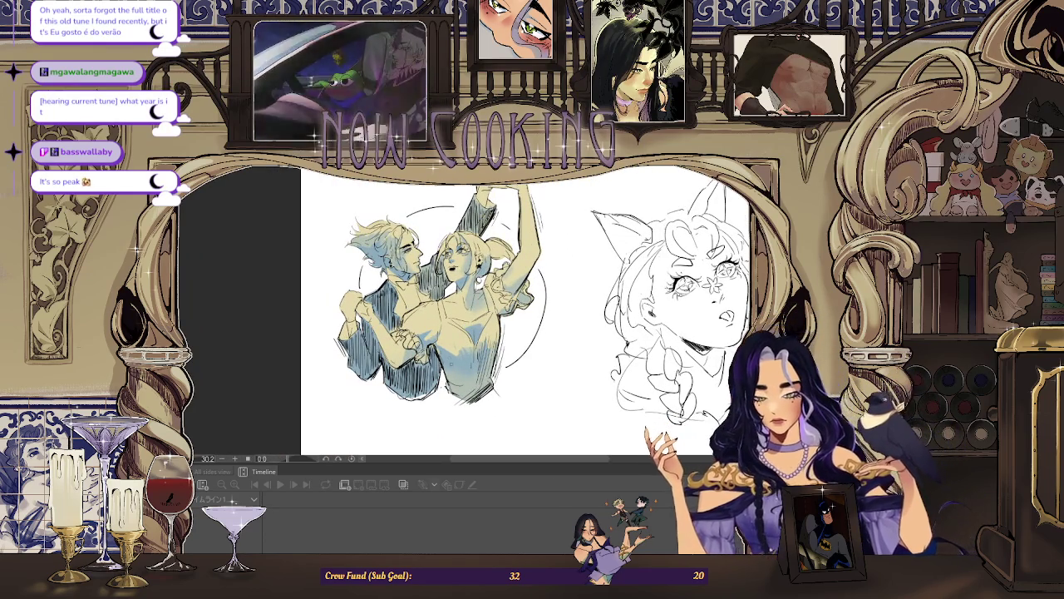
key(ctrl+plus)
key(ctrl+minus)
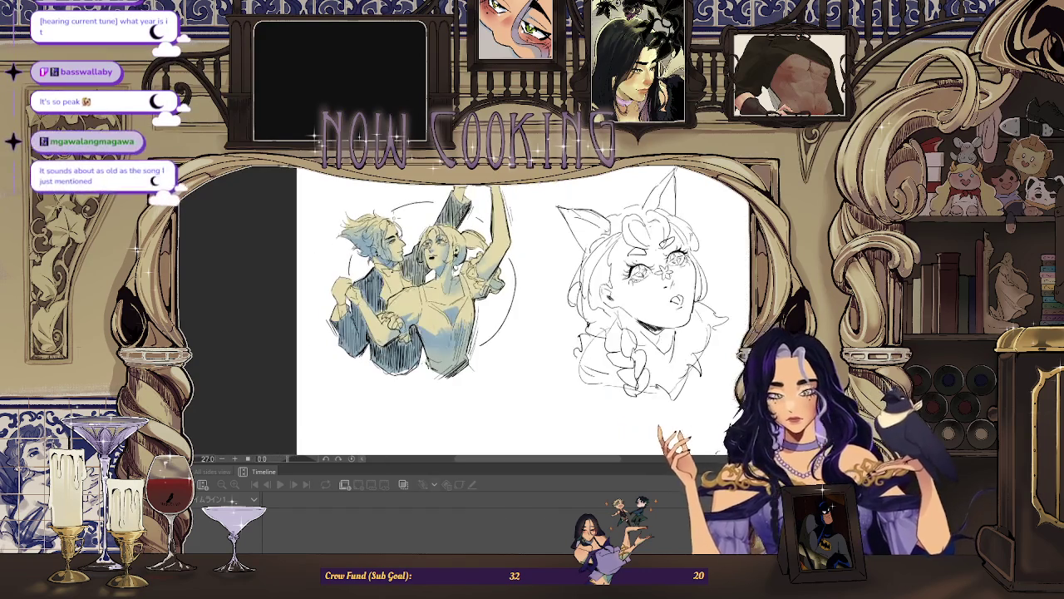
key(ctrl+plus)
key(ctrl+plus)
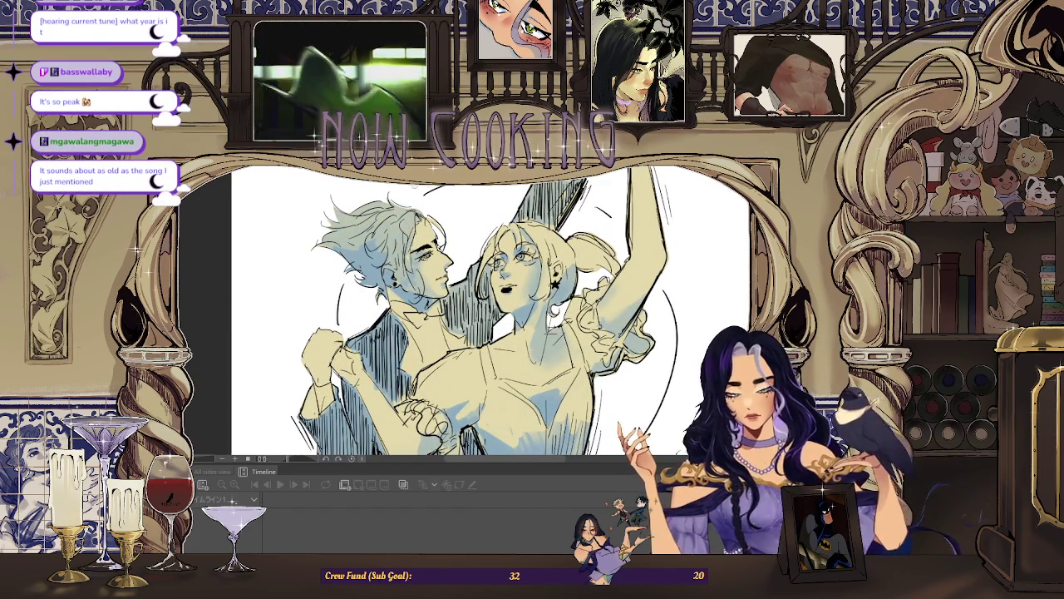
key(ctrl+minus)
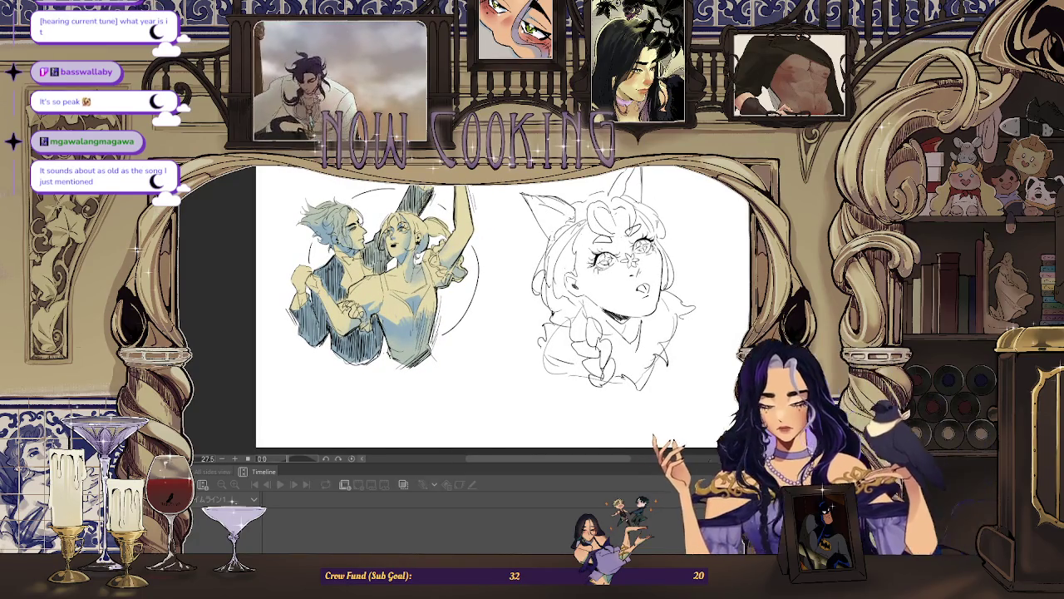
key(ctrl+plus)
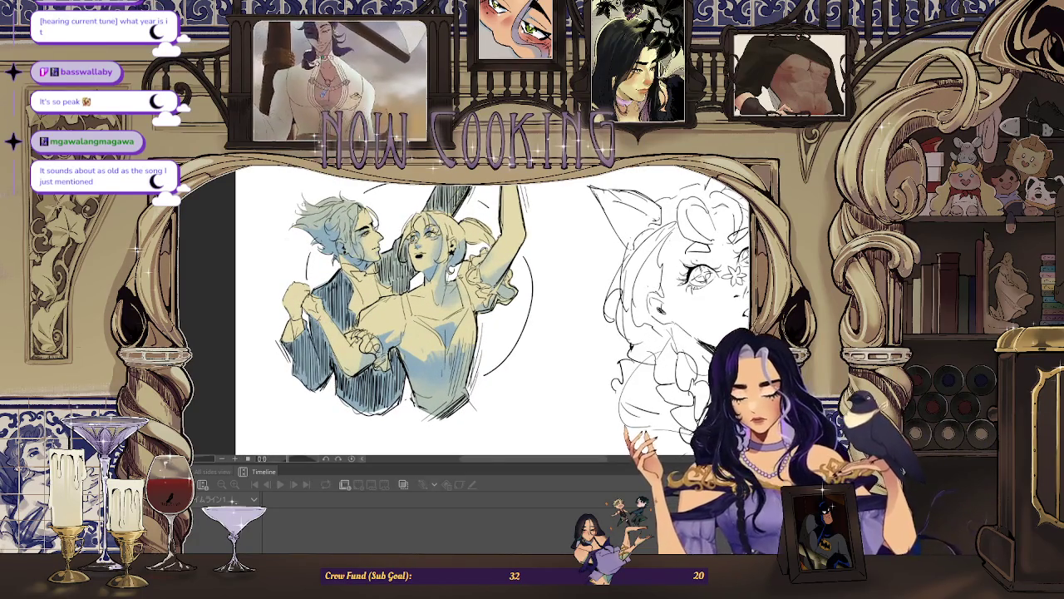
key(ctrl+plus)
key(ctrl+plus)
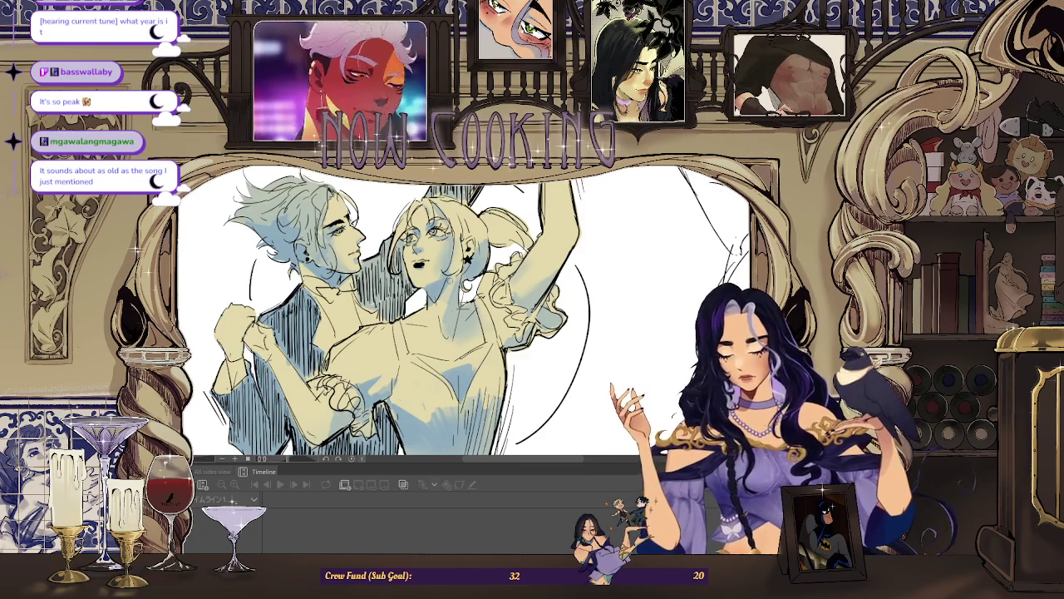
key(ctrl+plus)
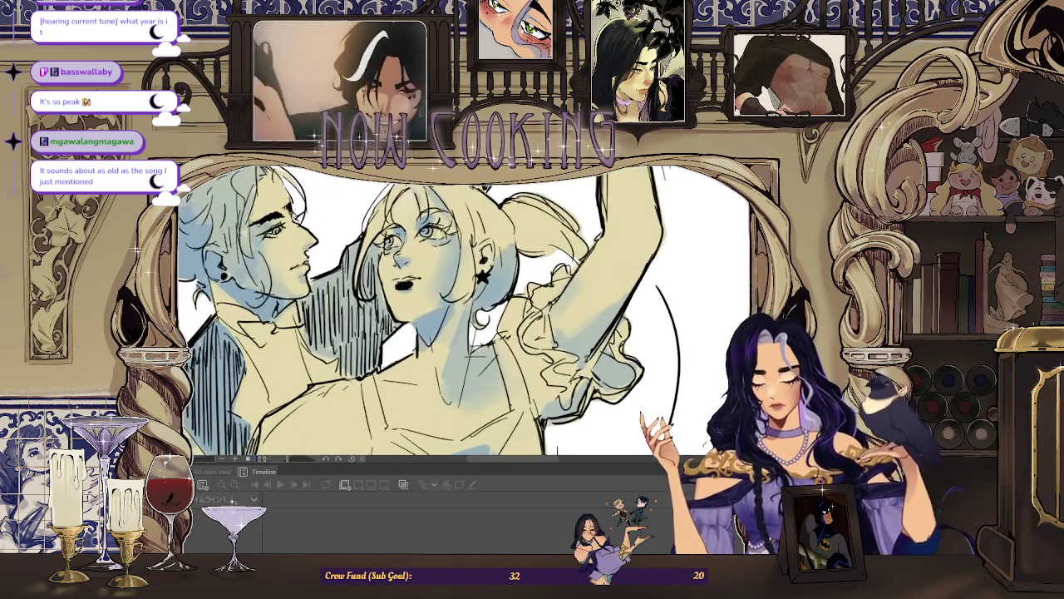
key(ctrl+minus)
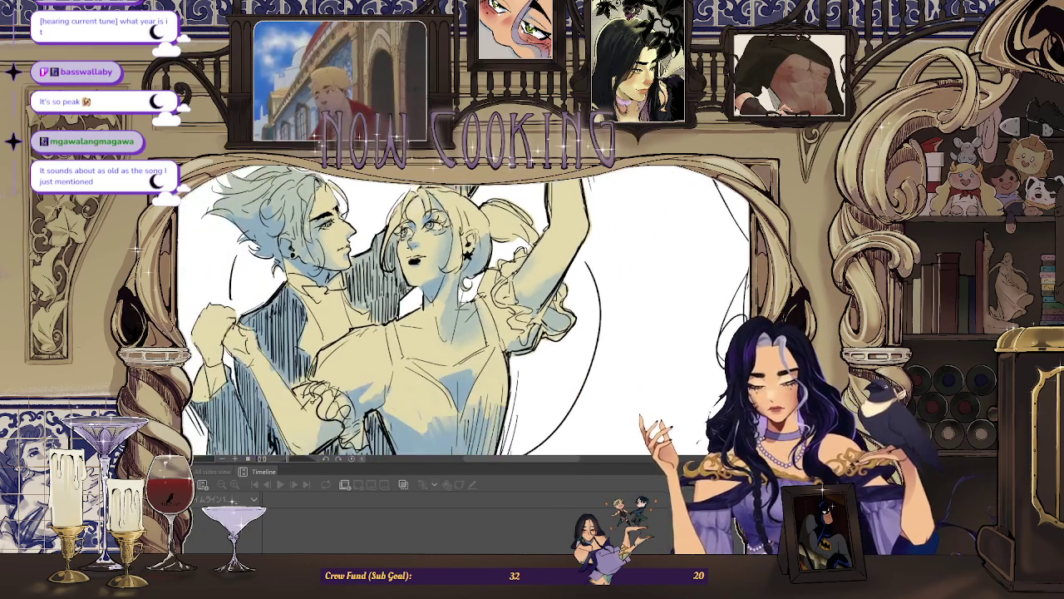
key(ctrl+plus)
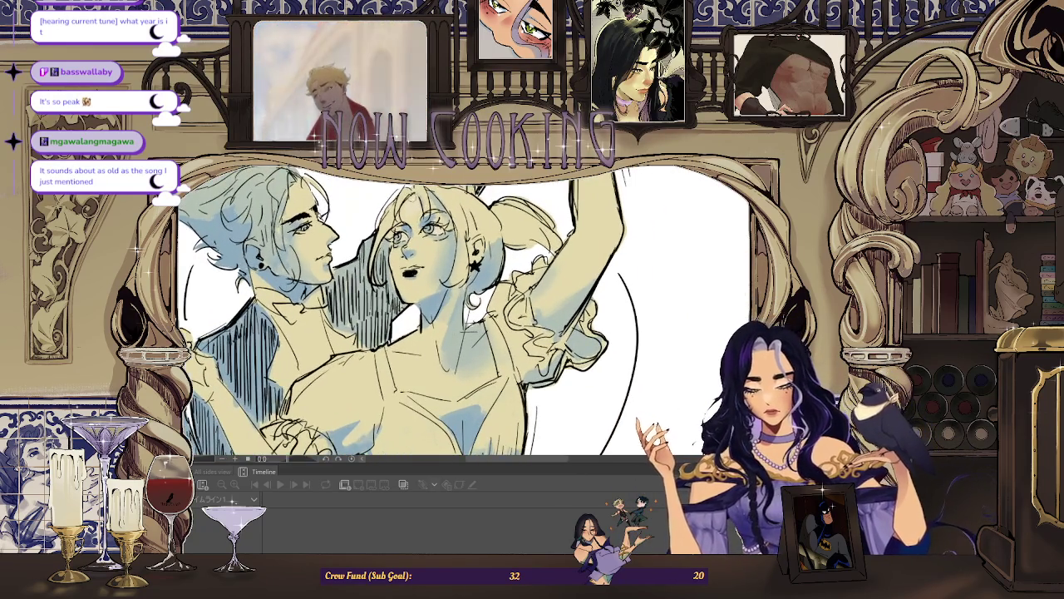
key(ctrl+minus)
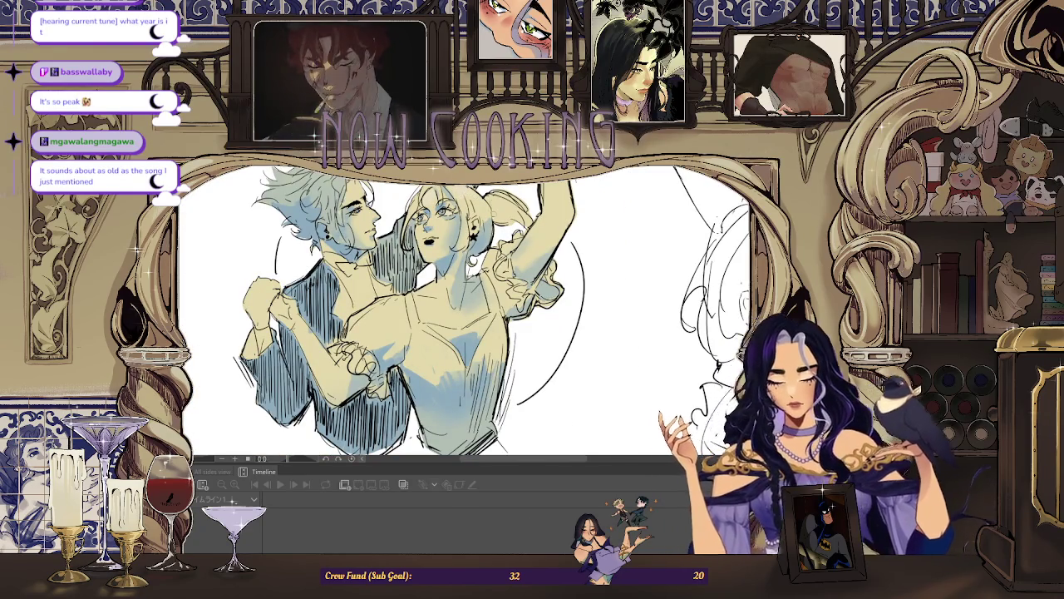
key(ctrl+minus)
key(ctrl+minus)
key(ctrl+minus)
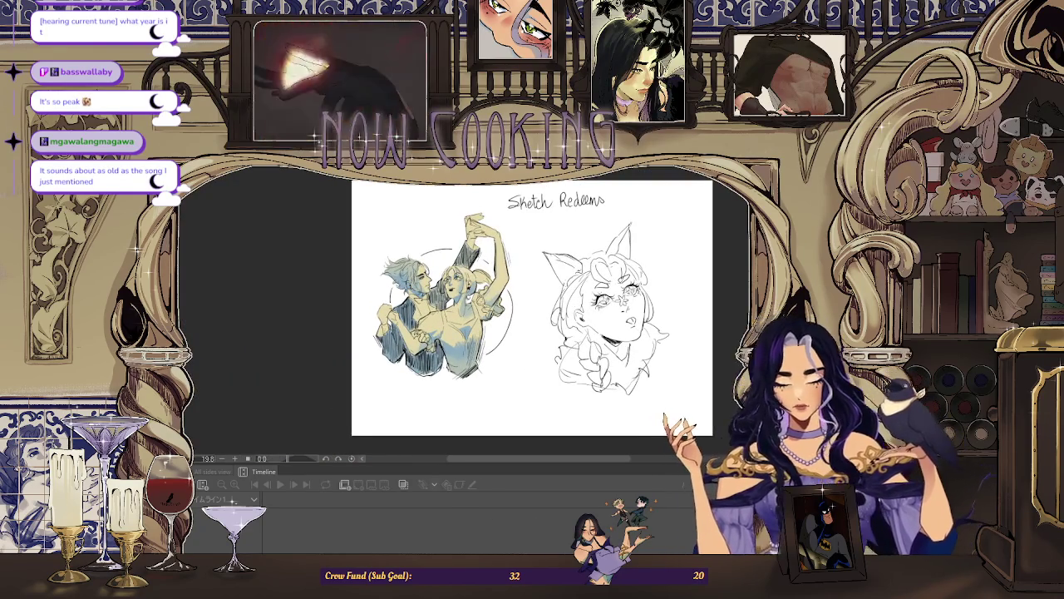
key(h)
key(ctrl+plus)
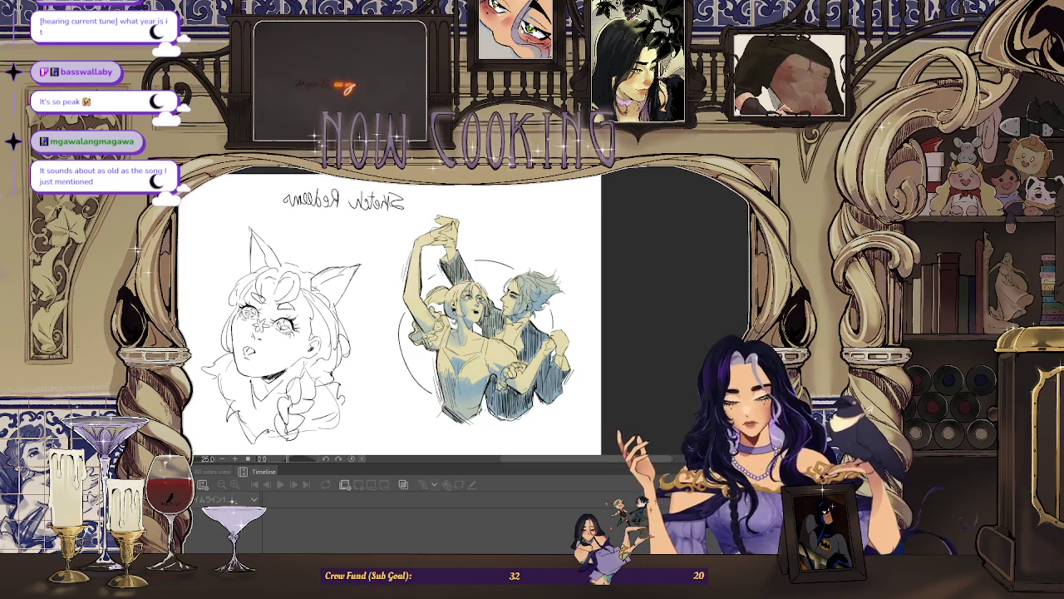
key(h)
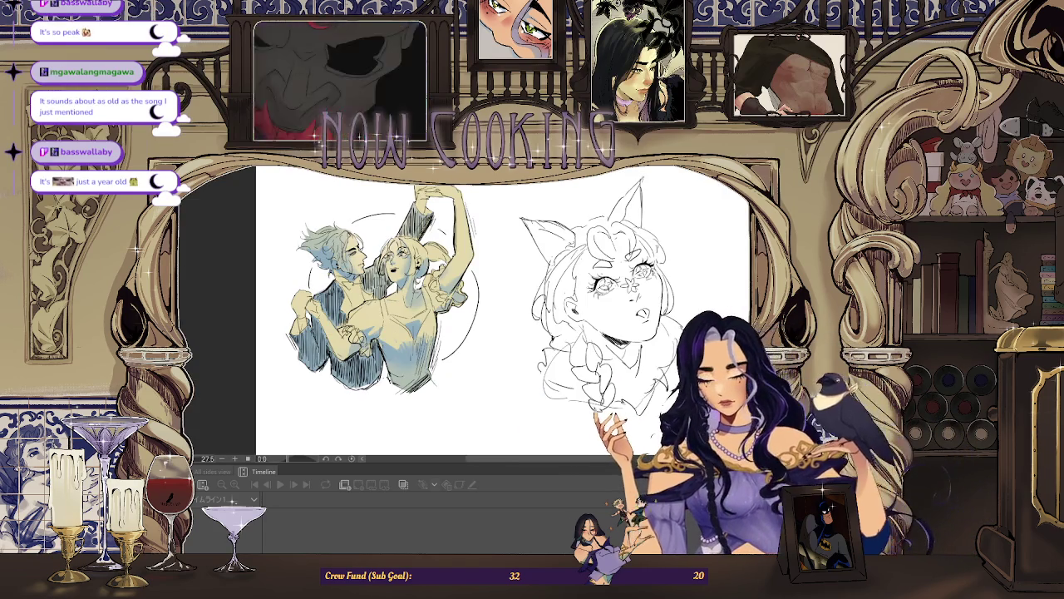
key(ctrl+plus)
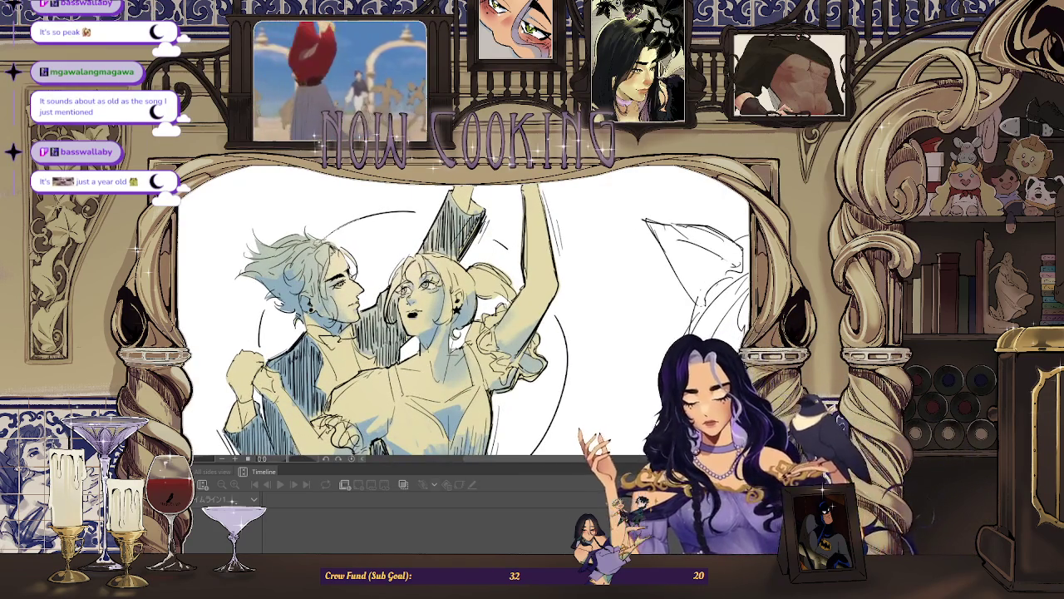
Fill the circle behind the dancers with flat beige and ink a darker arc across its top.
click(364, 218)
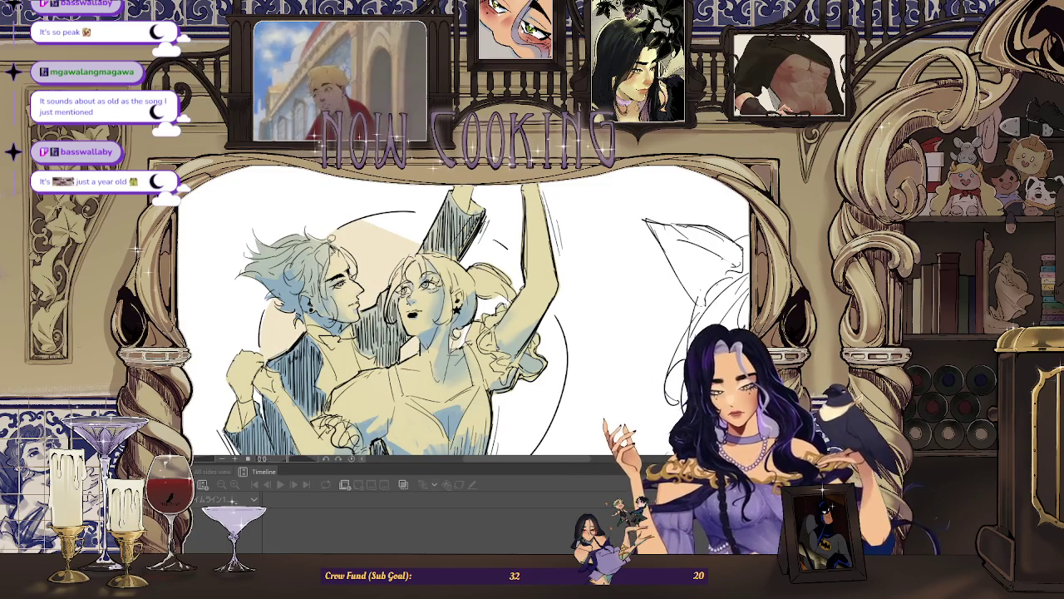
key(minus)
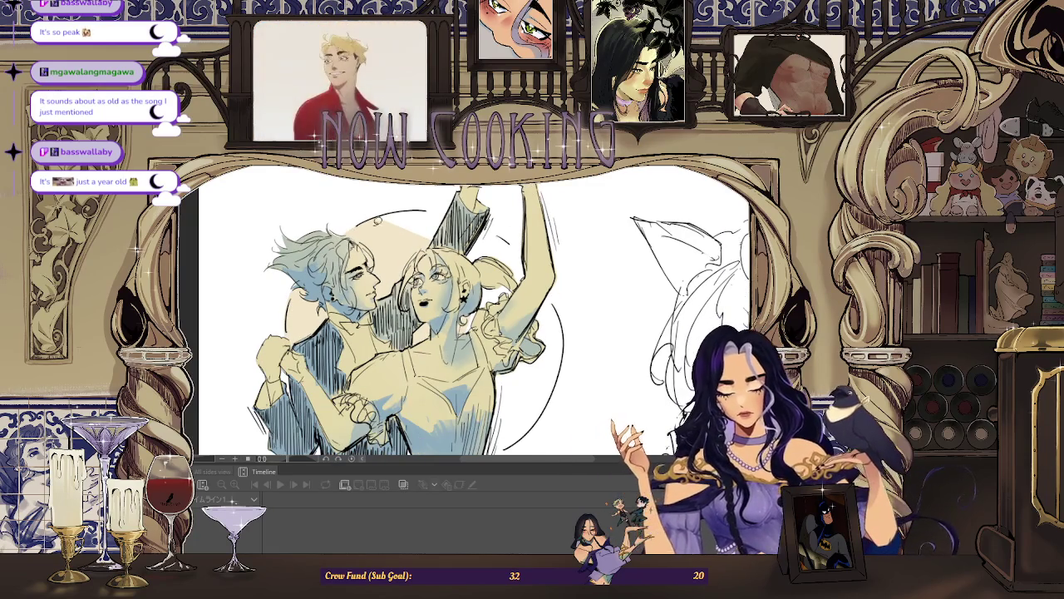
drag(380, 211, 447, 203)
drag(562, 339, 471, 196)
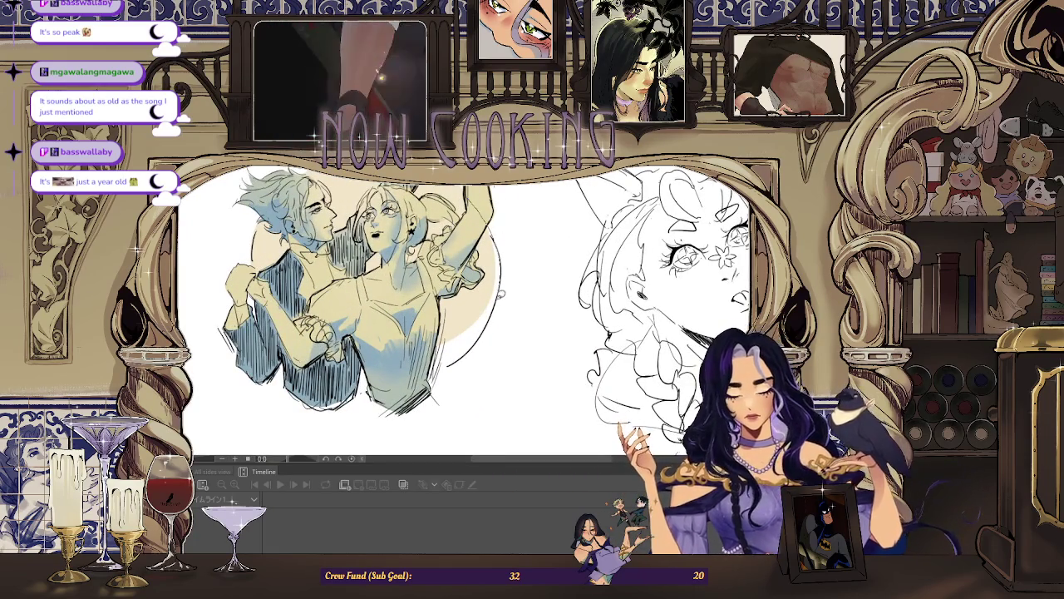
Zoom in step by step to a close-up of the couple's faces.
key(ctrl+minus)
key(ctrl+minus)
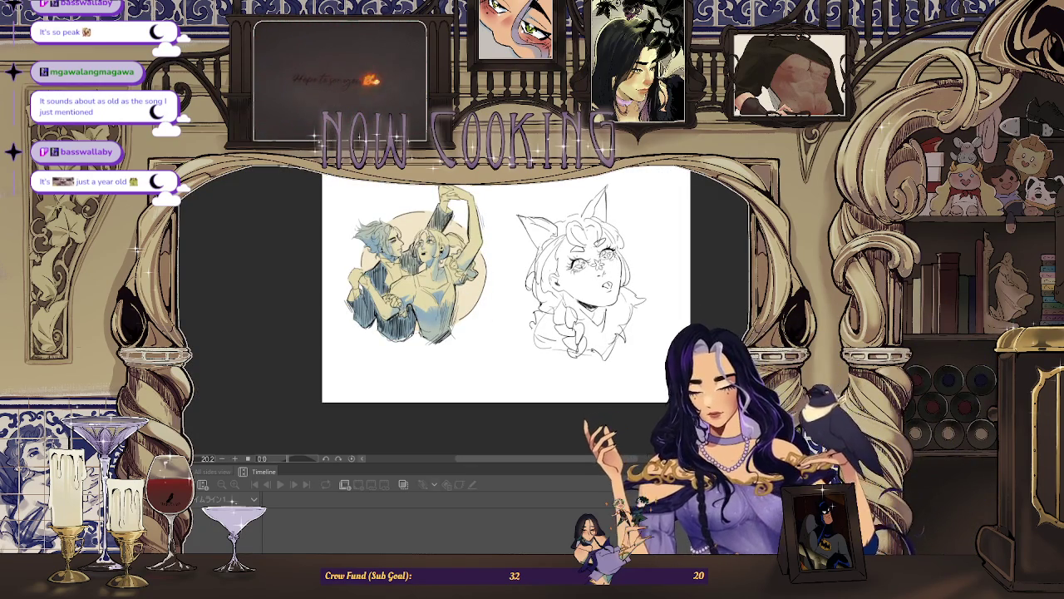
key(ctrl+plus)
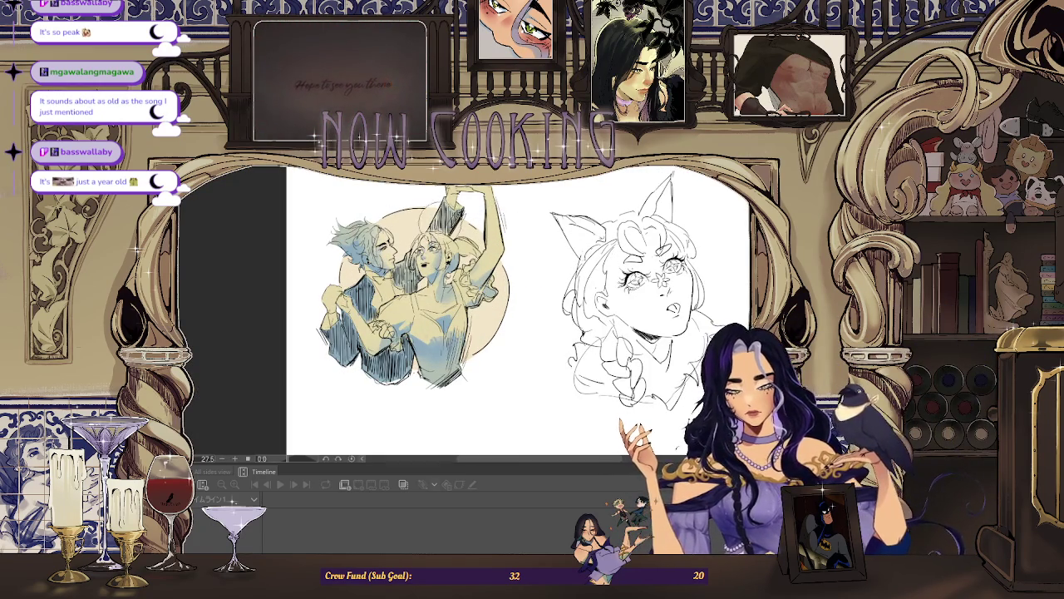
key(ctrl+plus)
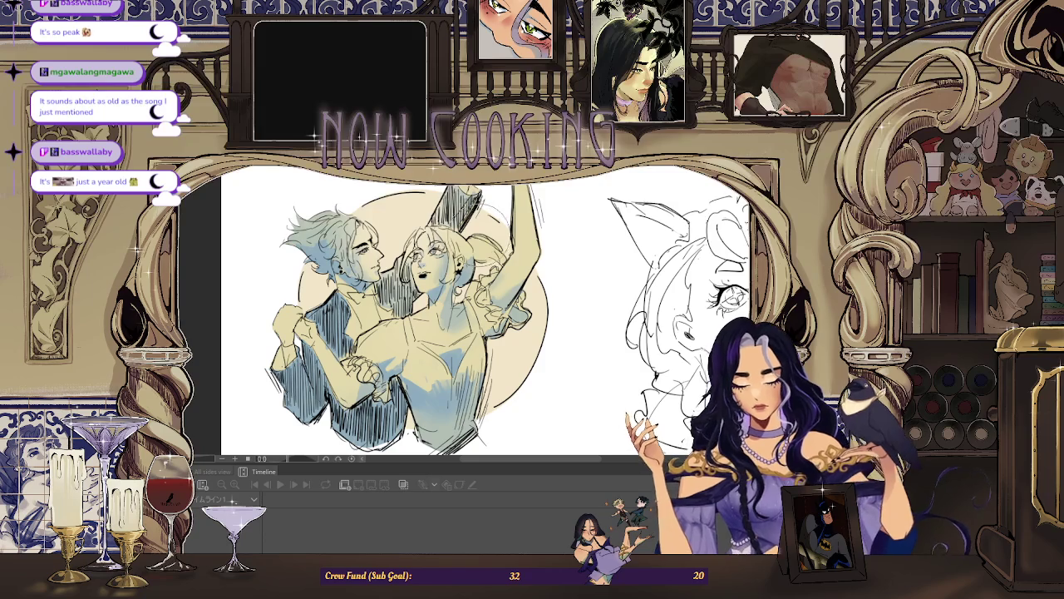
key(ctrl+minus)
key(ctrl+plus)
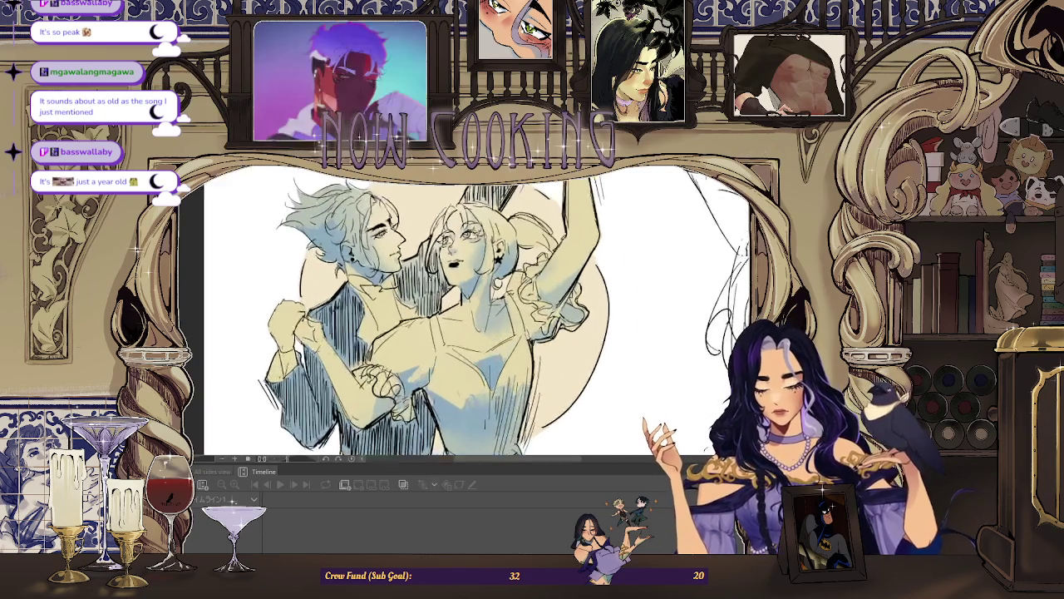
key(ctrl+plus)
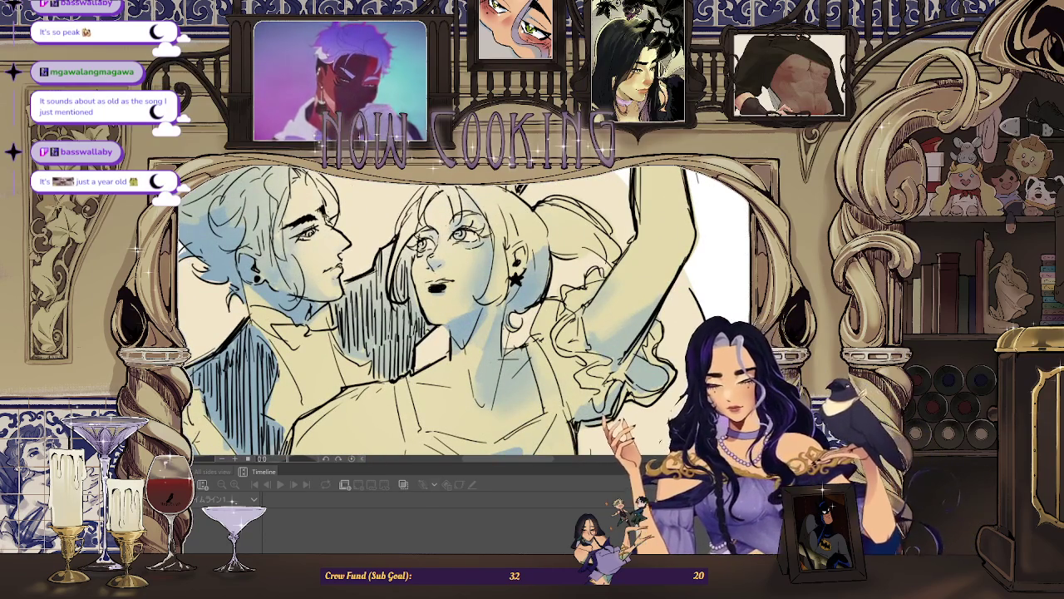
key(ctrl+plus)
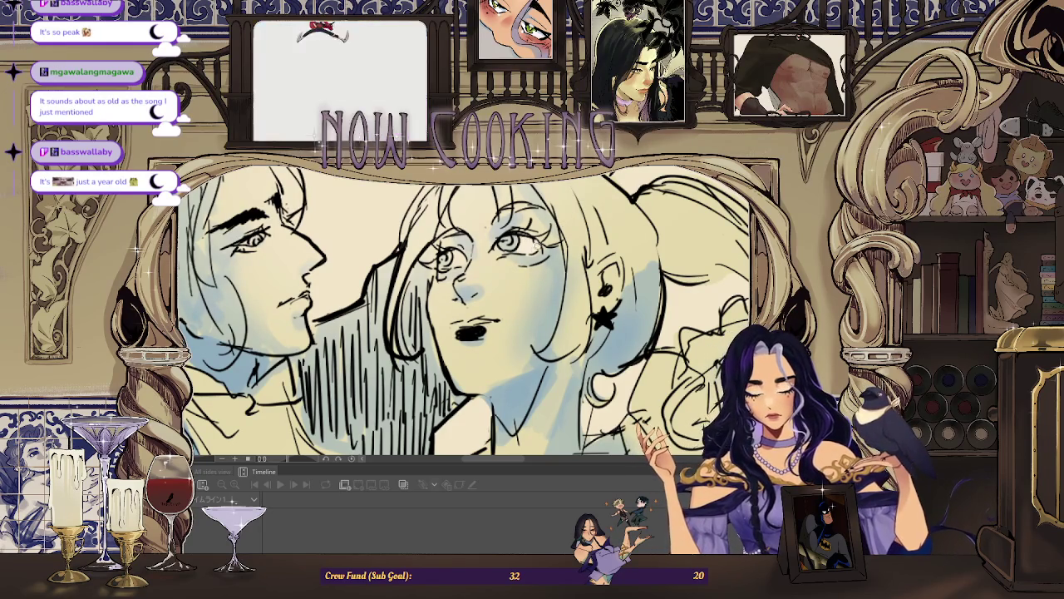
scroll(463, 258, down, 3)
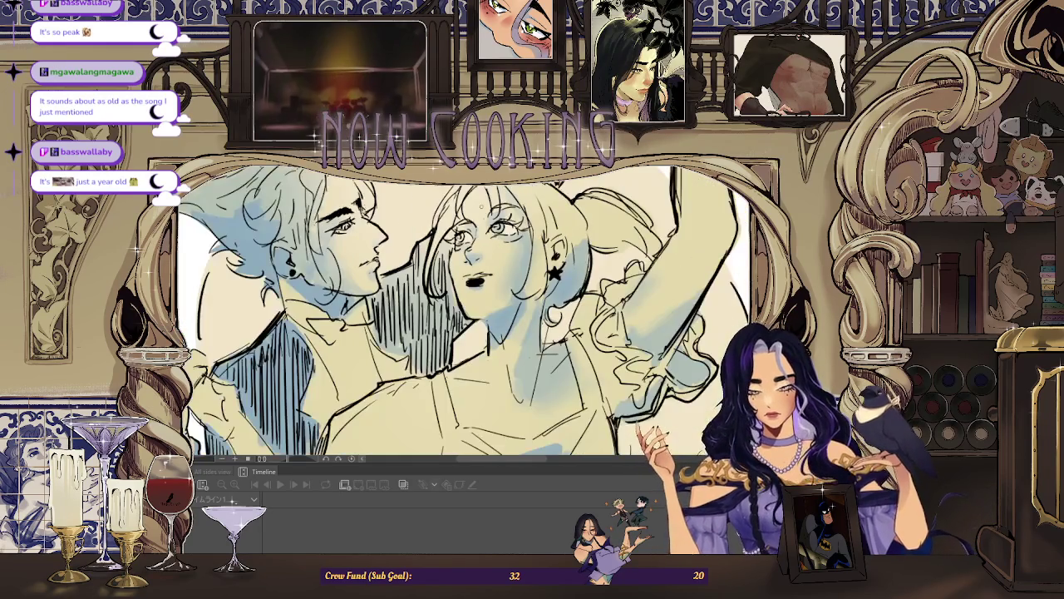
scroll(345, 233, up, 3)
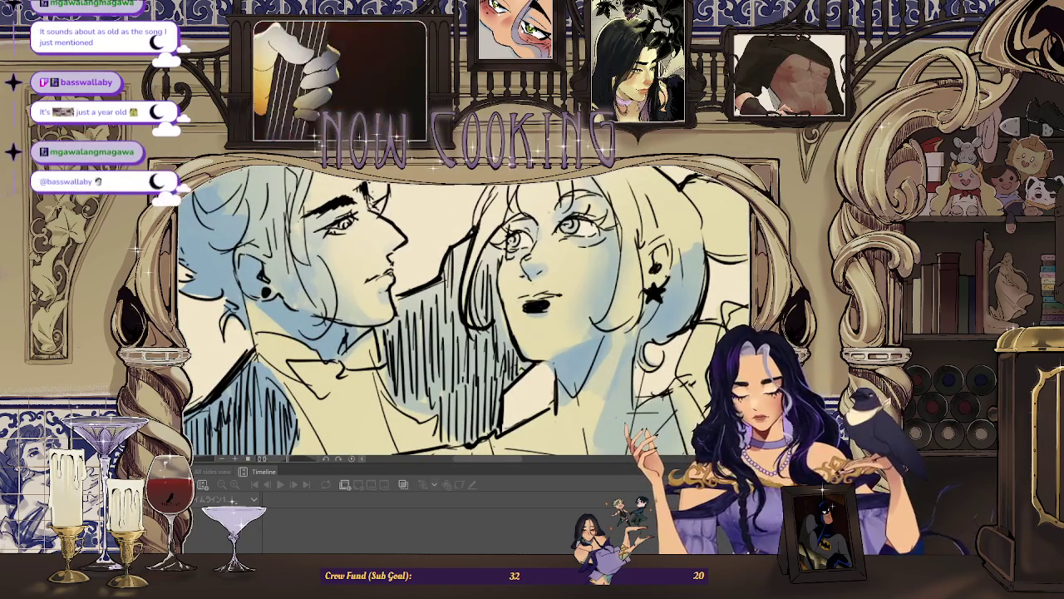
scroll(463, 316, down, 2)
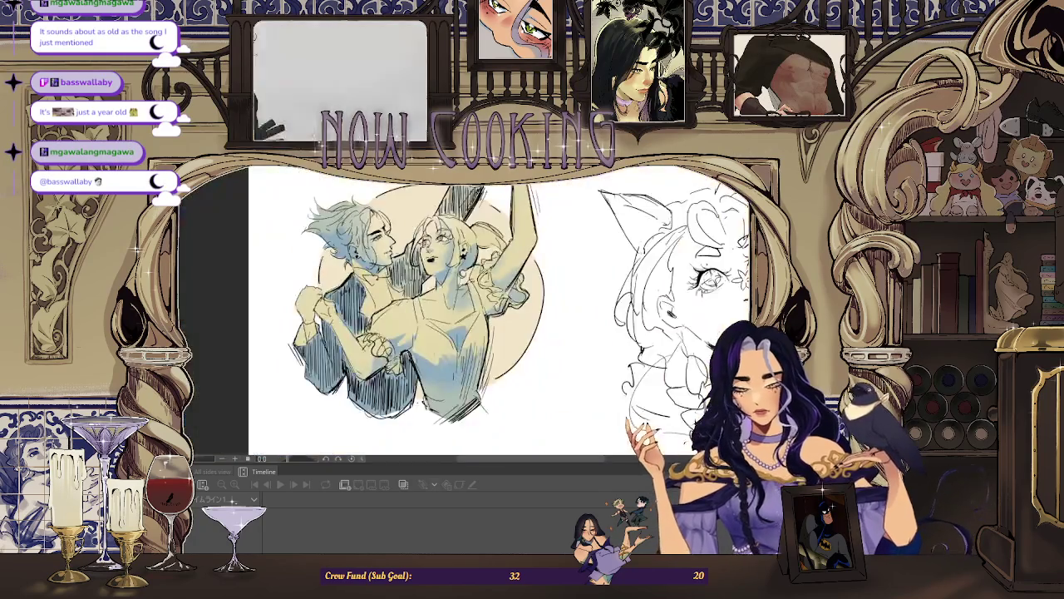
scroll(463, 316, down, 1)
scroll(463, 316, down, 1)
scroll(463, 316, down, 1)
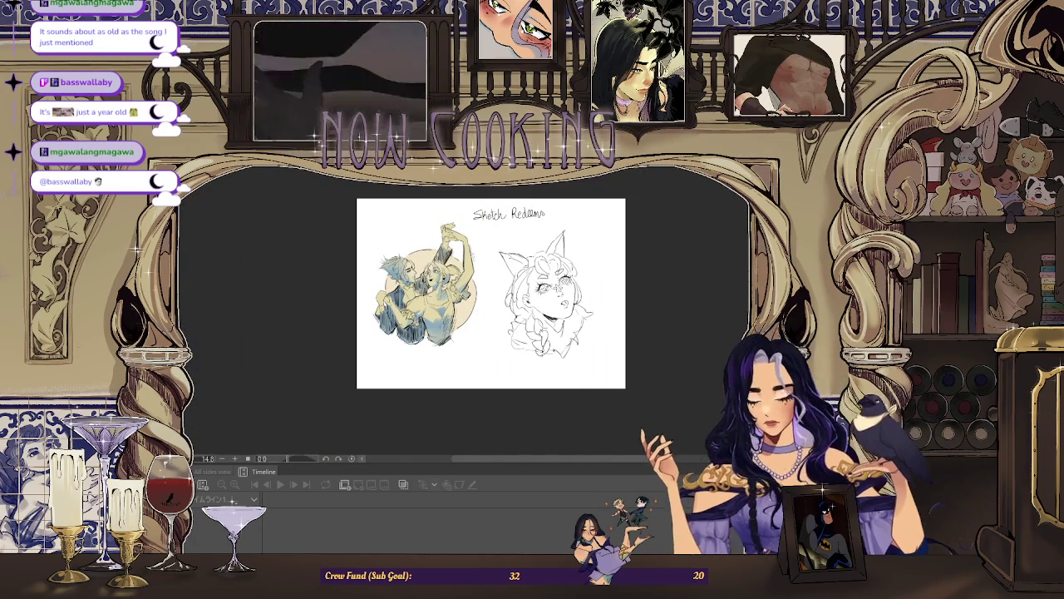
scroll(585, 249, up, 2)
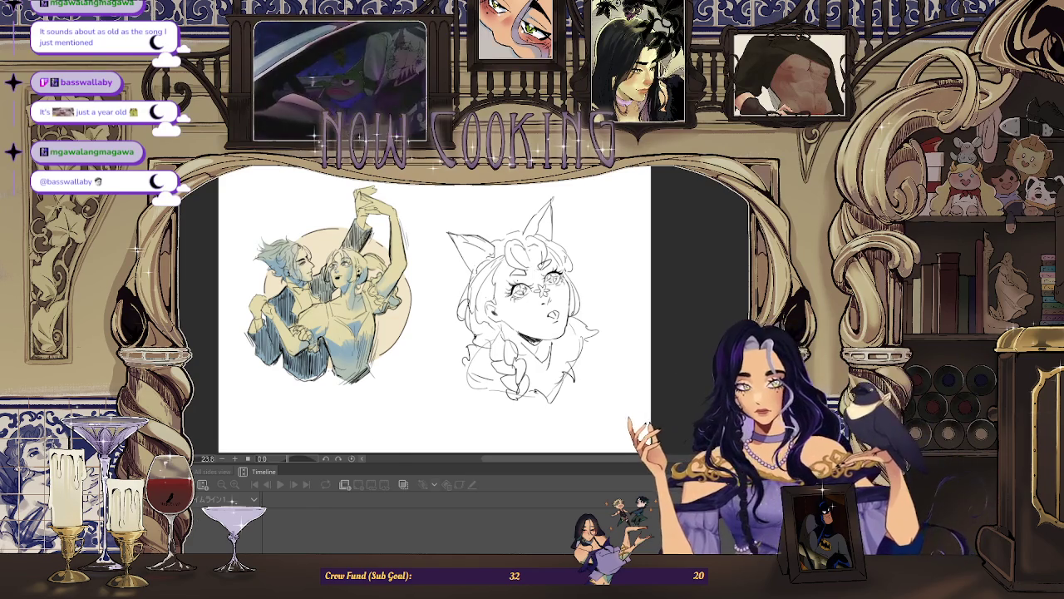
scroll(417, 296, up, 1)
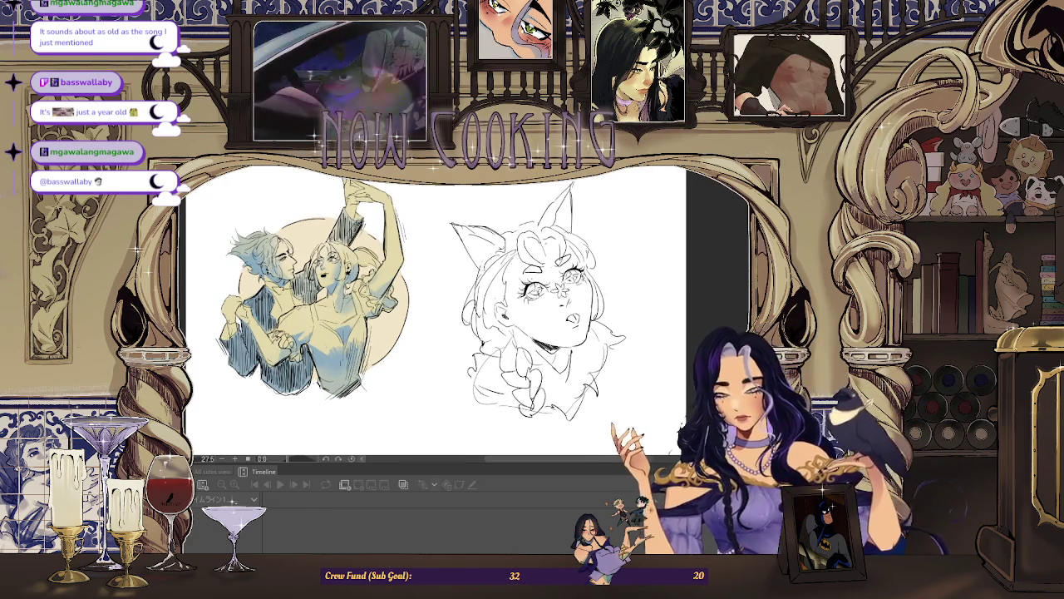
scroll(464, 216, up, 3)
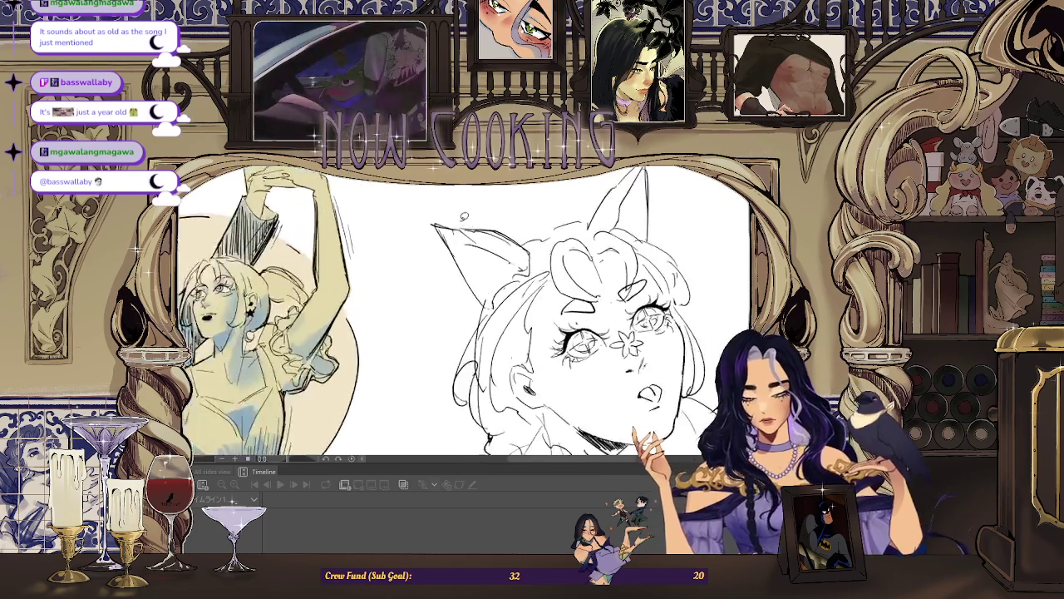
scroll(464, 216, up, 2)
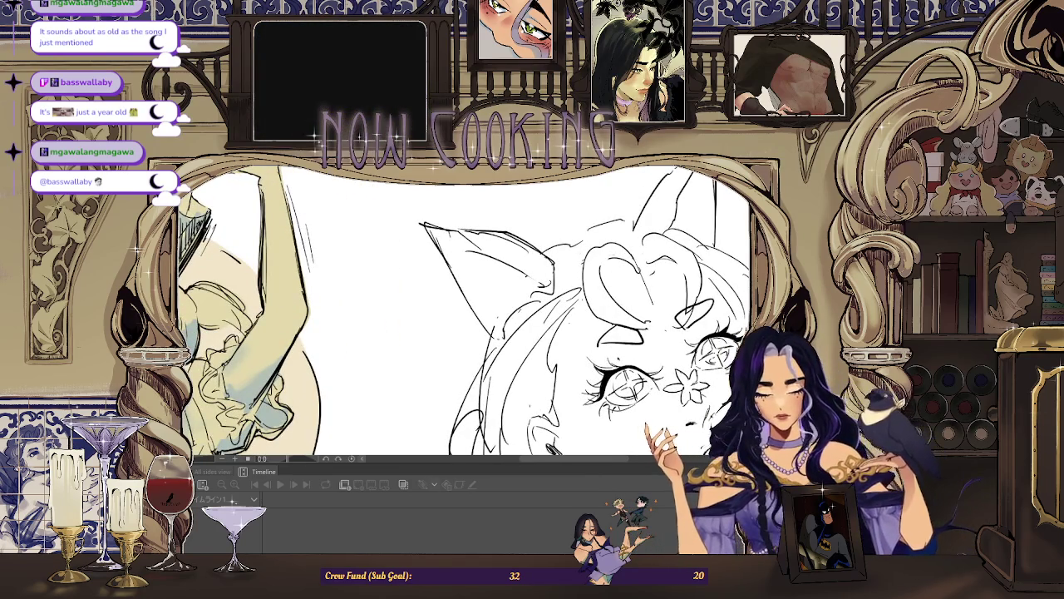
Zoom in on the cat-eared girl and fill her hair area with beige.
scroll(494, 209, up, 2)
scroll(494, 209, up, 1)
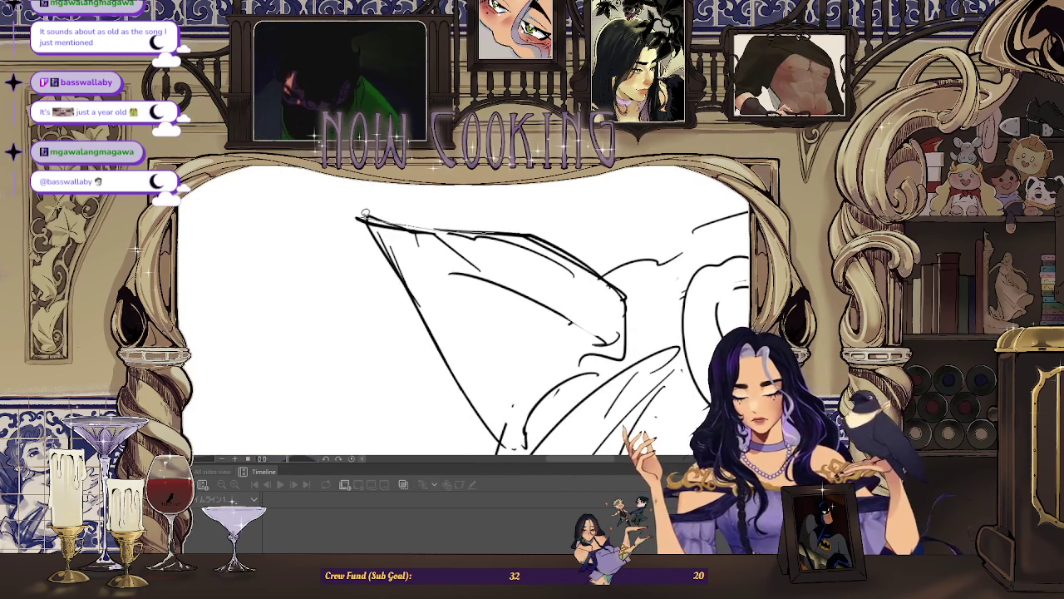
scroll(436, 311, up, 2)
scroll(436, 310, down, 5)
scroll(439, 221, up, 4)
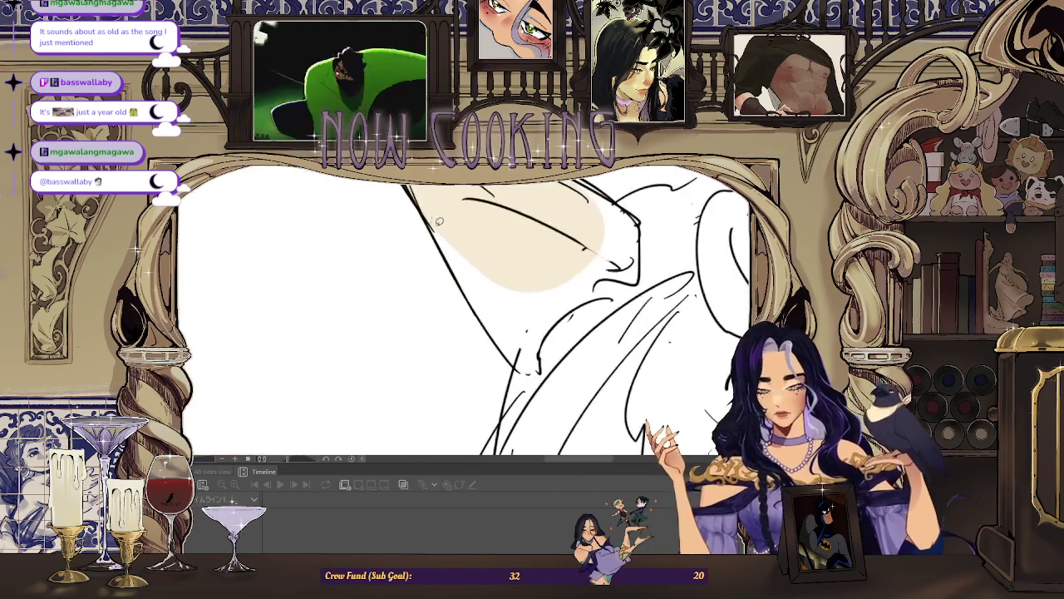
scroll(571, 389, down, 5)
scroll(522, 225, up, 2)
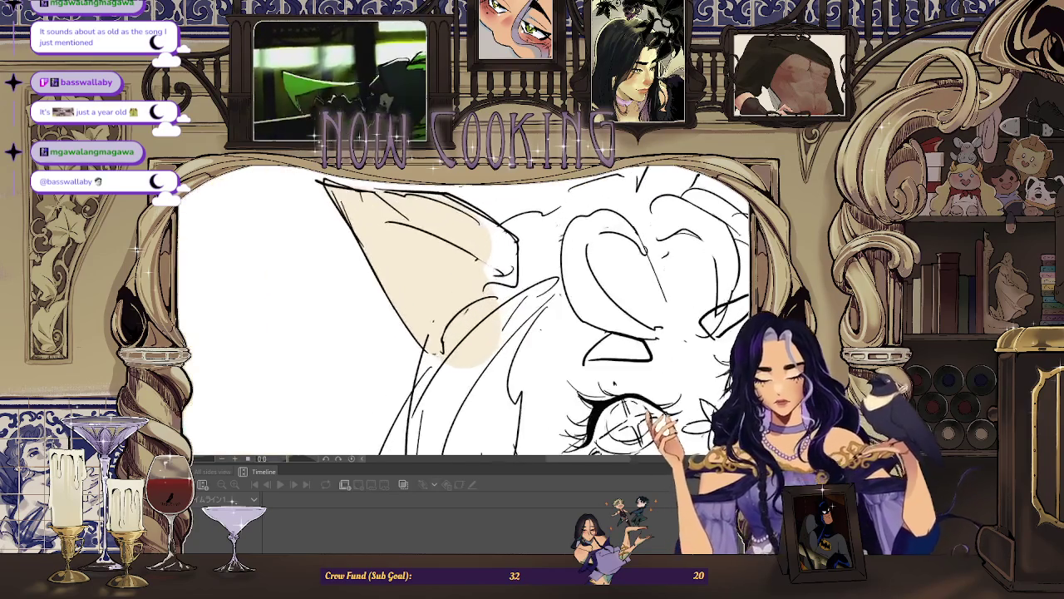
scroll(522, 226, up, 2)
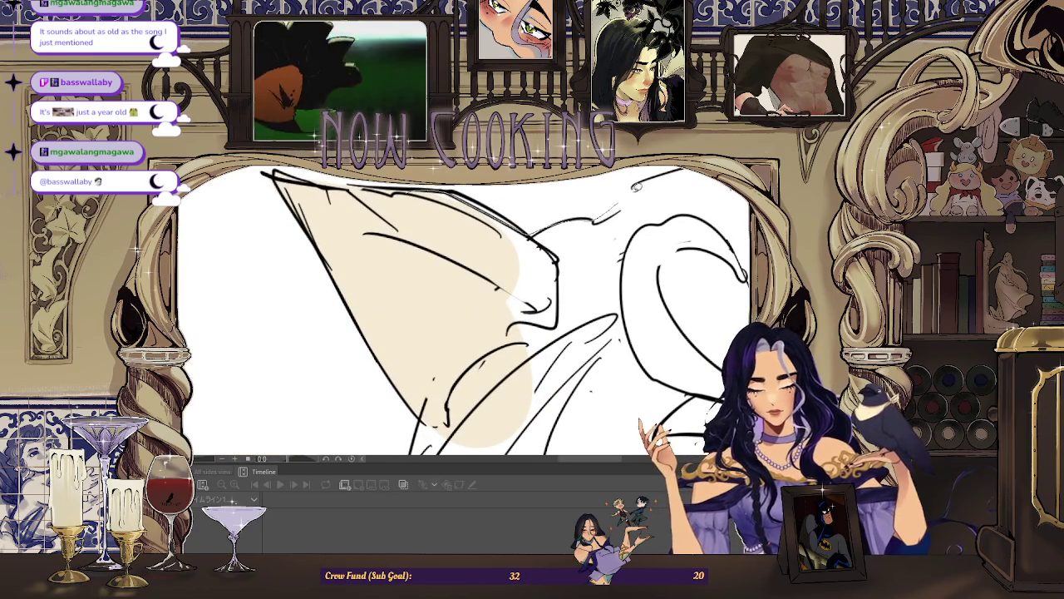
scroll(533, 362, down, 5)
scroll(467, 260, up, 4)
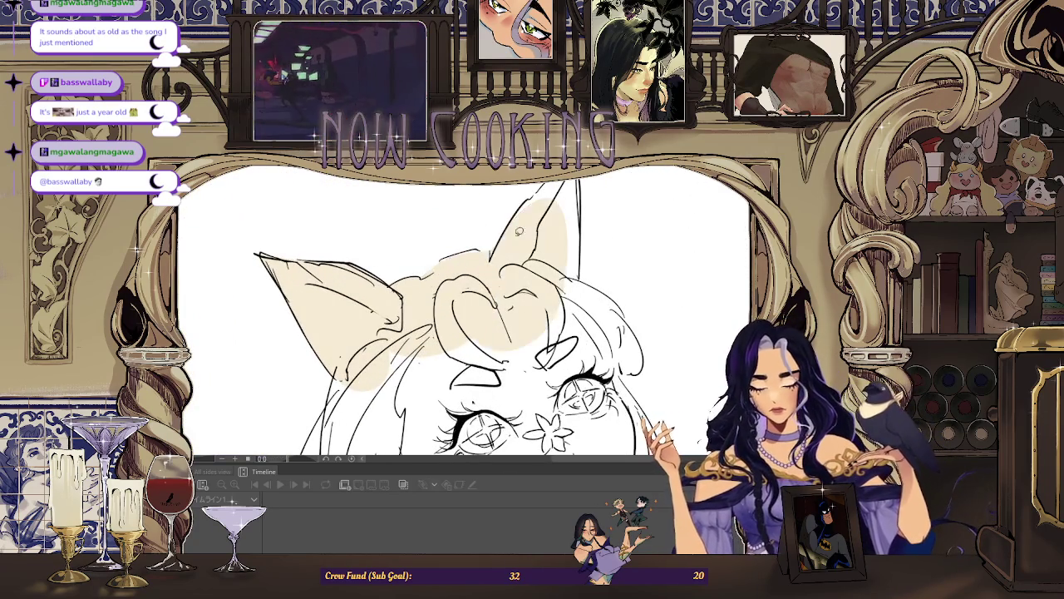
scroll(502, 253, up, 2)
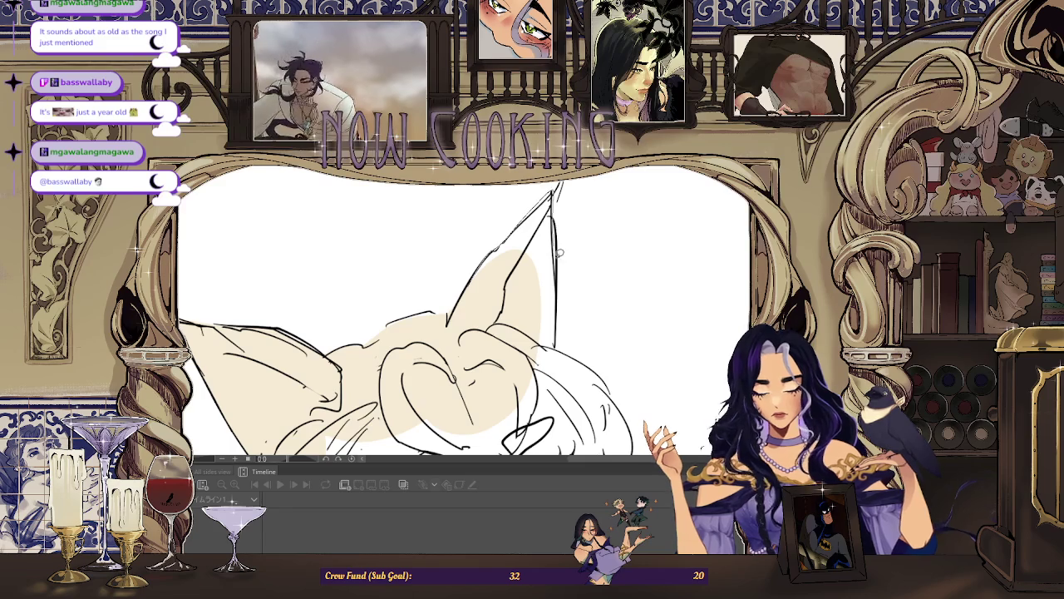
scroll(559, 252, down, 2)
scroll(551, 202, down, 2)
scroll(499, 208, up, 3)
scroll(484, 193, up, 1)
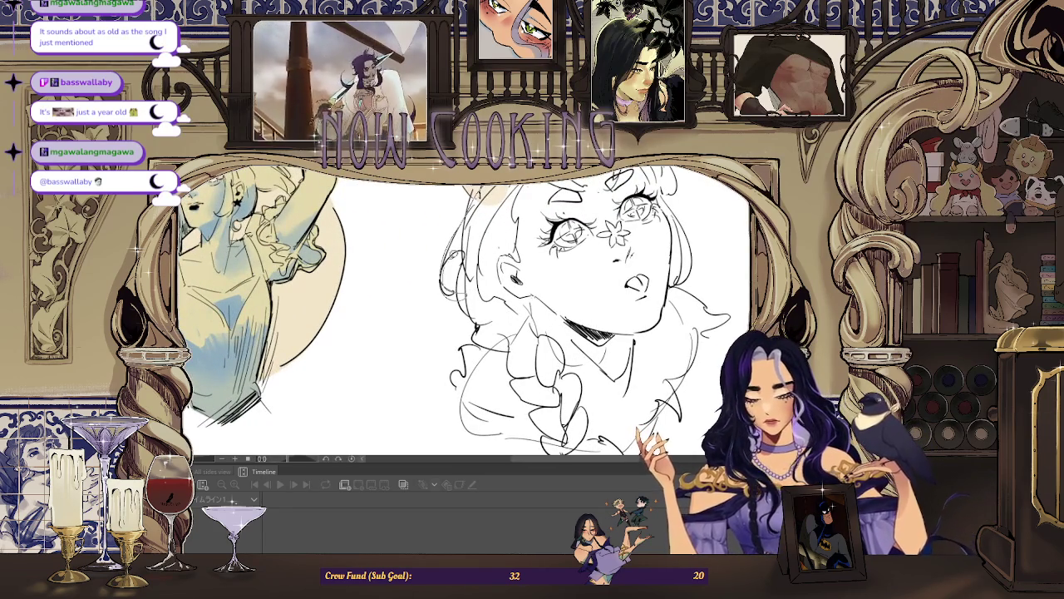
click(491, 233)
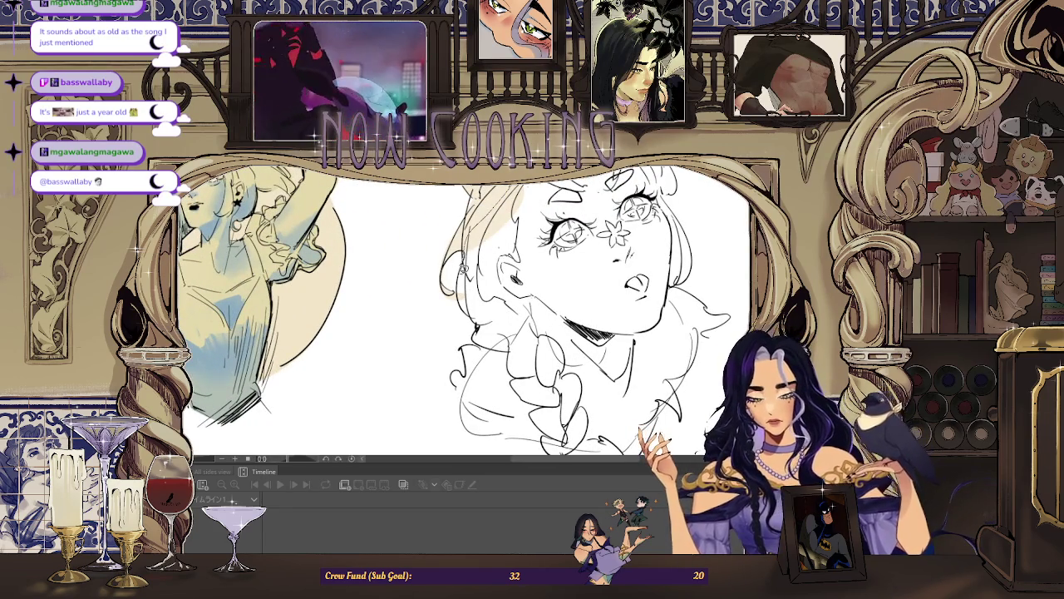
Draw line strokes along the sketch's lower edges and fill the braided hair with pale beige.
scroll(582, 216, down, 2)
scroll(499, 291, up, 3)
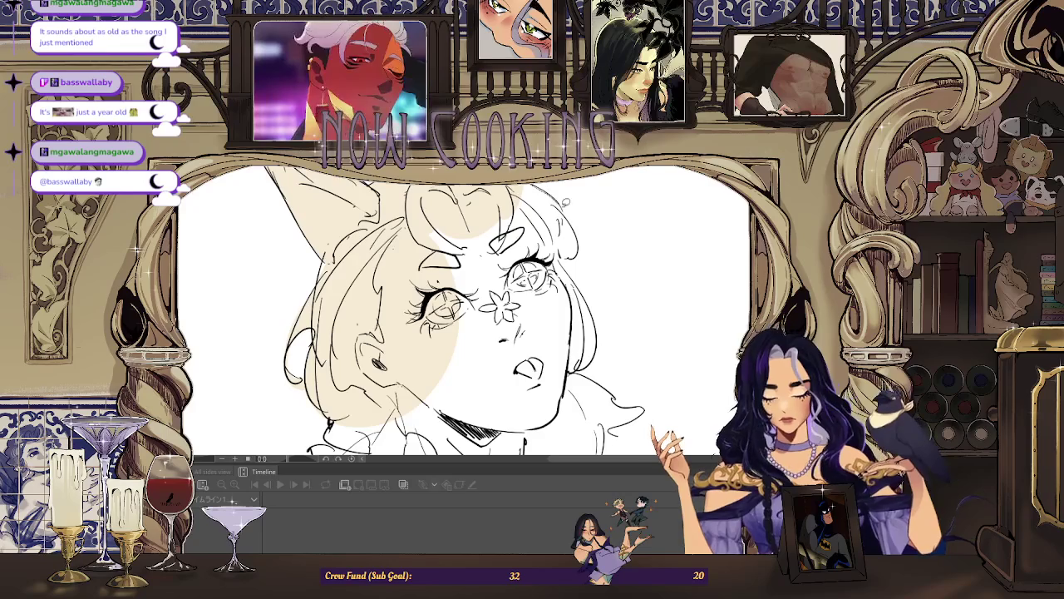
scroll(569, 218, down, 3)
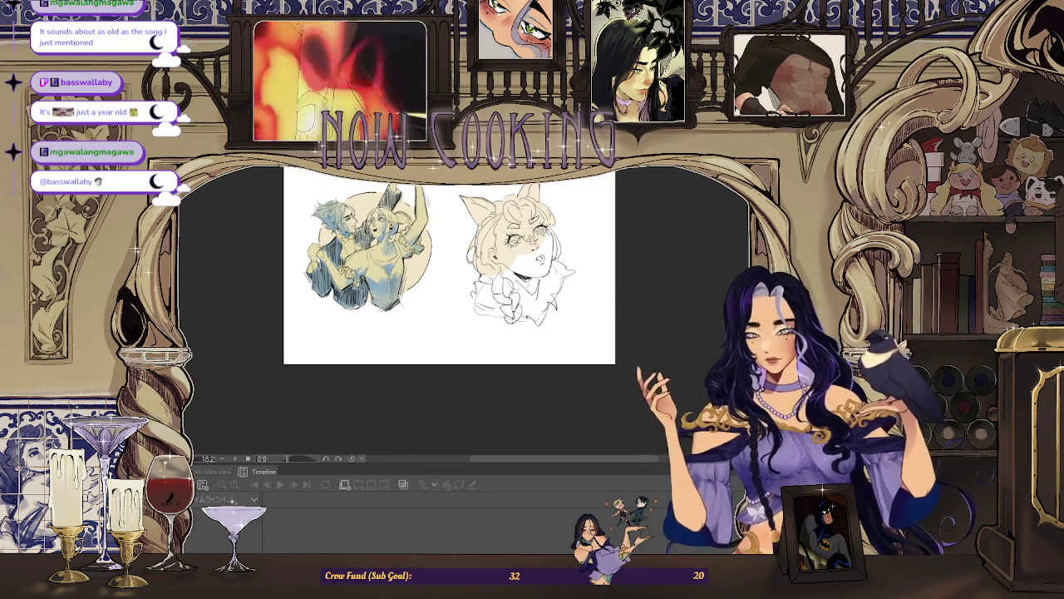
scroll(516, 241, up, 5)
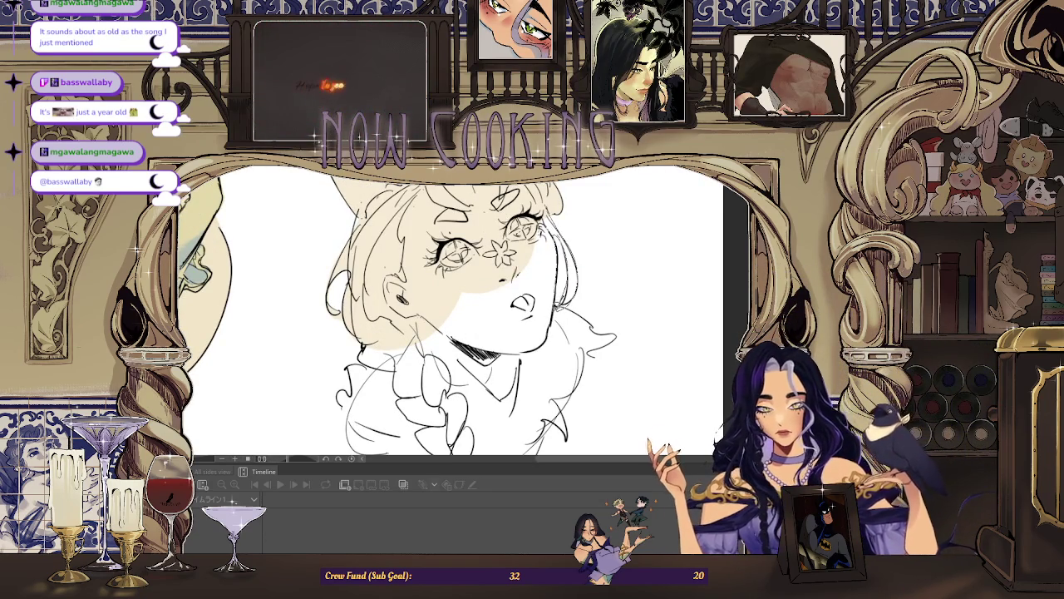
scroll(449, 307, down, 3)
scroll(449, 308, up, 4)
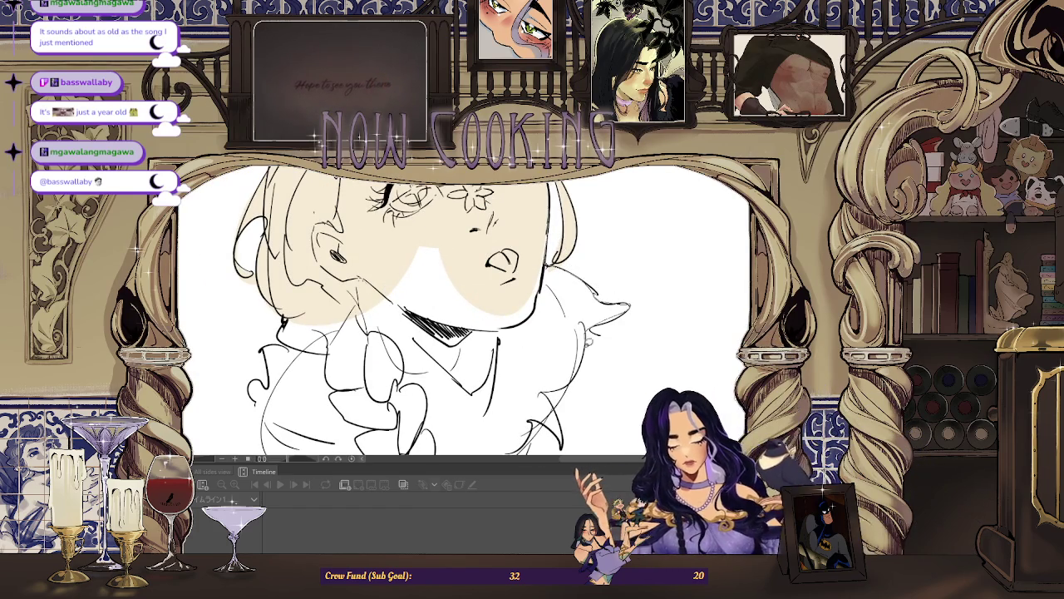
scroll(587, 340, down, 2)
scroll(426, 263, up, 2)
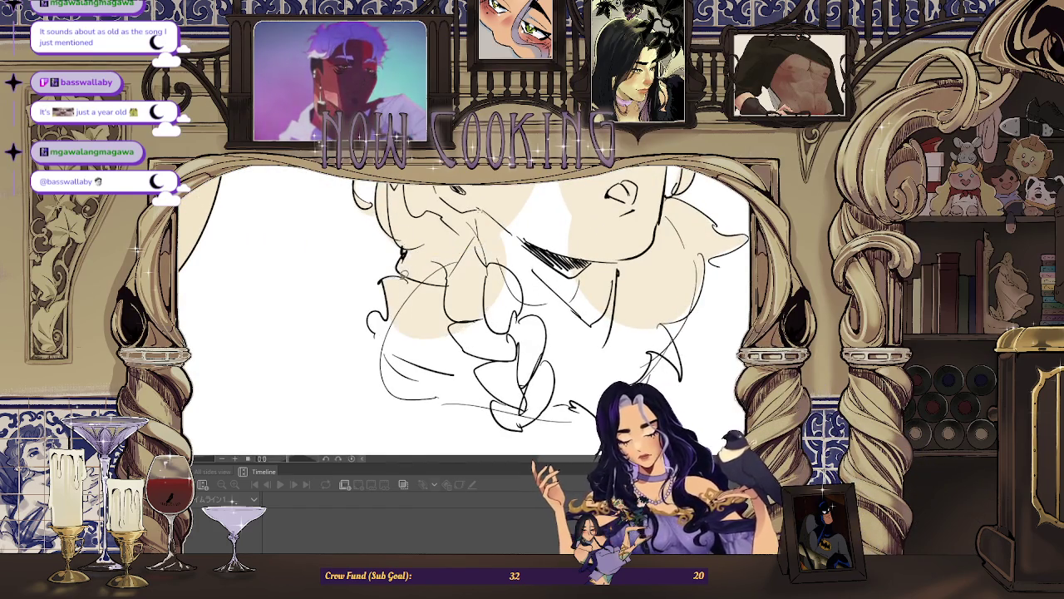
scroll(382, 332, up, 2)
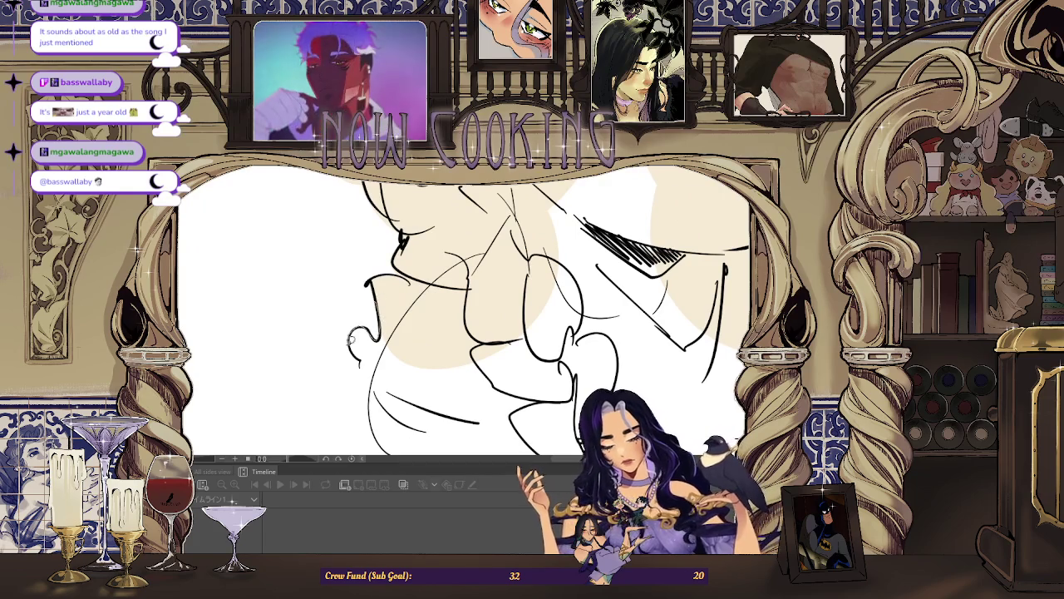
scroll(381, 332, down, 2)
scroll(381, 331, down, 1)
scroll(503, 286, up, 1)
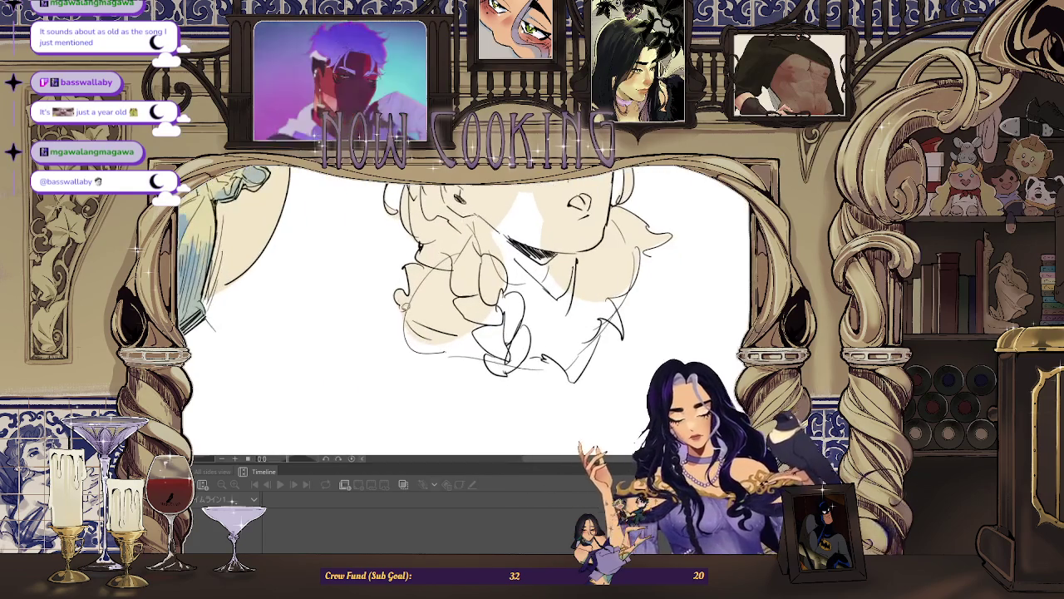
drag(535, 364, 573, 380)
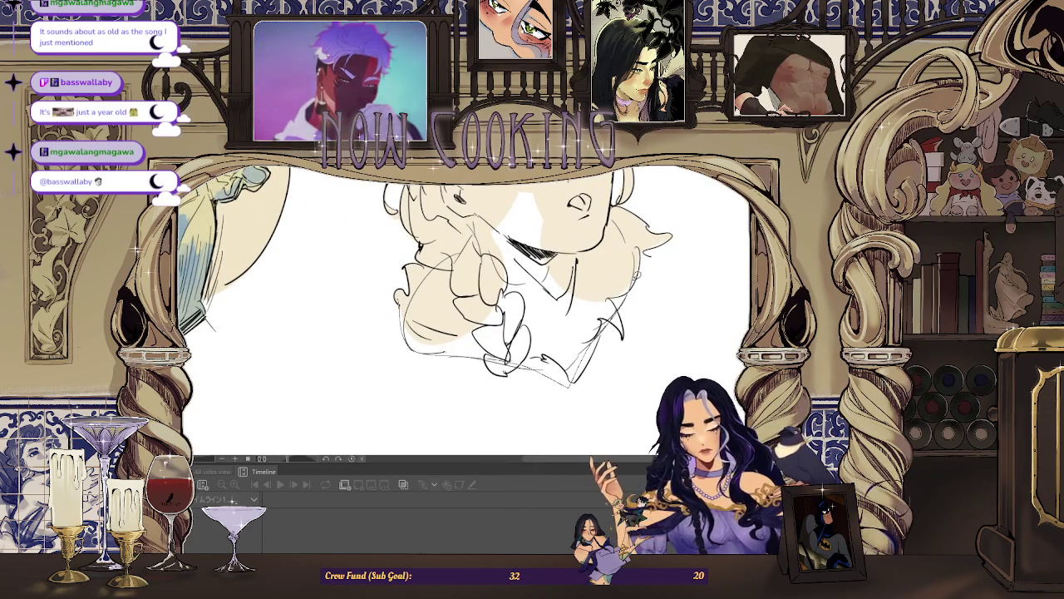
click(585, 238)
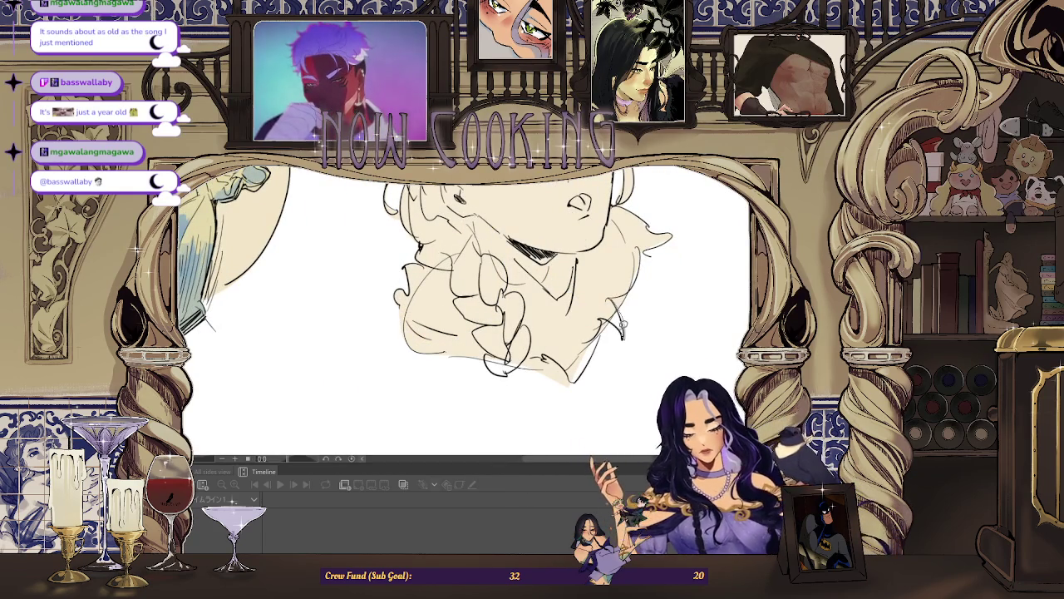
drag(580, 375, 621, 314)
Zoom in on the cat-eared girl's face and draw dark detail marks in the left iris.
key(ctrl+0)
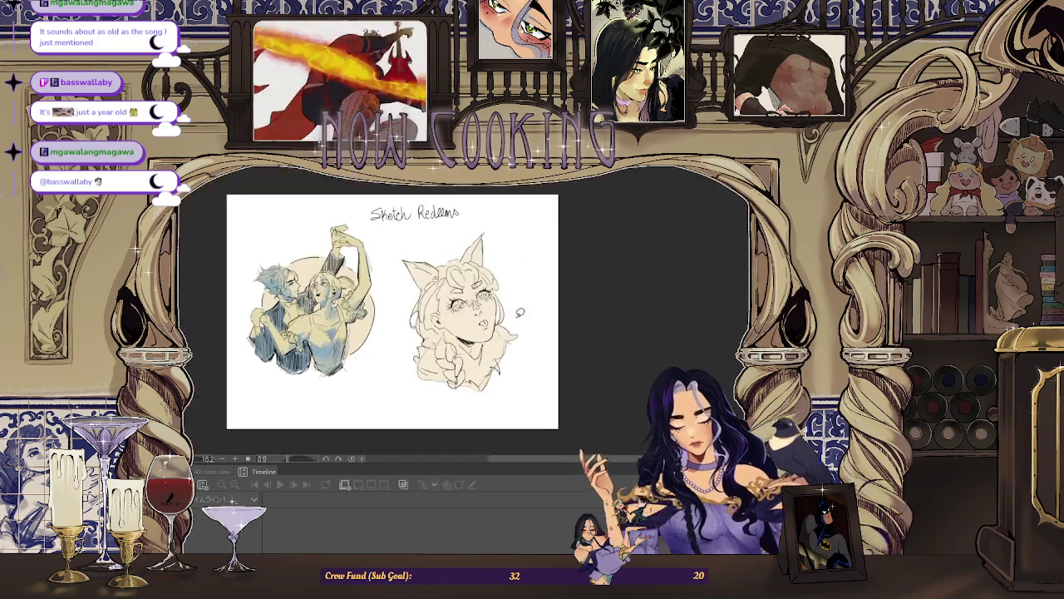
scroll(461, 264, up, 1)
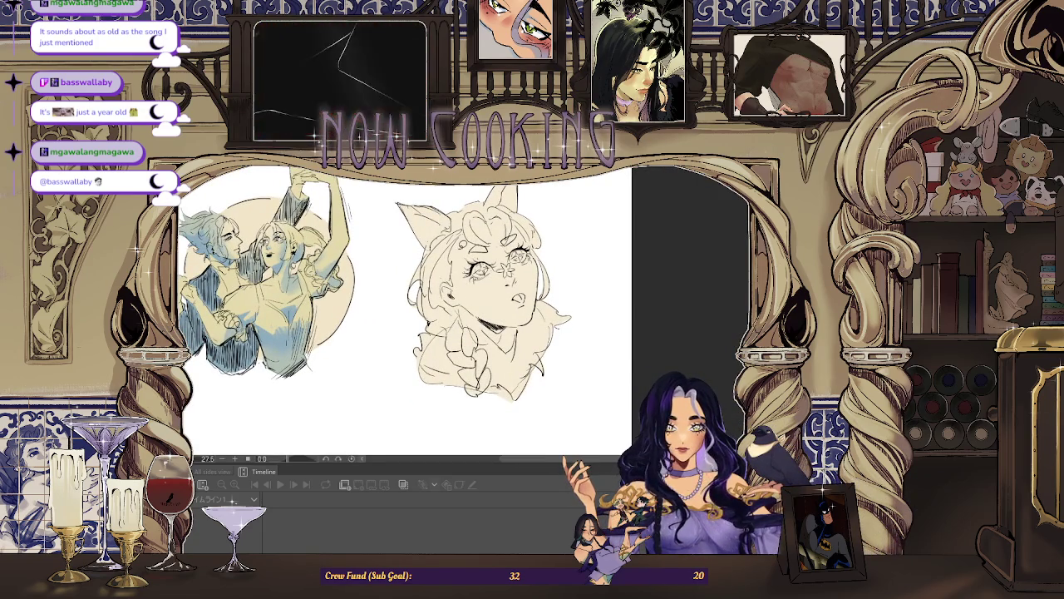
scroll(503, 320, up, 2)
scroll(499, 316, up, 1)
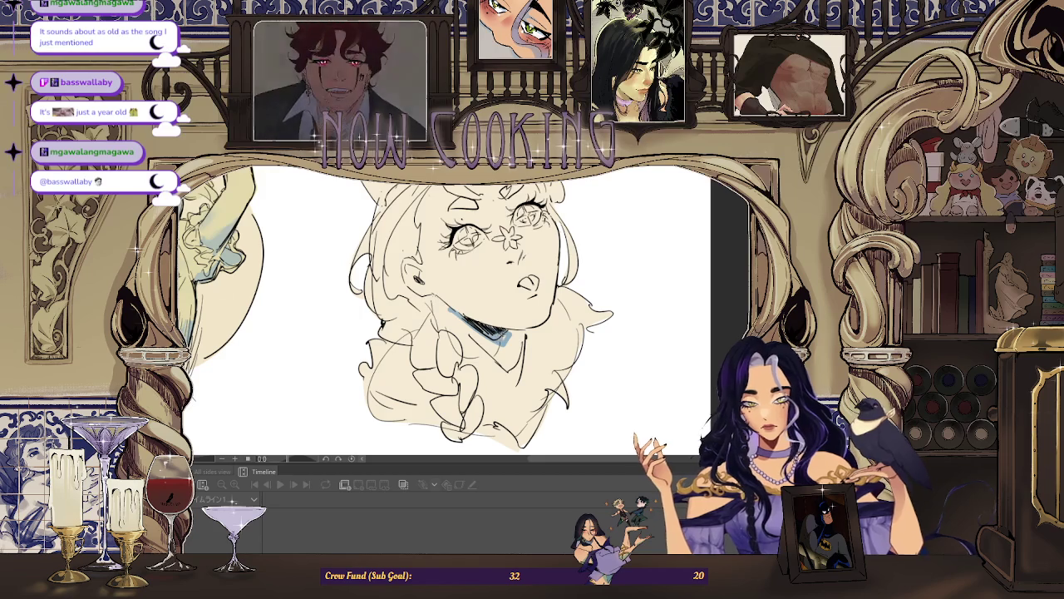
scroll(456, 231, up, 3)
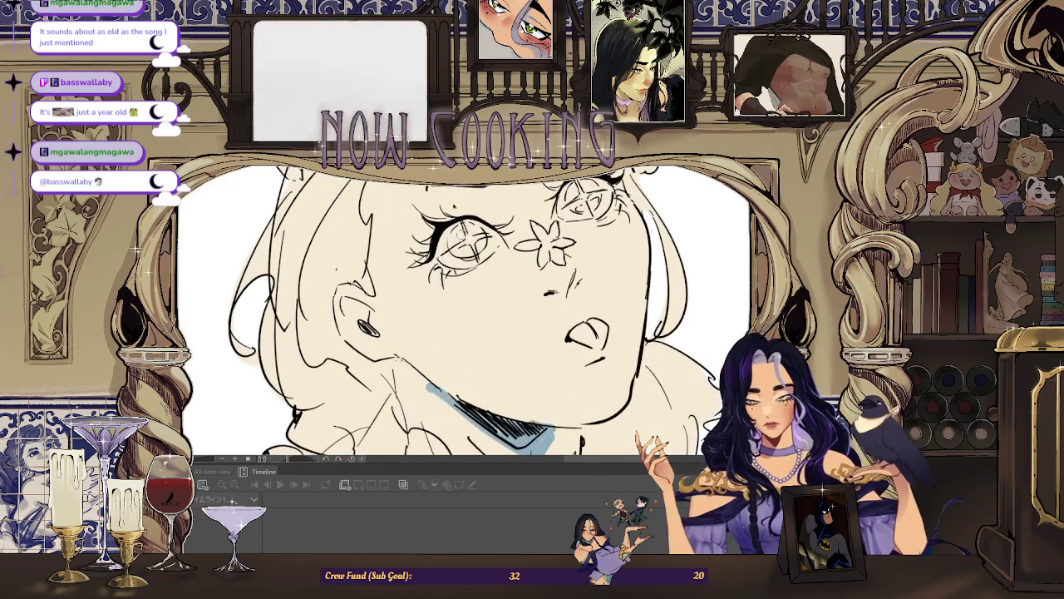
mouse_move(467, 225)
mouse_down()
mouse_move(481, 236)
mouse_move(471, 254)
mouse_up()
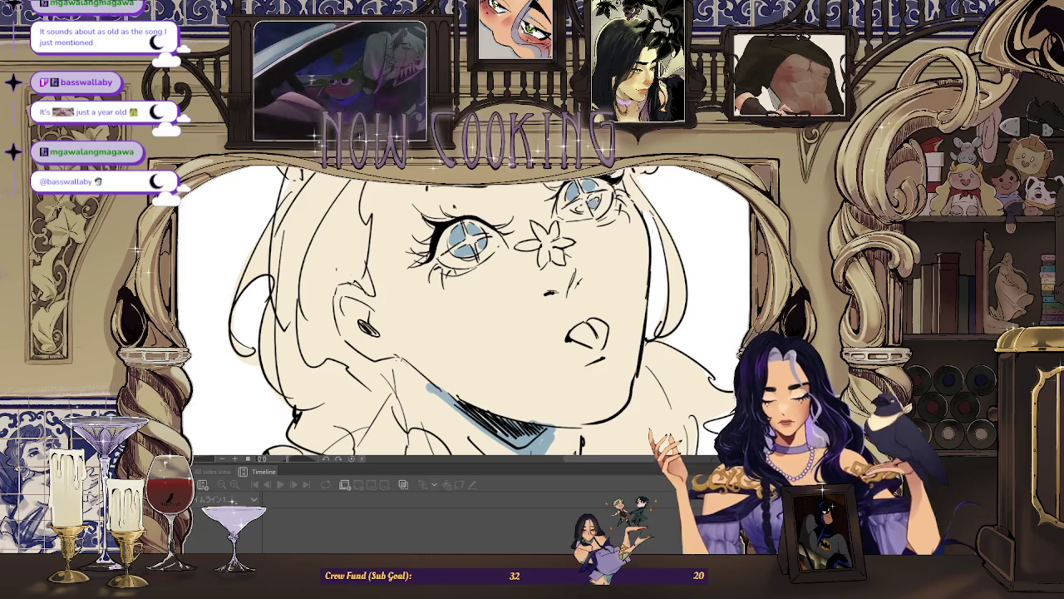
Bucket-fill the marks above both of the girl's eyes with blue.
scroll(463, 307, down, 2)
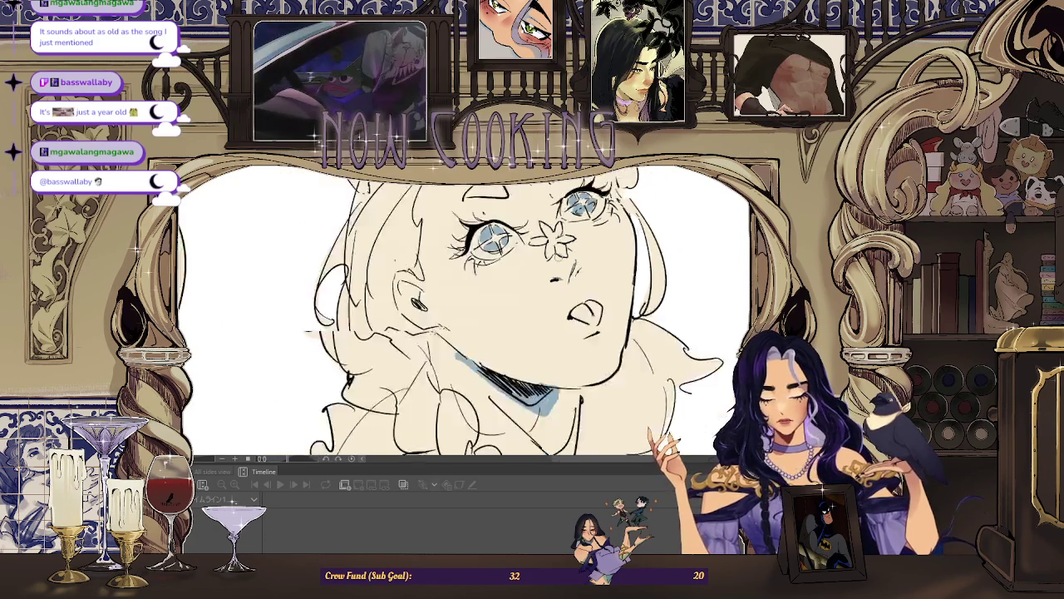
scroll(463, 308, down, 2)
scroll(499, 291, up, 3)
click(550, 230)
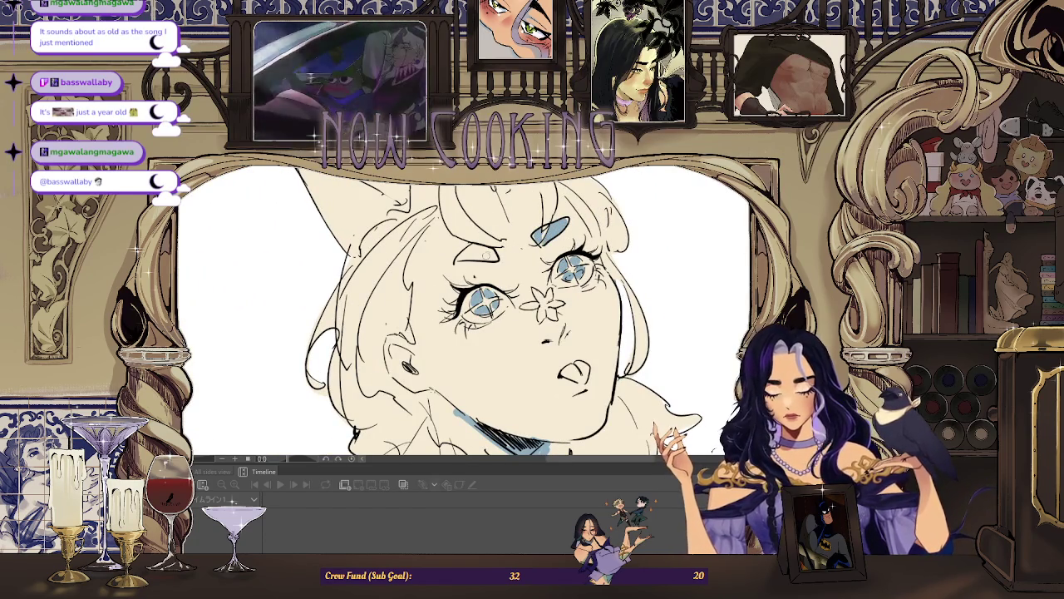
click(473, 252)
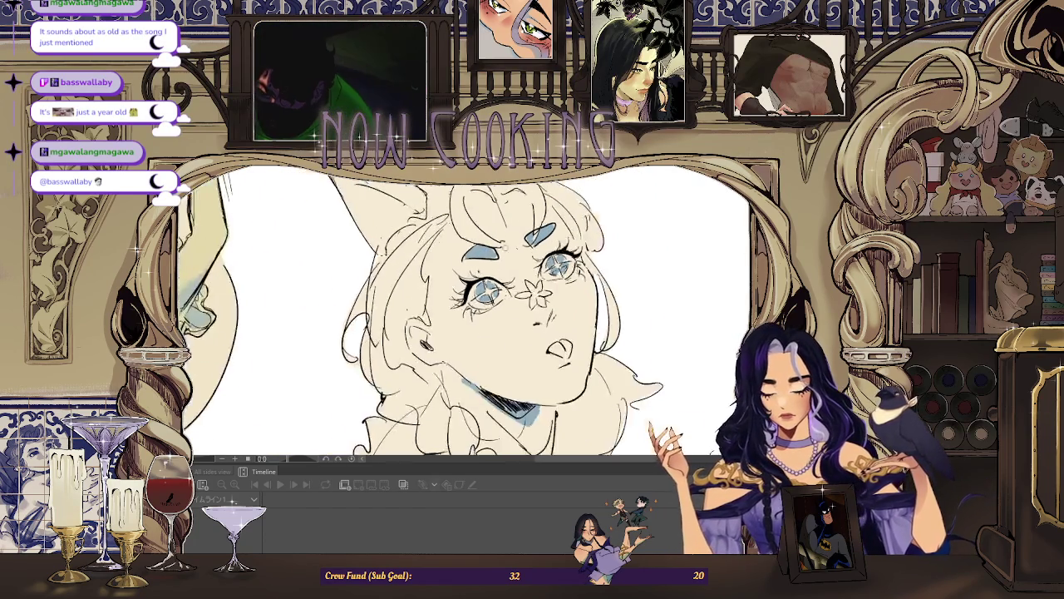
scroll(490, 253, down, 3)
With the canvas mirrored, fill the girl's inner cat ear and small open mouth with blue.
key(h)
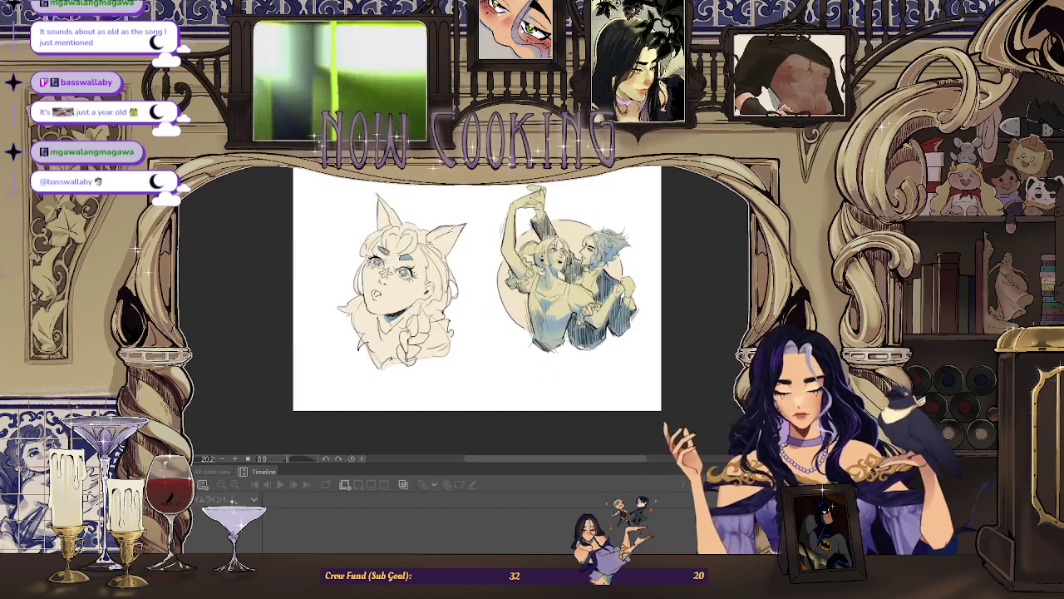
scroll(409, 291, up, 2)
click(434, 230)
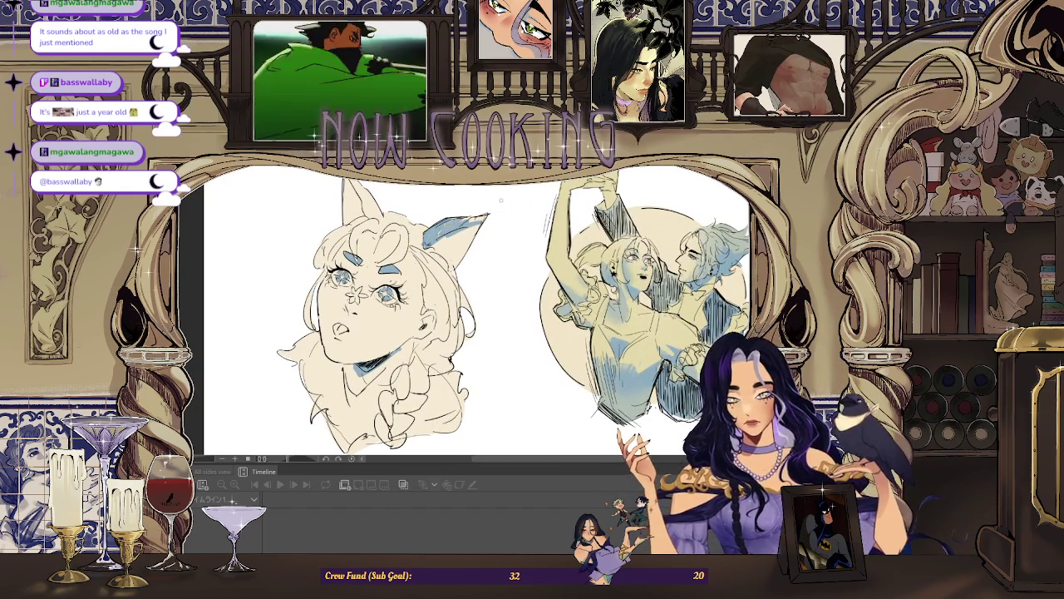
scroll(391, 291, down, 1)
scroll(391, 290, up, 3)
click(403, 287)
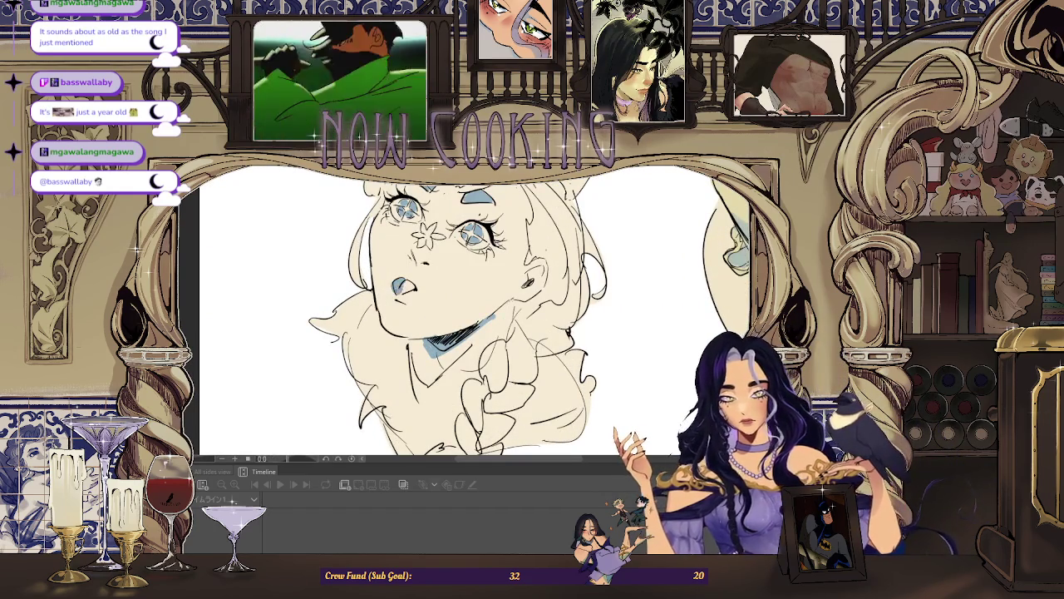
scroll(391, 308, down, 2)
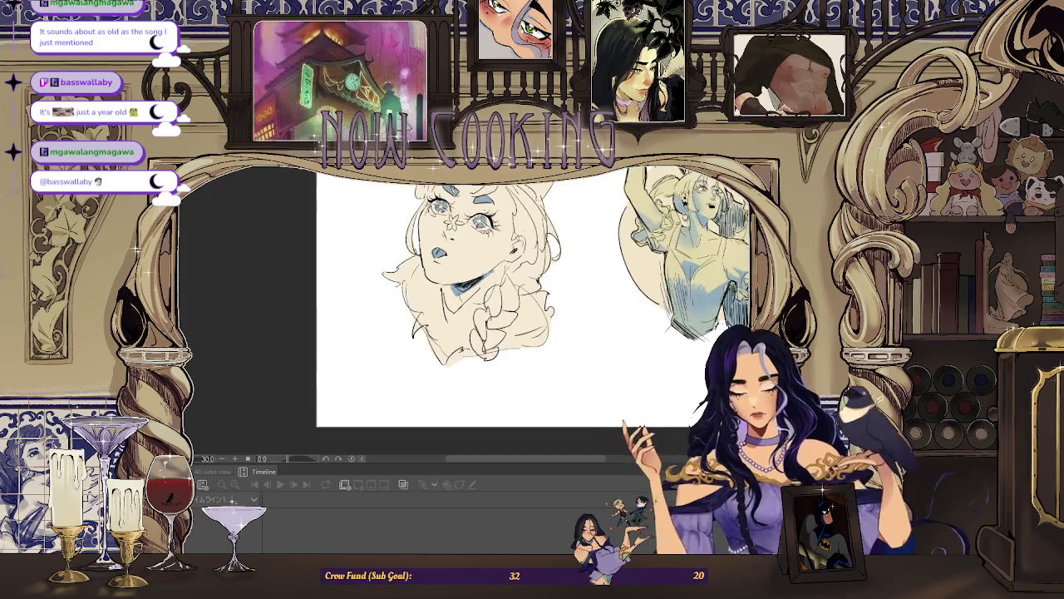
Unflip the canvas and brush darker blue shading onto the girl's nose.
key(h)
scroll(394, 299, up, 1)
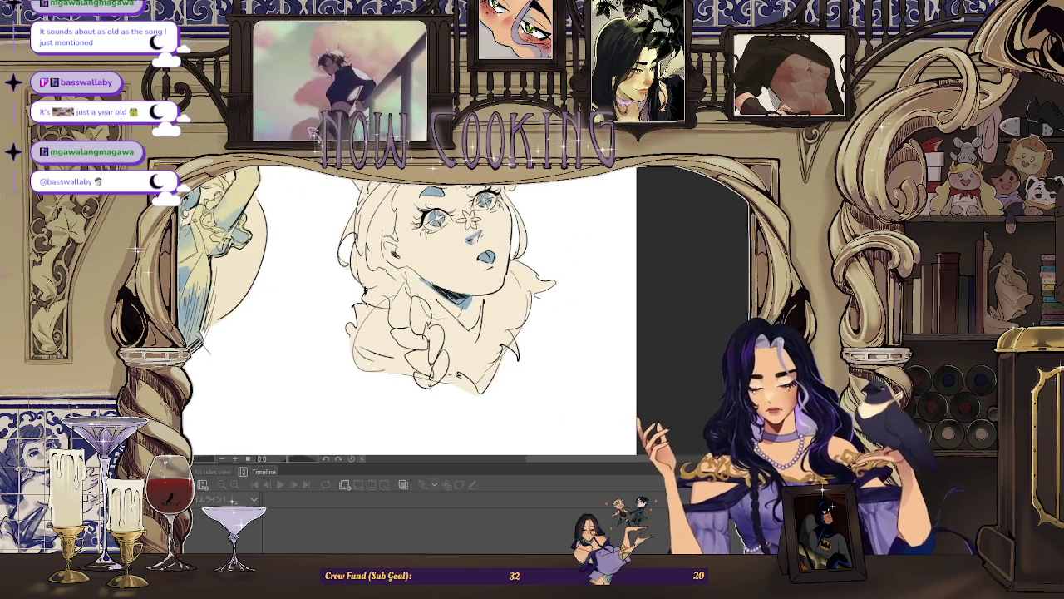
drag(478, 236, 470, 243)
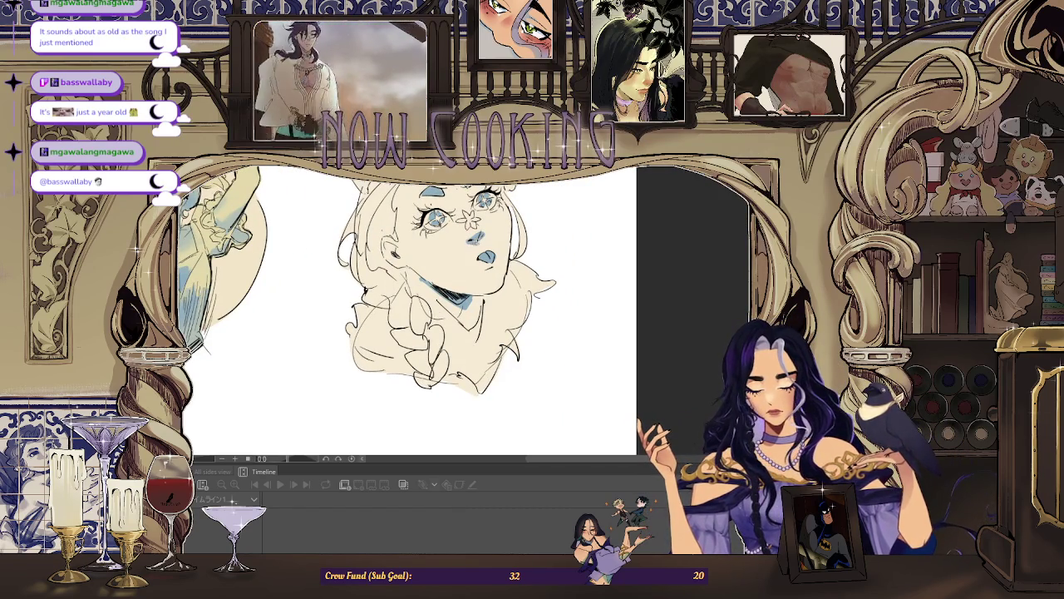
scroll(399, 291, down, 2)
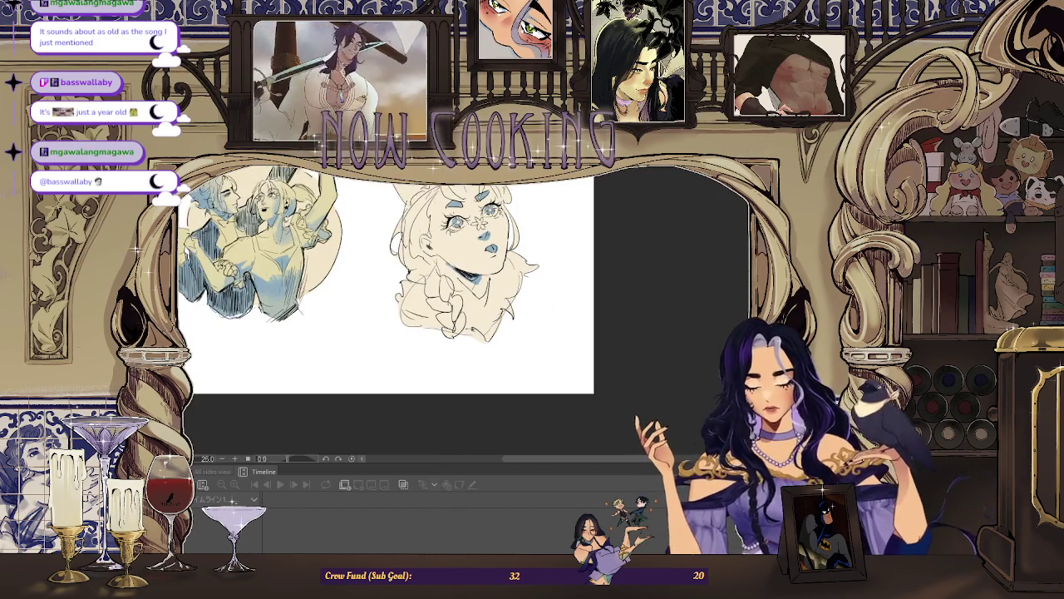
scroll(399, 291, up, 1)
scroll(411, 312, up, 1)
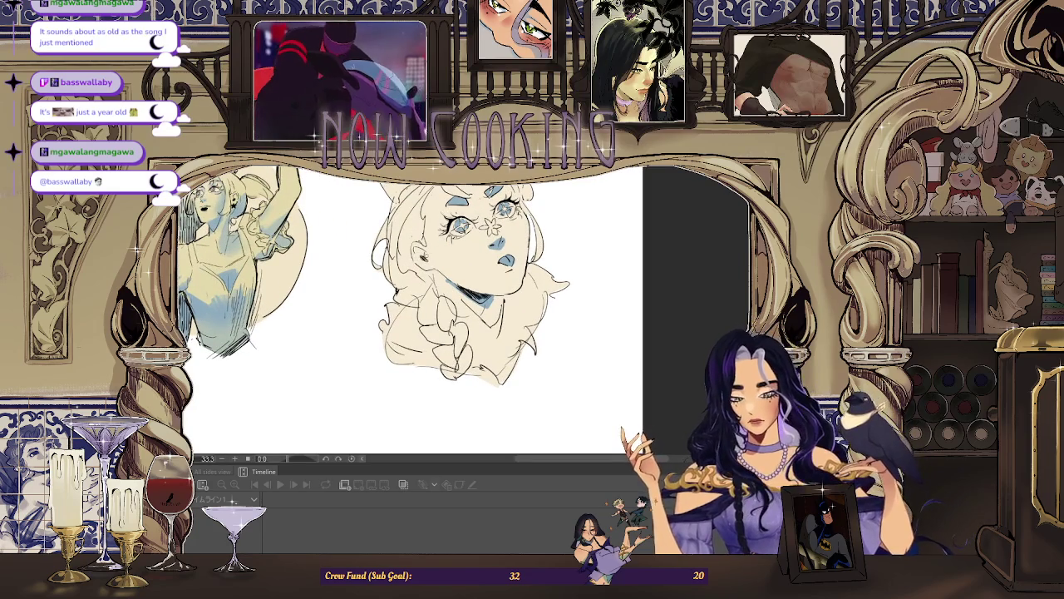
scroll(418, 255, down, 2)
scroll(482, 262, down, 1)
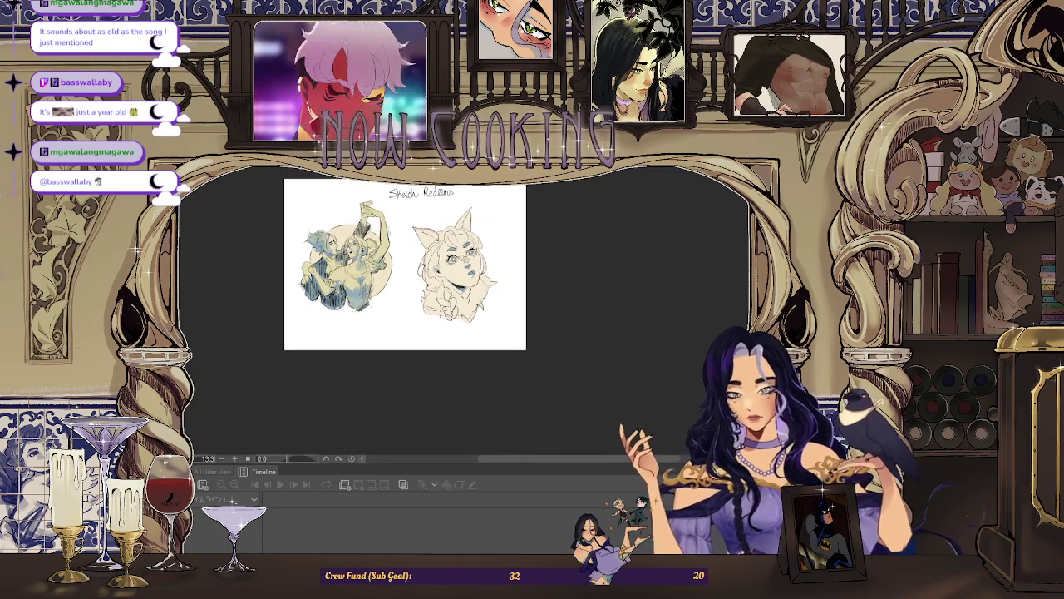
scroll(391, 299, up, 2)
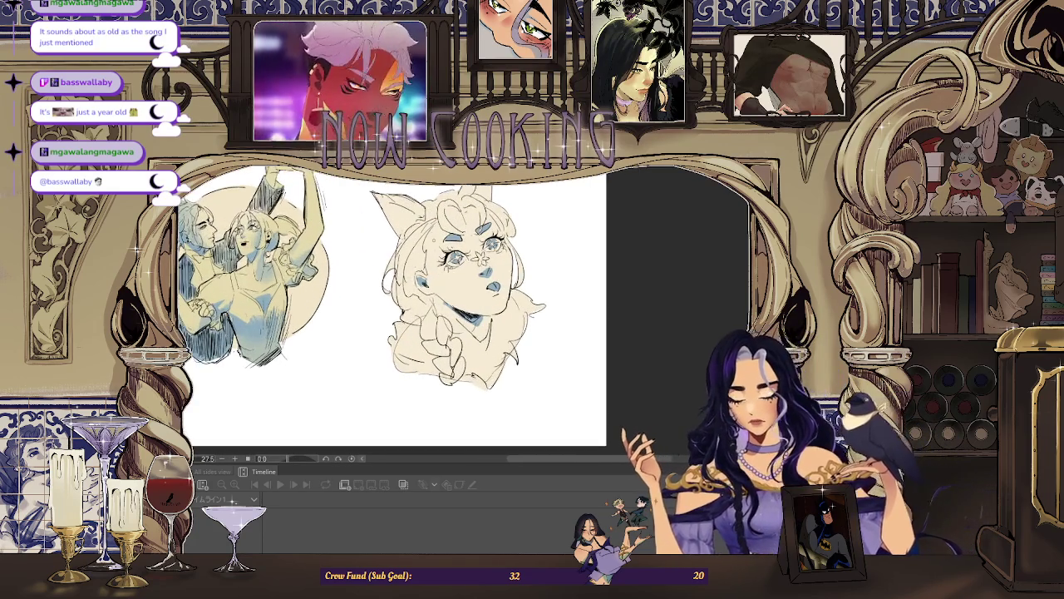
scroll(391, 308, down, 1)
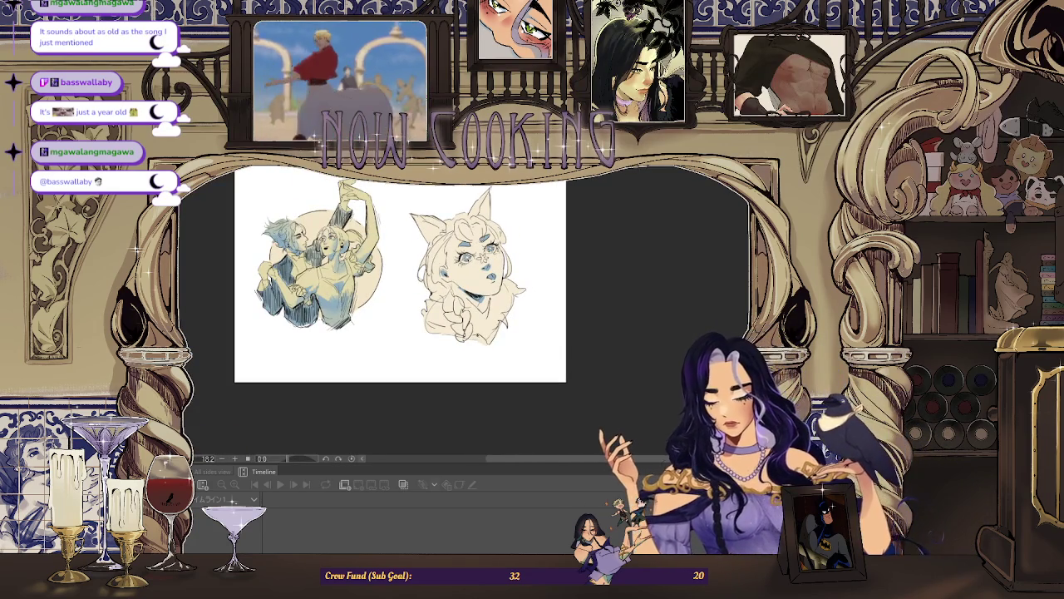
scroll(312, 260, up, 2)
scroll(366, 308, up, 1)
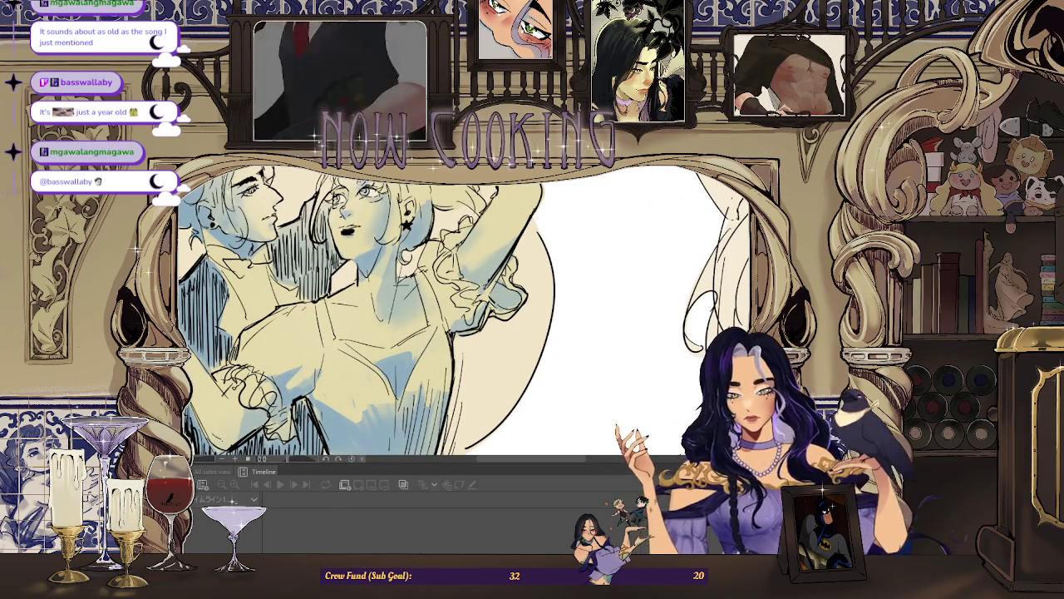
Paint pale yellow shading beside the girl's left eye and on top of her hair.
key(ctrl+plus)
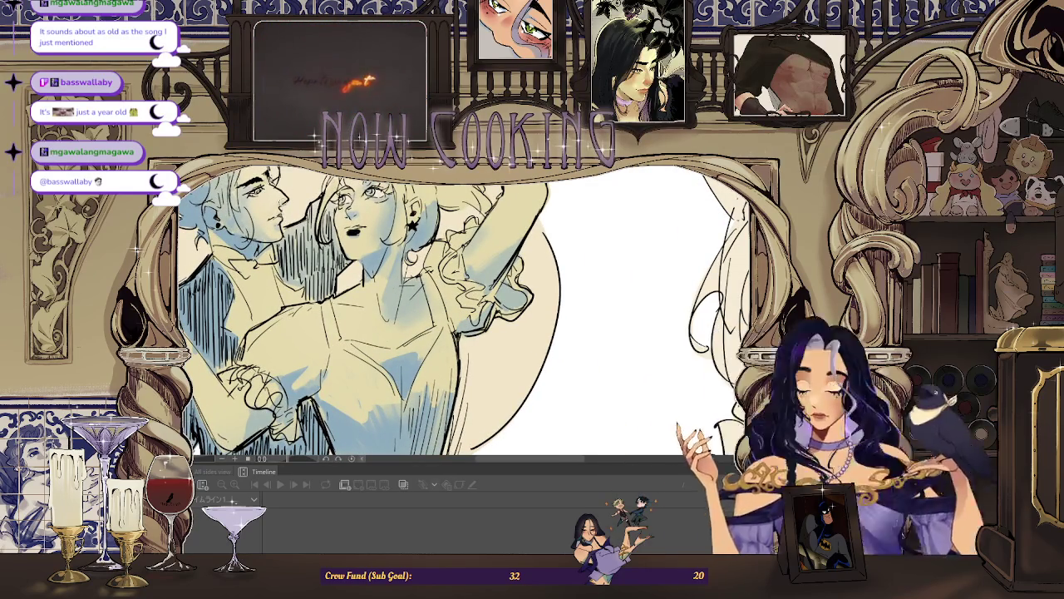
key(ctrl+minus)
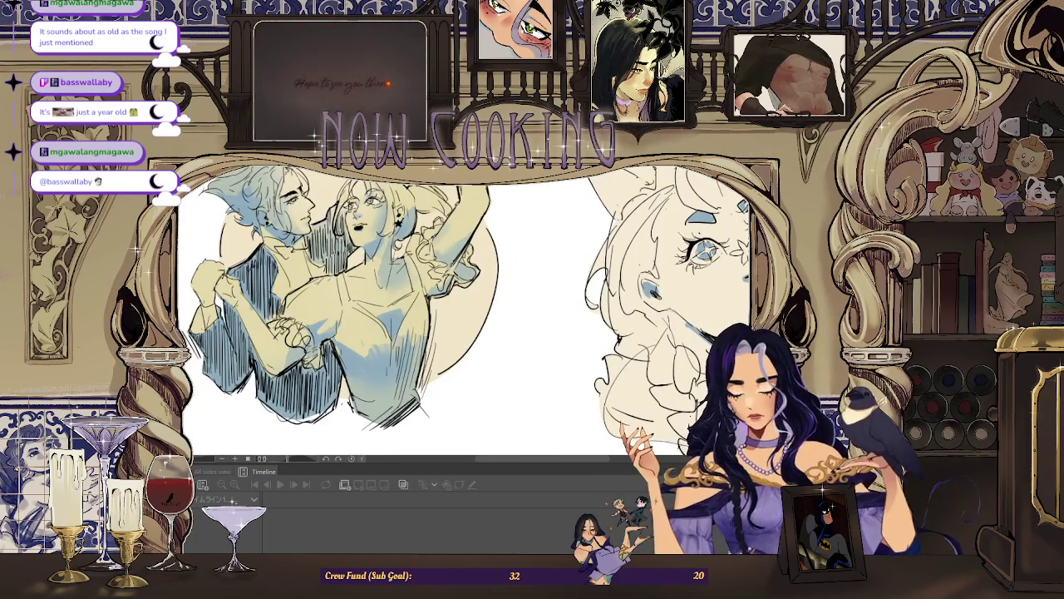
key(ctrl+minus)
key(ctrl+minus)
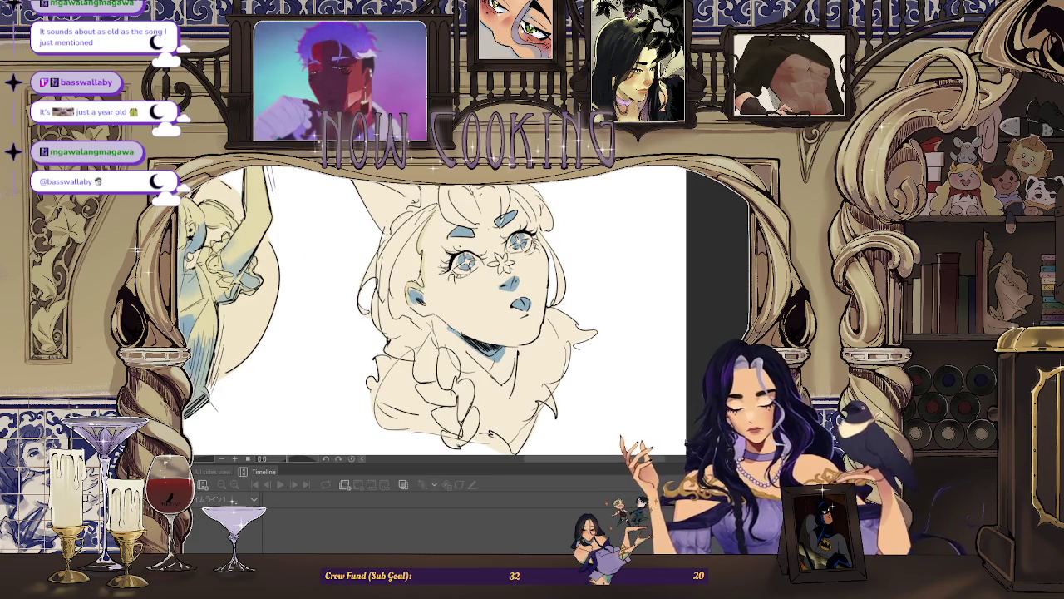
mouse_move(423, 287)
mouse_down()
mouse_move(442, 238)
mouse_move(424, 216)
mouse_move(434, 226)
mouse_up()
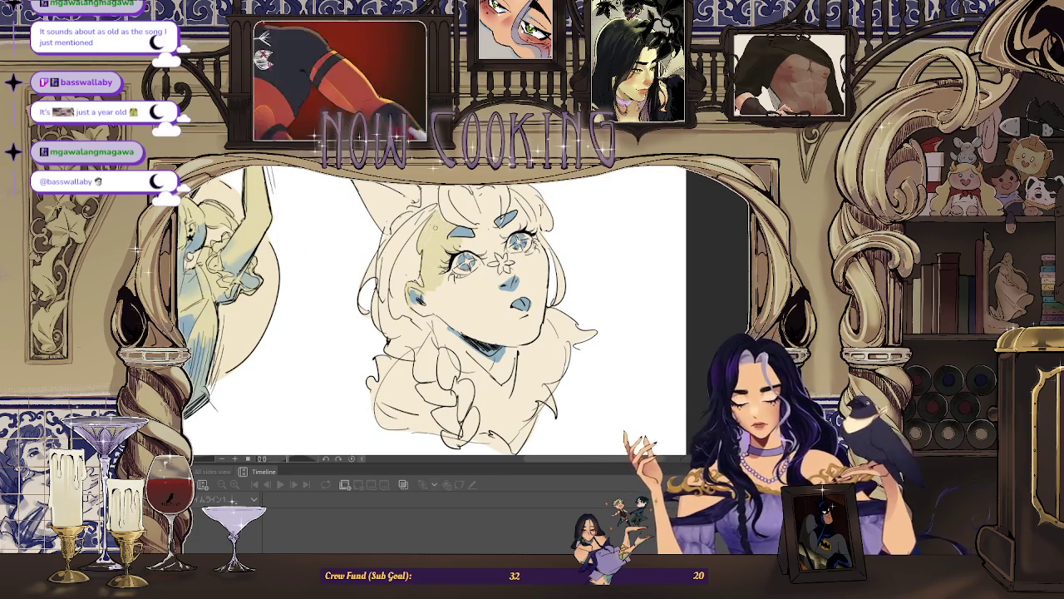
mouse_move(499, 195)
mouse_down()
mouse_move(494, 217)
mouse_move(478, 219)
mouse_up()
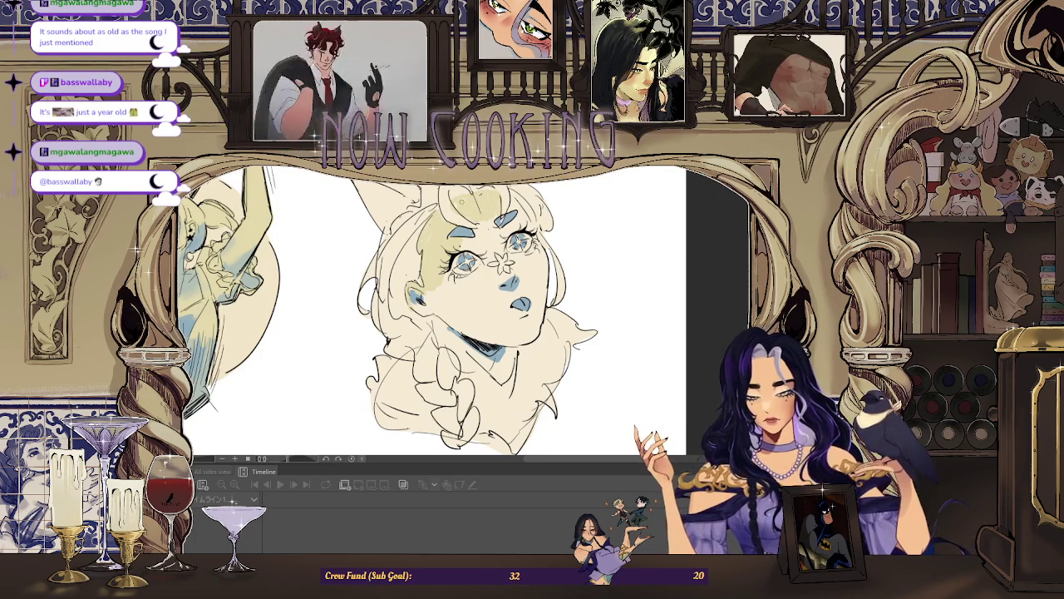
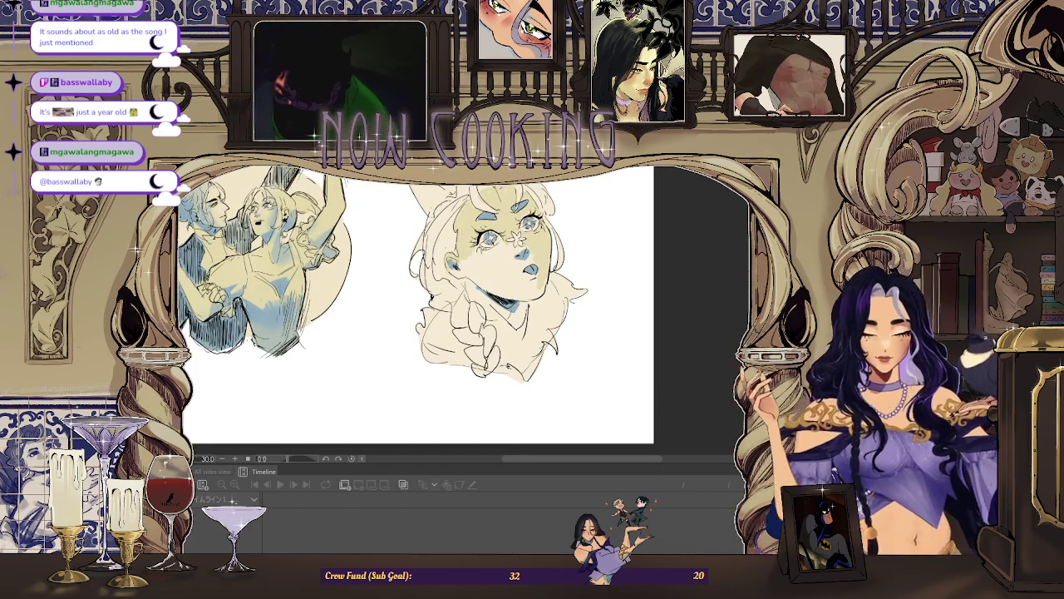
Mirror the canvas and paint yellow-green shading on the cheek, beside the mouth and chin.
key(h)
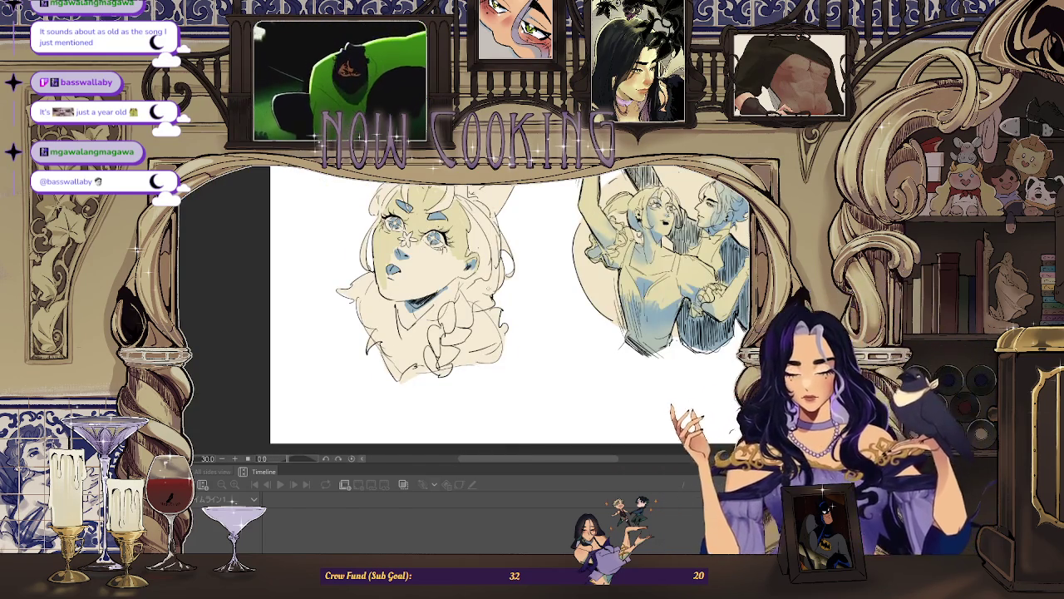
scroll(432, 234, up, 2)
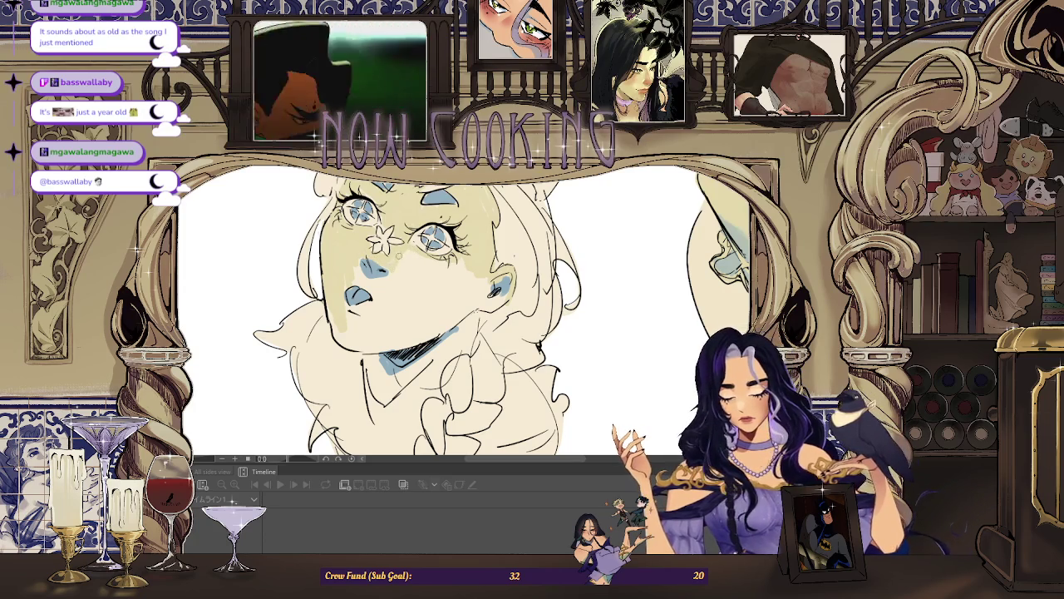
mouse_move(405, 260)
mouse_down()
mouse_move(420, 299)
mouse_move(437, 266)
mouse_move(417, 297)
mouse_move(499, 301)
mouse_move(407, 343)
mouse_move(339, 334)
mouse_up()
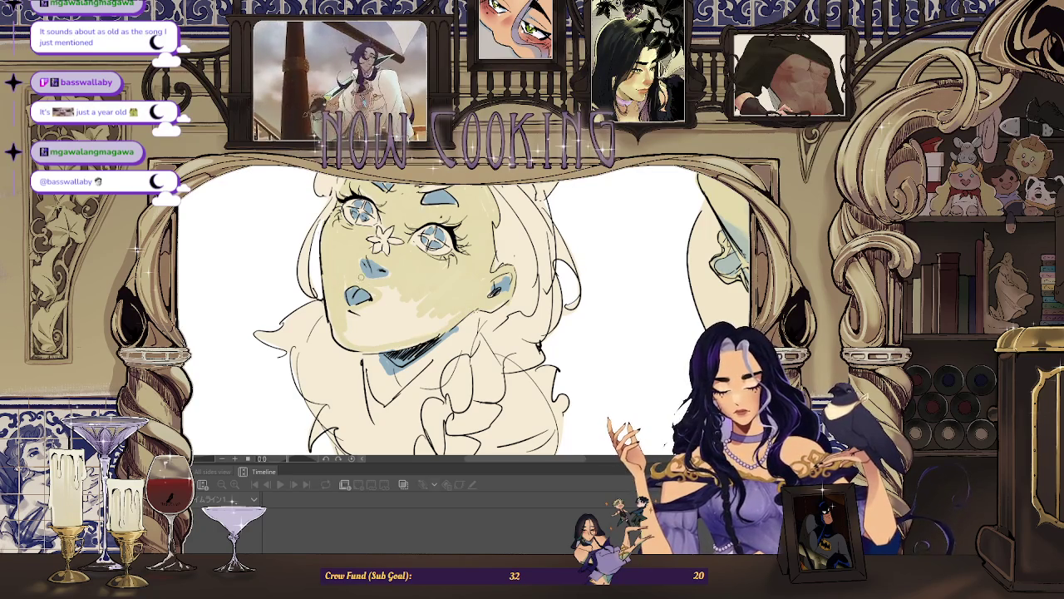
mouse_move(374, 291)
mouse_down()
mouse_move(372, 309)
mouse_move(355, 318)
mouse_move(372, 315)
mouse_move(373, 333)
mouse_move(416, 307)
mouse_up()
mouse_move(370, 341)
mouse_down()
mouse_move(426, 299)
mouse_move(402, 341)
mouse_move(459, 313)
mouse_up()
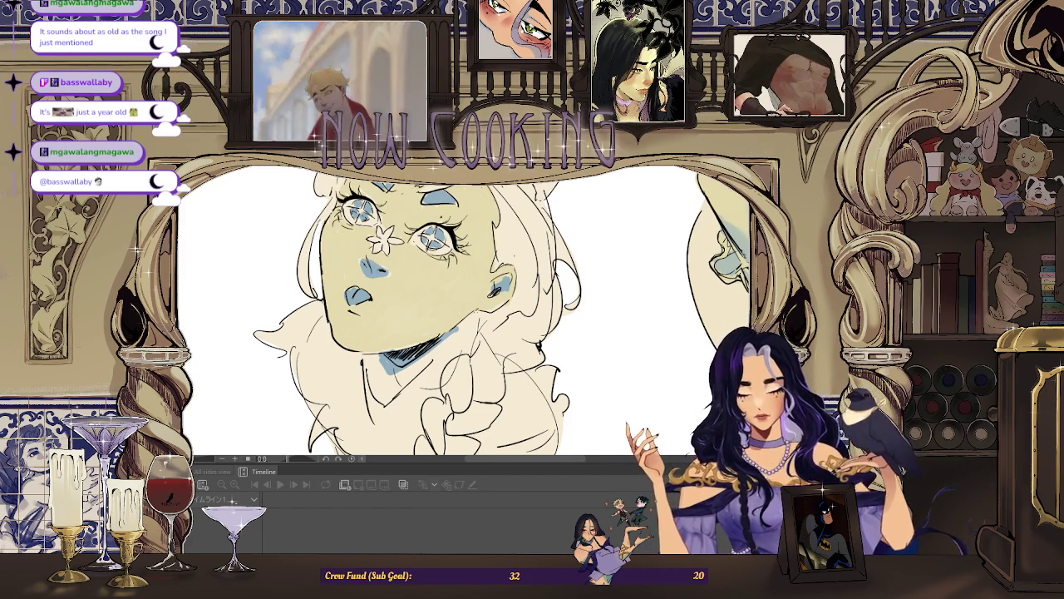
Enlarge the brush and flip the canvas back to normal orientation.
key(ctrl+0)
scroll(466, 299, up, 2)
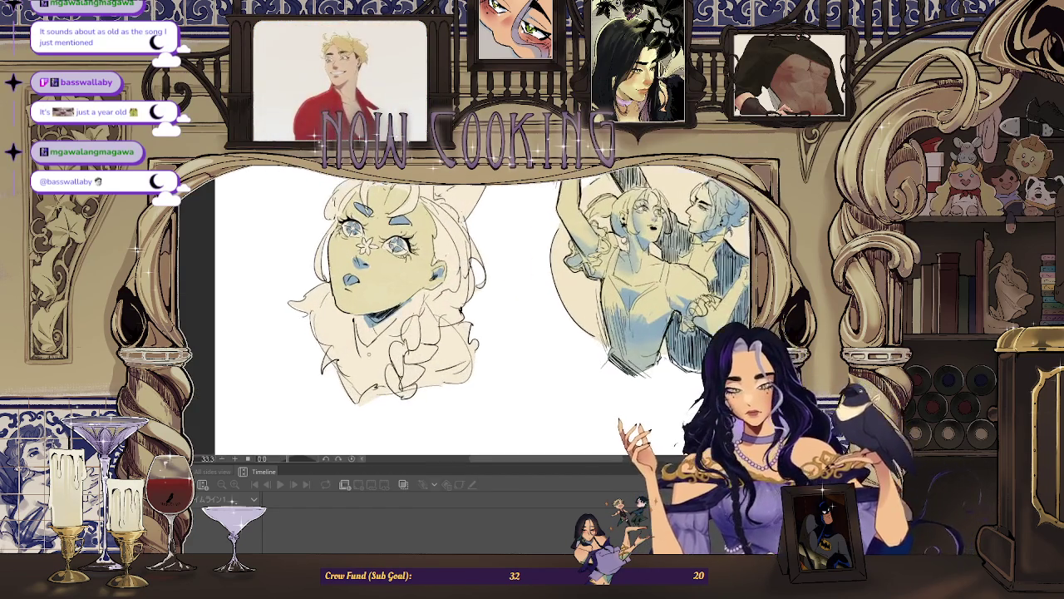
scroll(465, 299, up, 2)
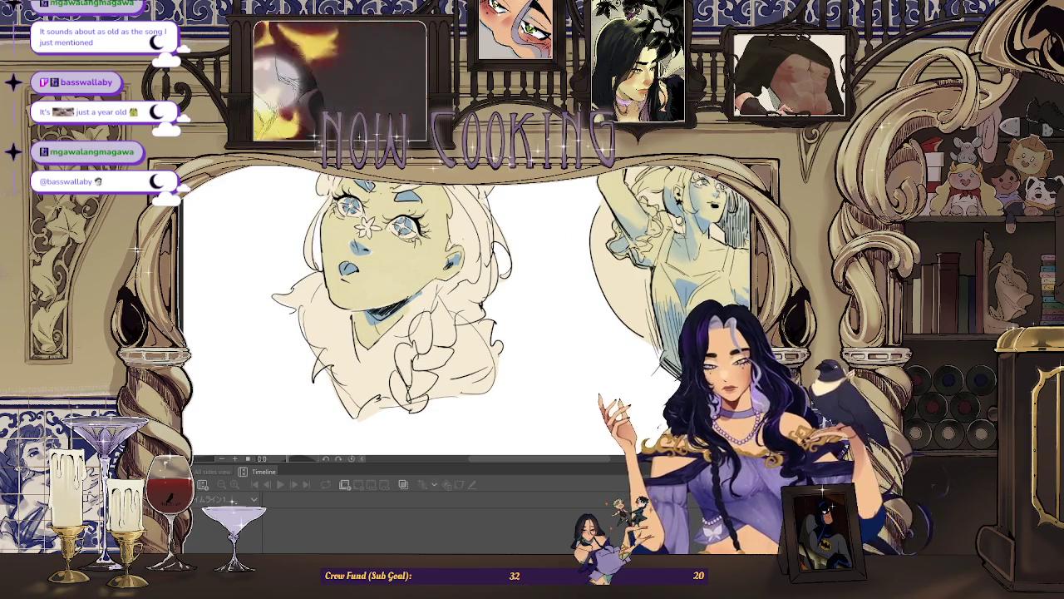
key(bracketright)
key(bracketright)
key(bracketright)
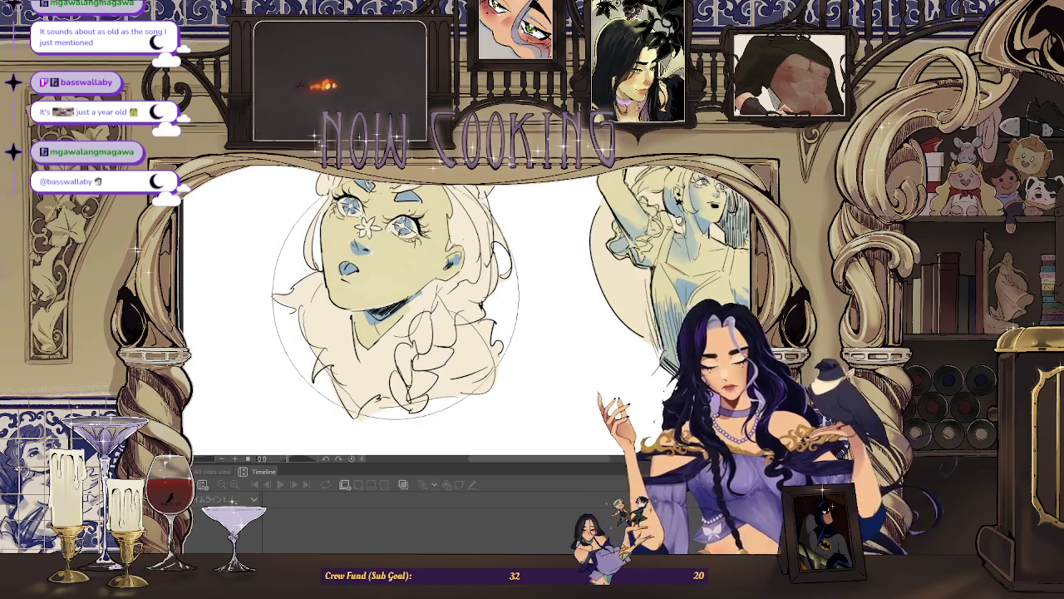
scroll(395, 295, down, 3)
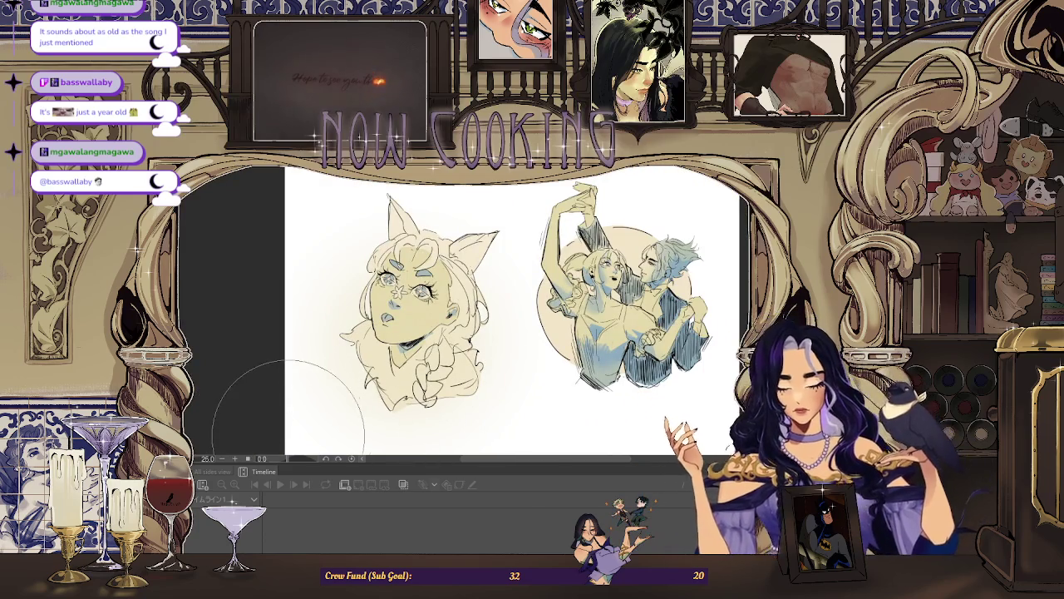
key(h)
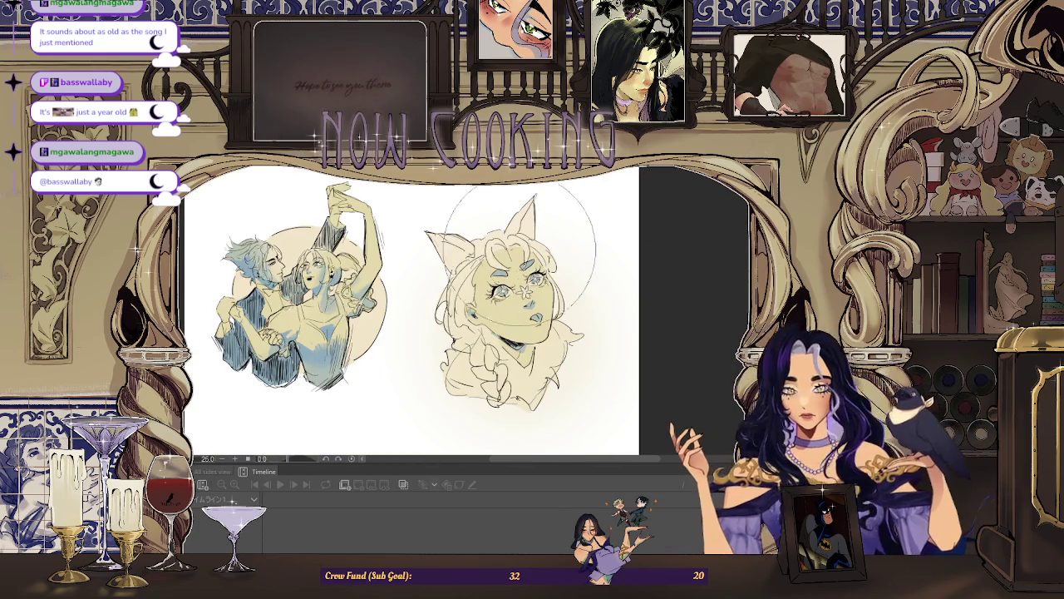
scroll(491, 253, down, 1)
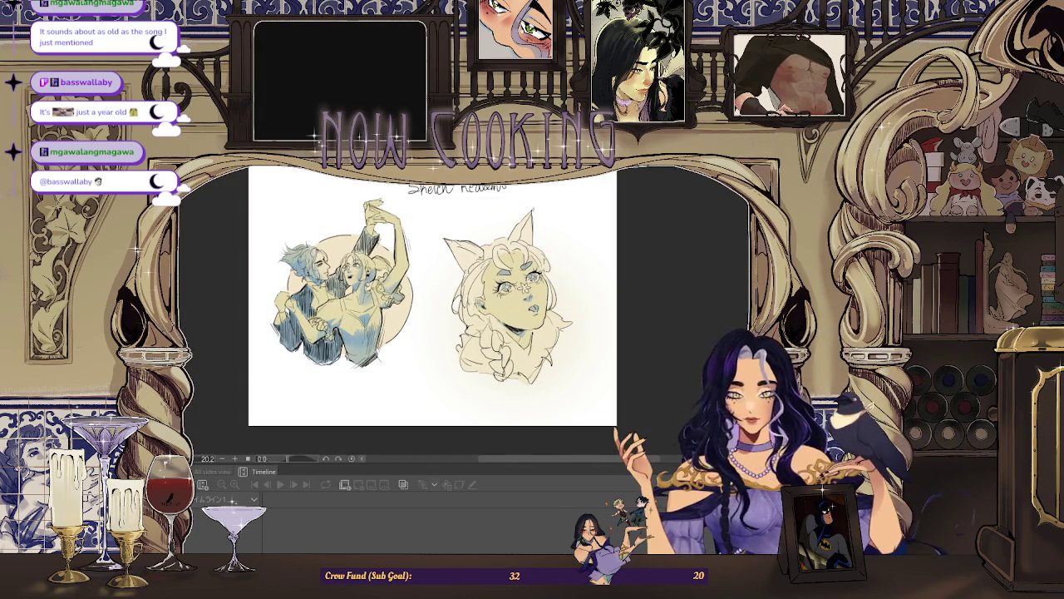
scroll(515, 282, up, 1)
scroll(515, 283, up, 2)
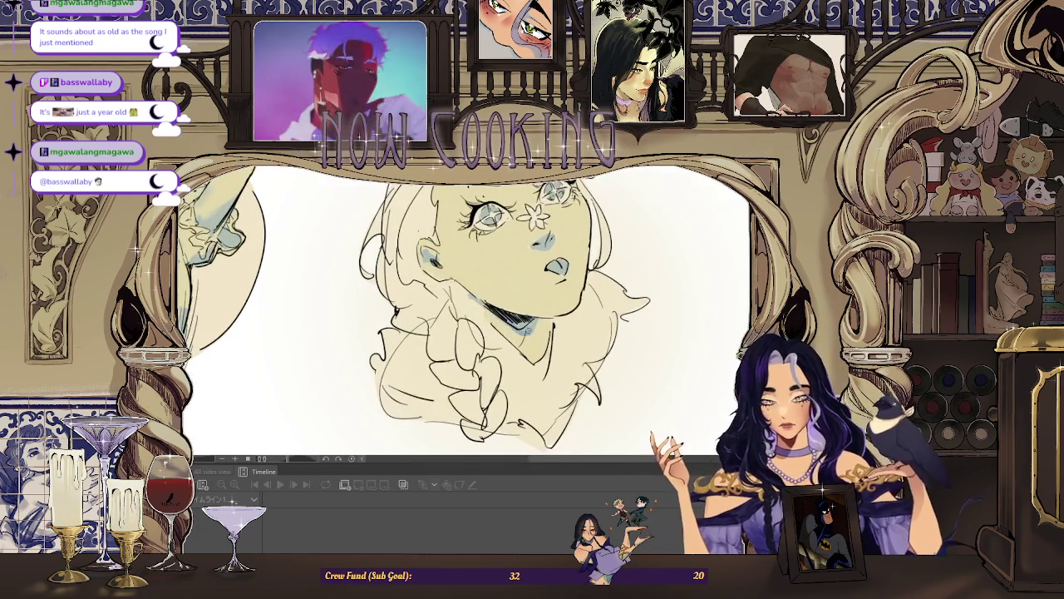
scroll(540, 274, down, 2)
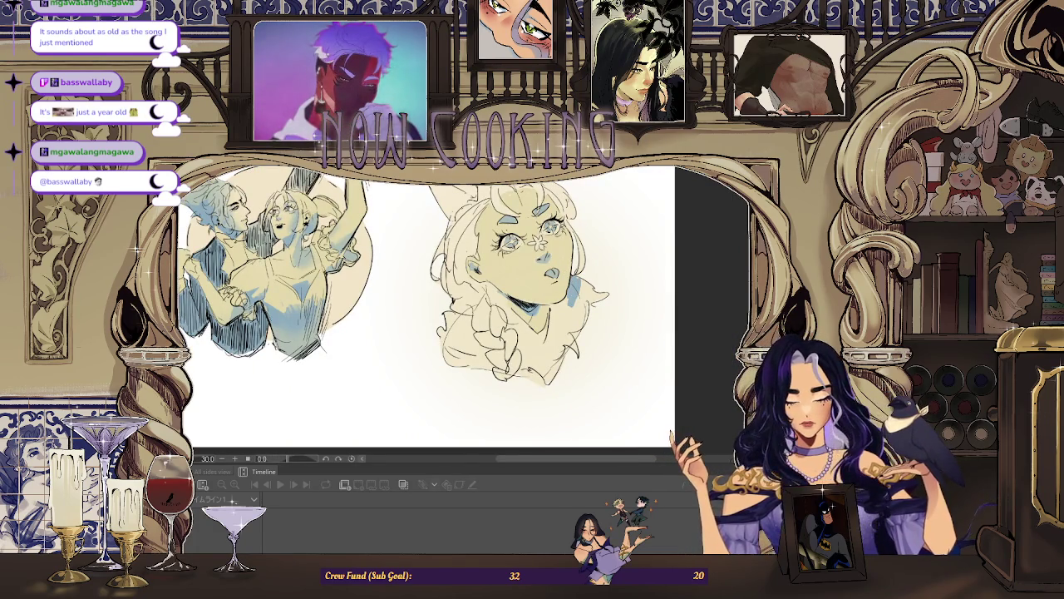
Shade the neck, shoulder and chest in blue, redoing the first attempt.
mouse_move(572, 283)
mouse_down()
mouse_move(582, 336)
mouse_move(601, 348)
mouse_up()
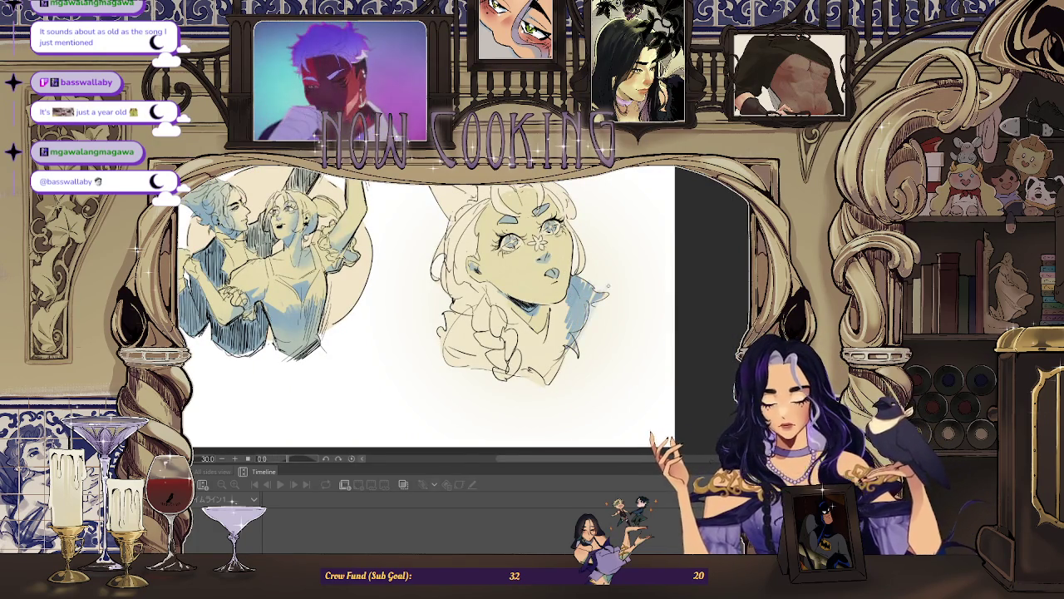
key(ctrl+z)
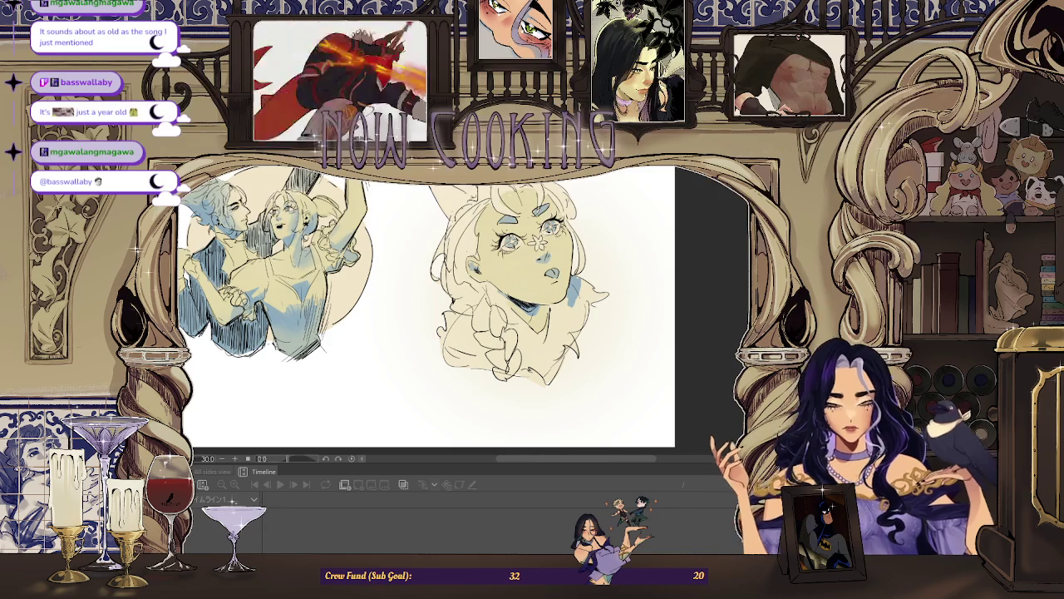
key(ctrl+z)
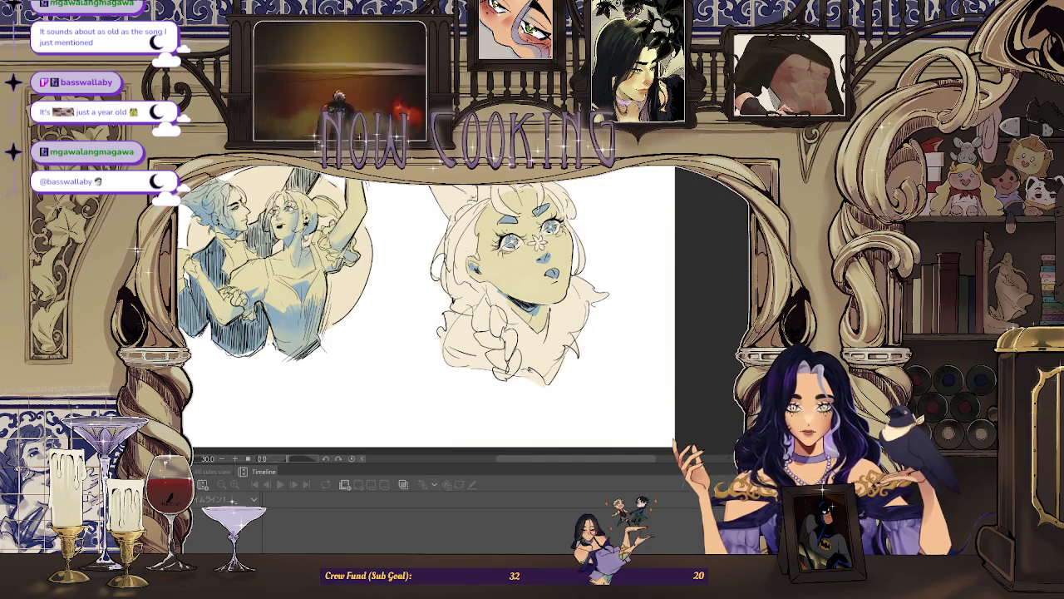
mouse_move(592, 289)
mouse_down()
mouse_move(569, 323)
mouse_move(574, 292)
mouse_move(567, 305)
mouse_move(562, 343)
mouse_up()
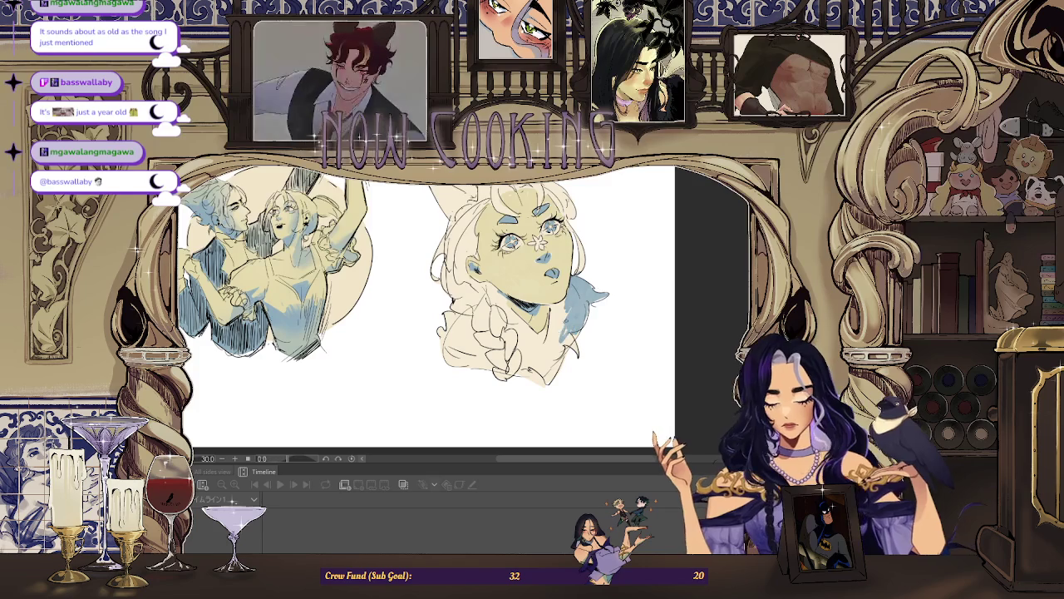
mouse_move(567, 306)
mouse_down()
mouse_move(545, 346)
mouse_move(555, 319)
mouse_move(550, 331)
mouse_up()
mouse_move(555, 326)
mouse_down()
mouse_move(537, 375)
mouse_move(548, 388)
mouse_up()
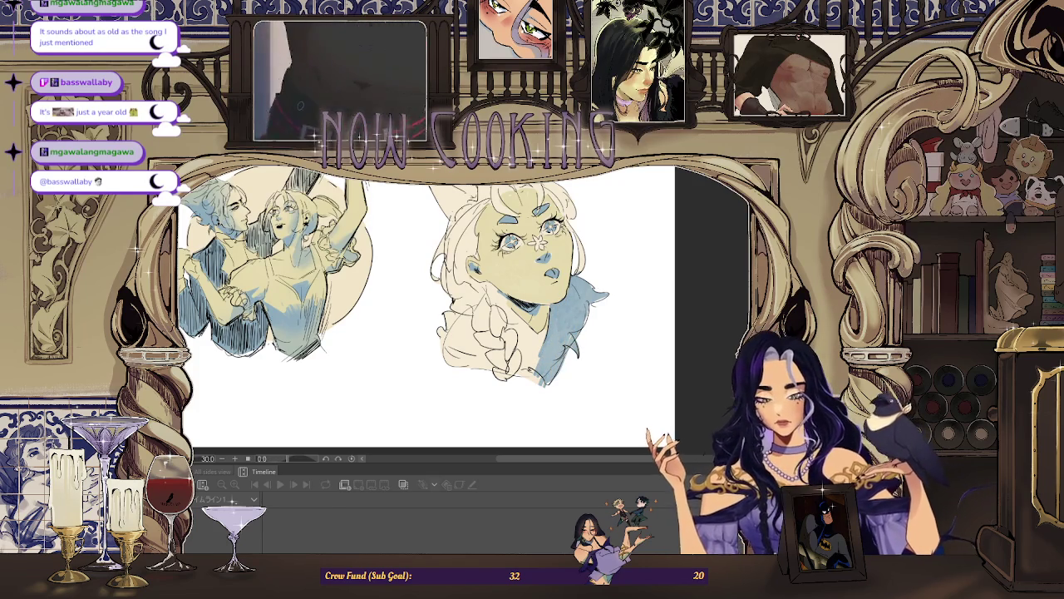
Shade the braid's left edge and the collar area in blue.
drag(454, 312, 447, 364)
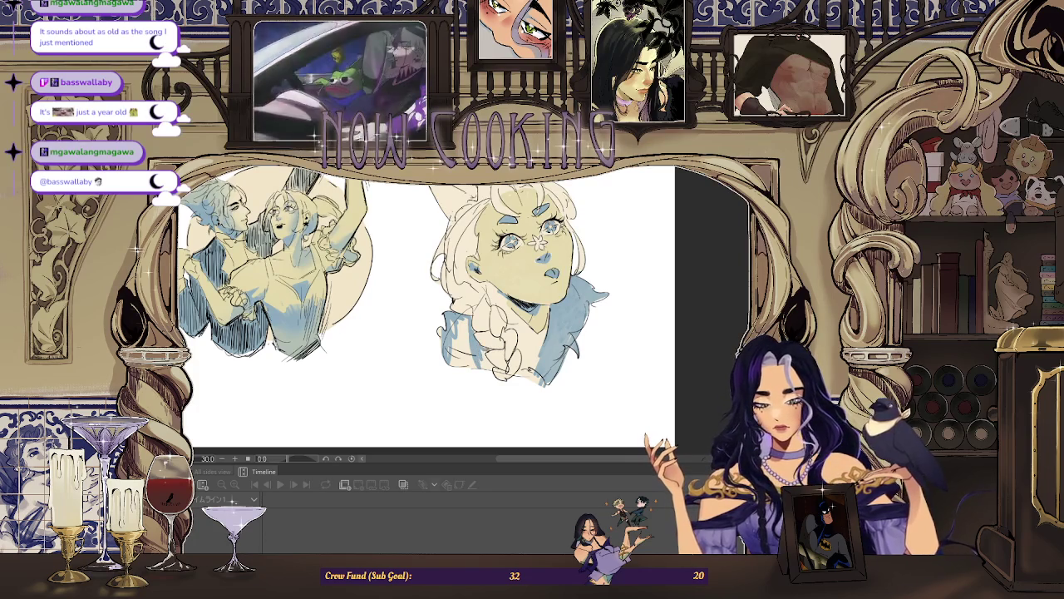
drag(468, 320, 462, 364)
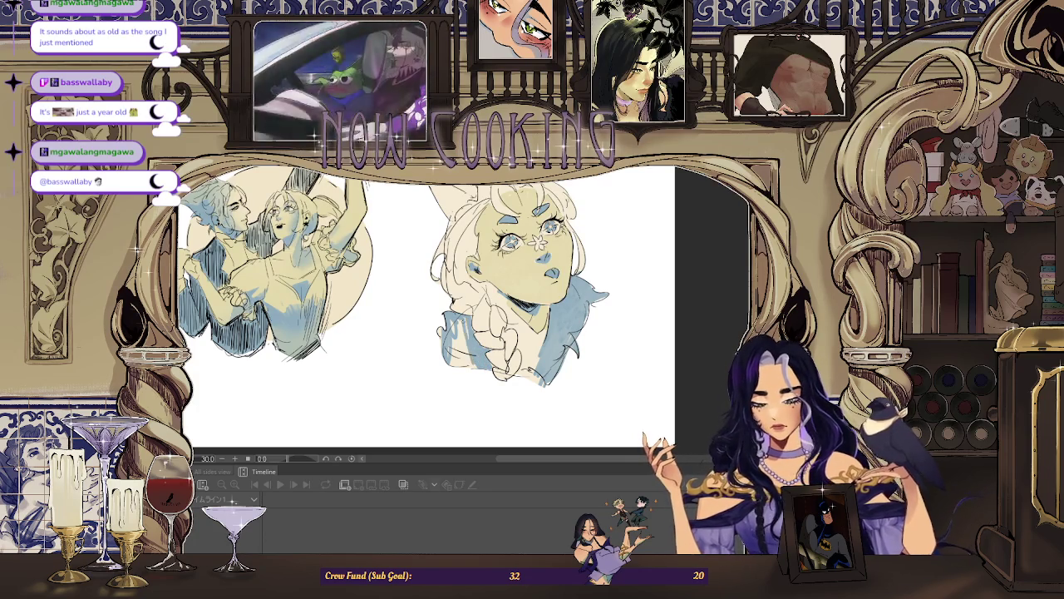
drag(455, 324, 462, 366)
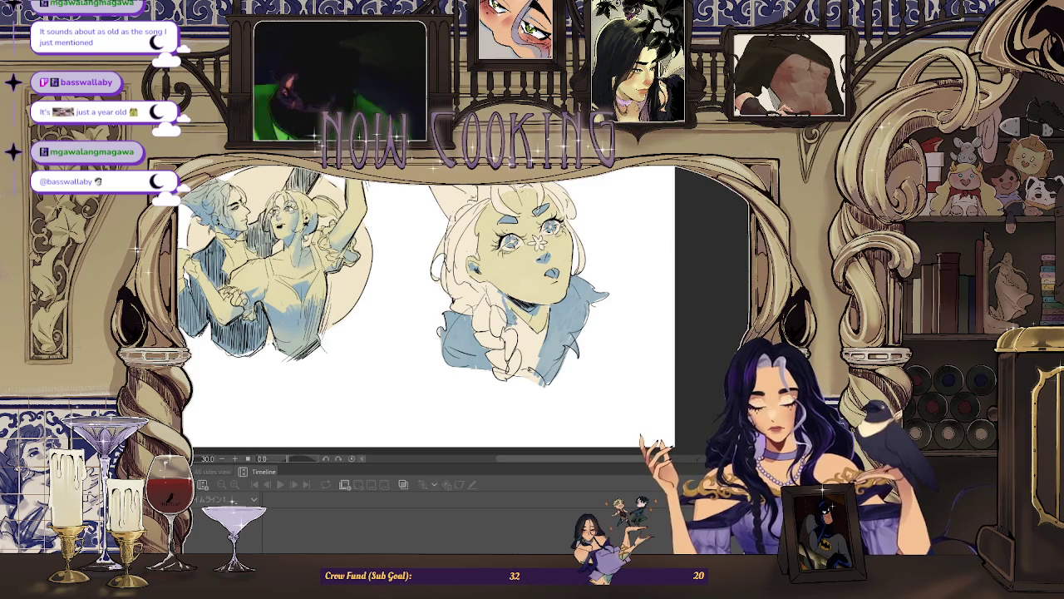
mouse_move(511, 307)
mouse_down()
mouse_move(535, 332)
mouse_move(543, 355)
mouse_move(524, 334)
mouse_move(537, 354)
mouse_up()
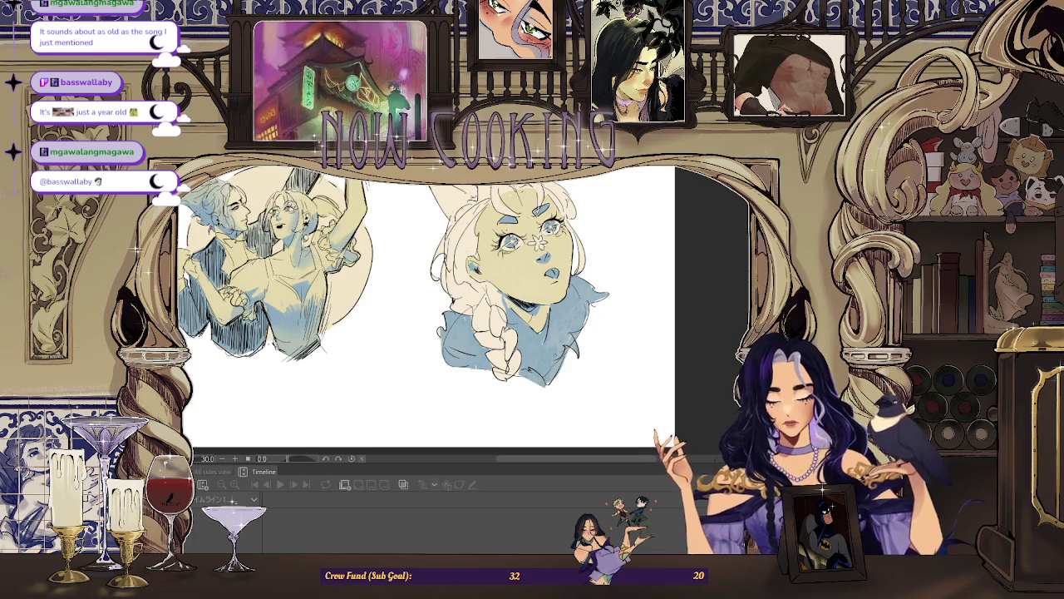
key(ctrl+0)
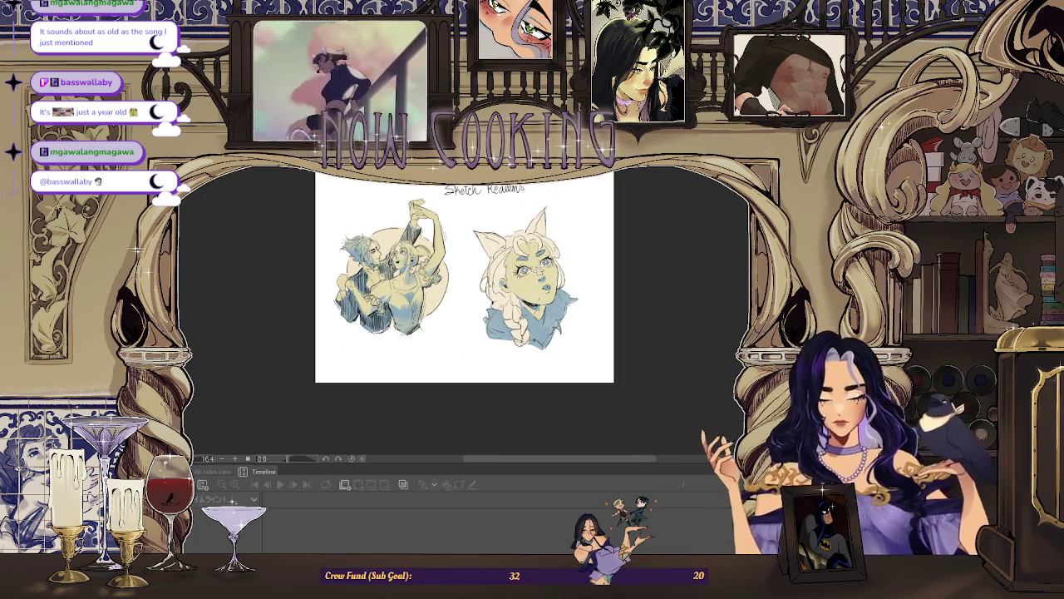
Add three small dark accent strokes along the cat girl's hair and braid.
scroll(507, 250, up, 1)
scroll(507, 249, up, 2)
scroll(508, 250, up, 2)
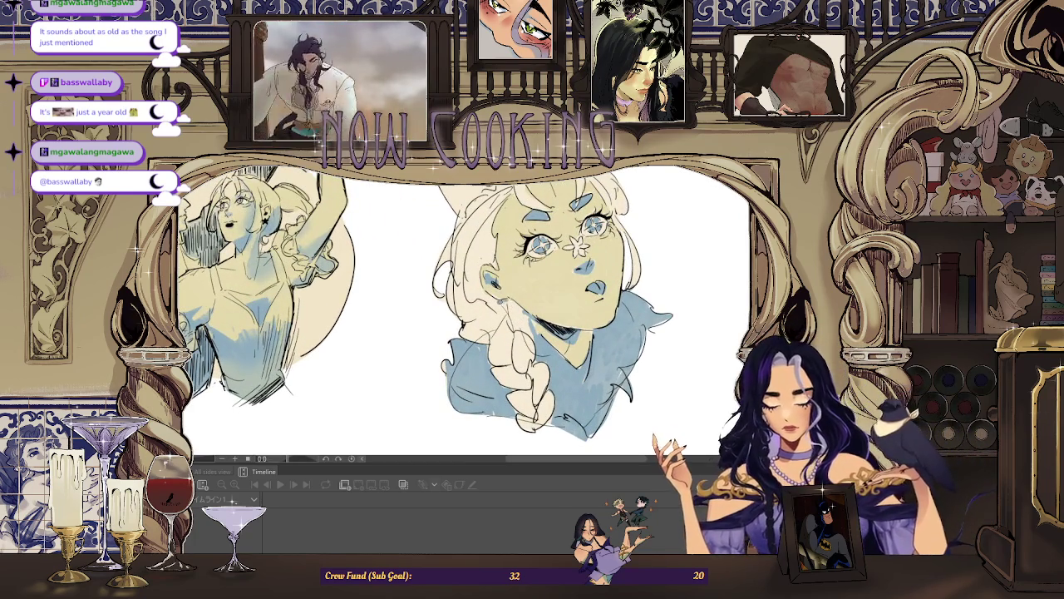
drag(502, 301, 508, 327)
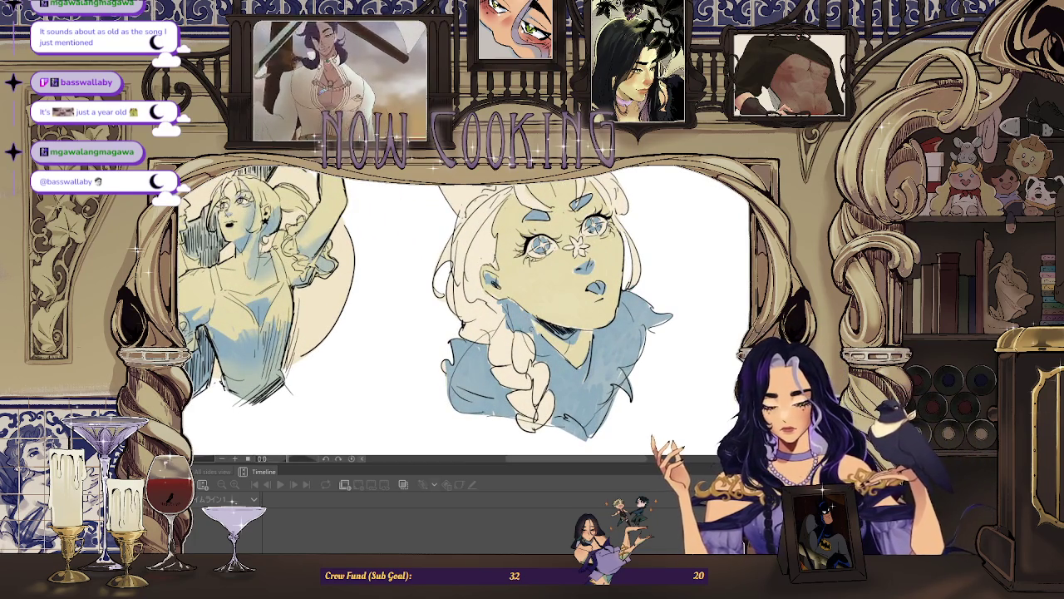
drag(505, 346, 511, 366)
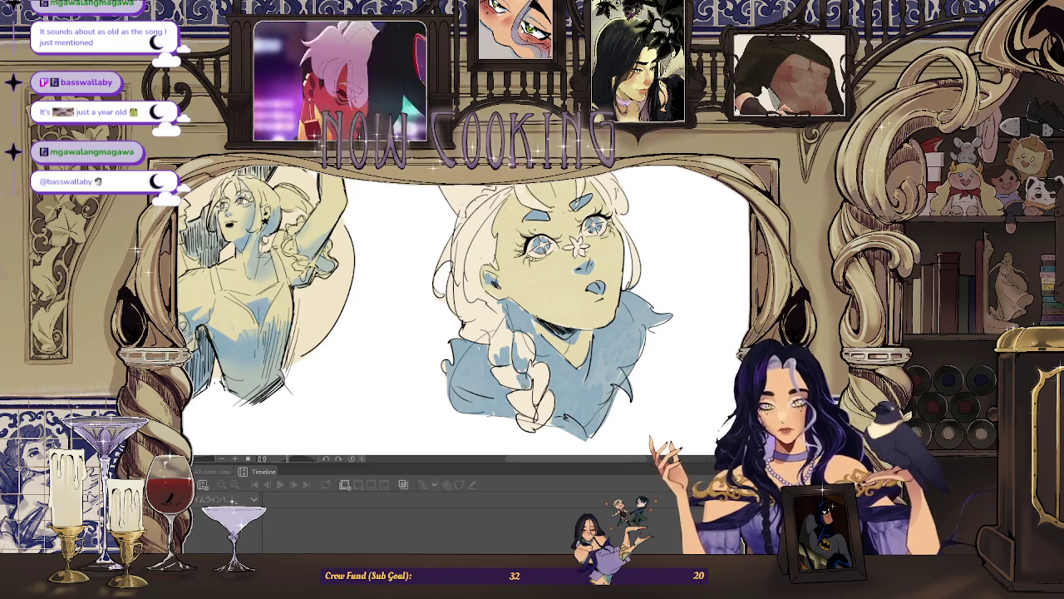
drag(537, 383, 541, 406)
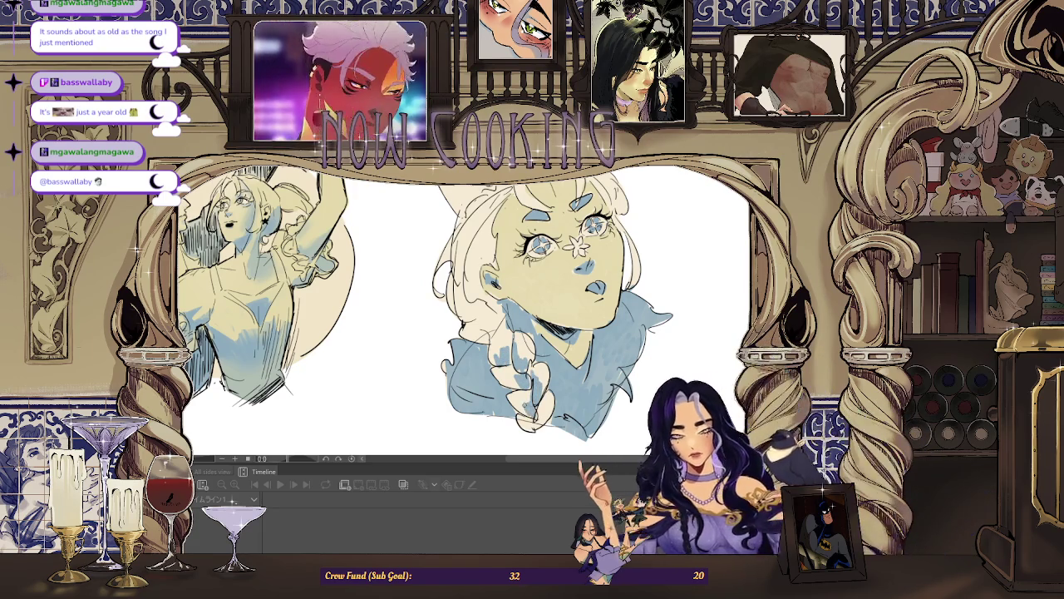
key(ctrl+minus)
key(ctrl+minus)
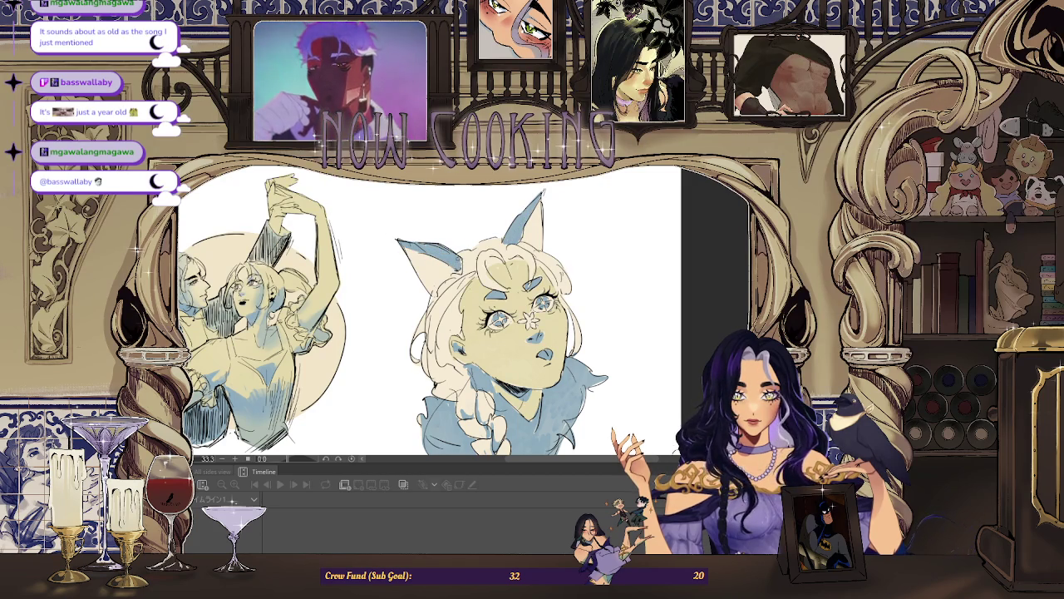
scroll(465, 213, down, 3)
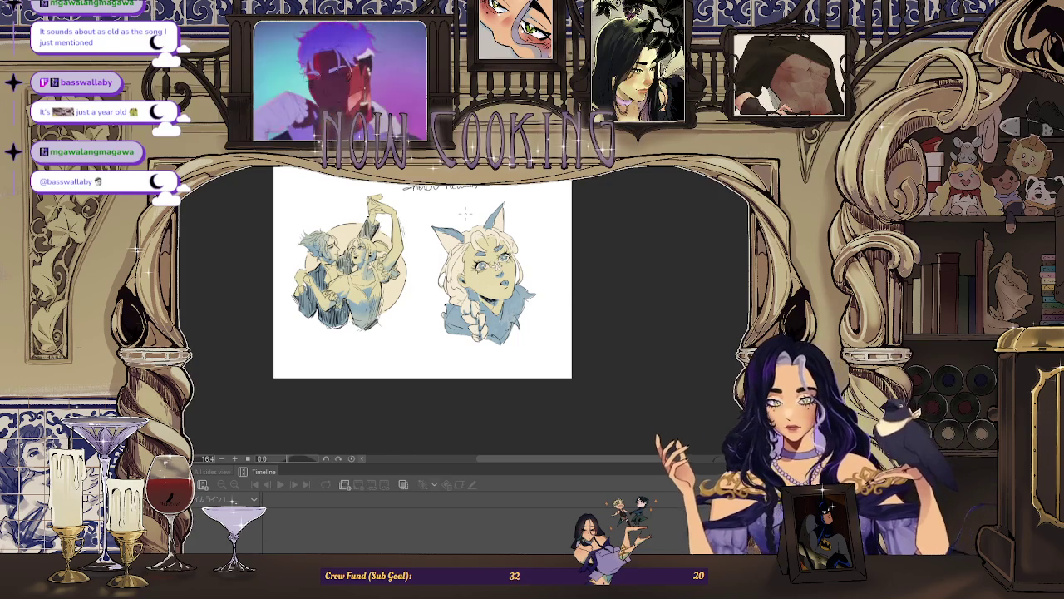
scroll(466, 214, up, 1)
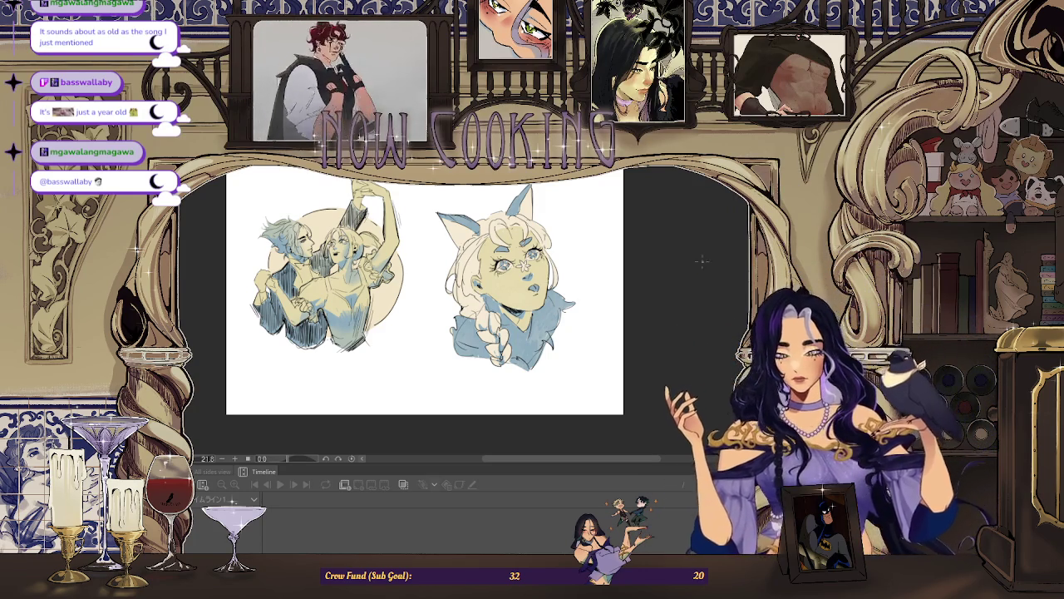
drag(466, 223, 430, 332)
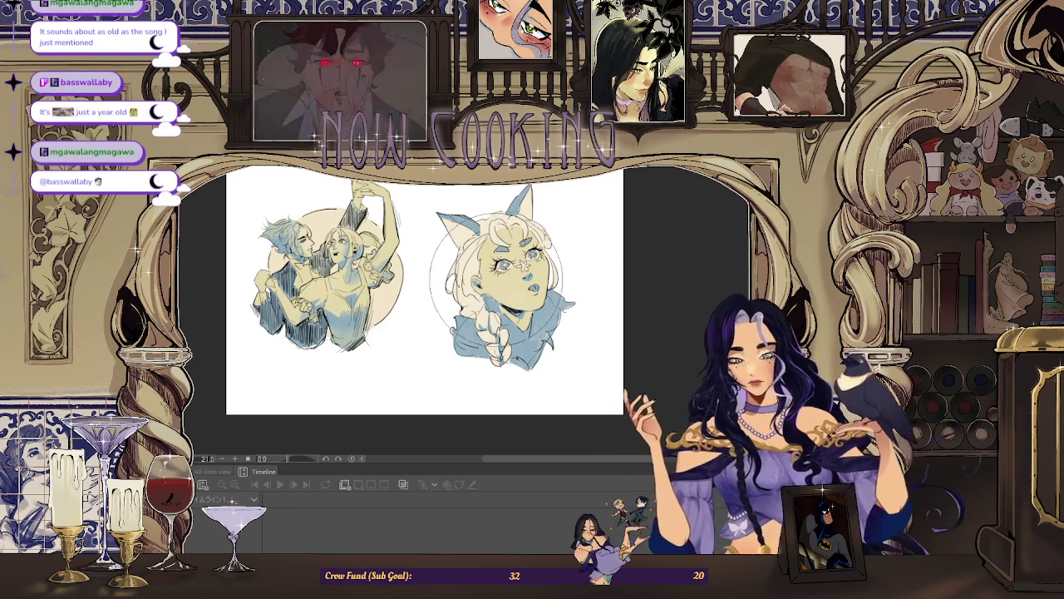
key(ctrl+z)
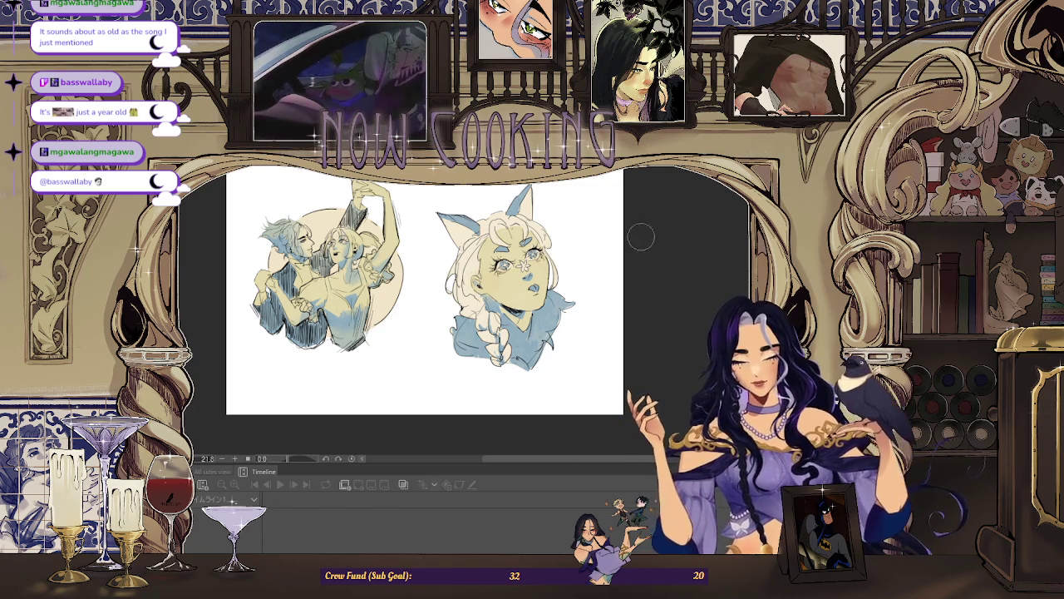
scroll(360, 216, up, 2)
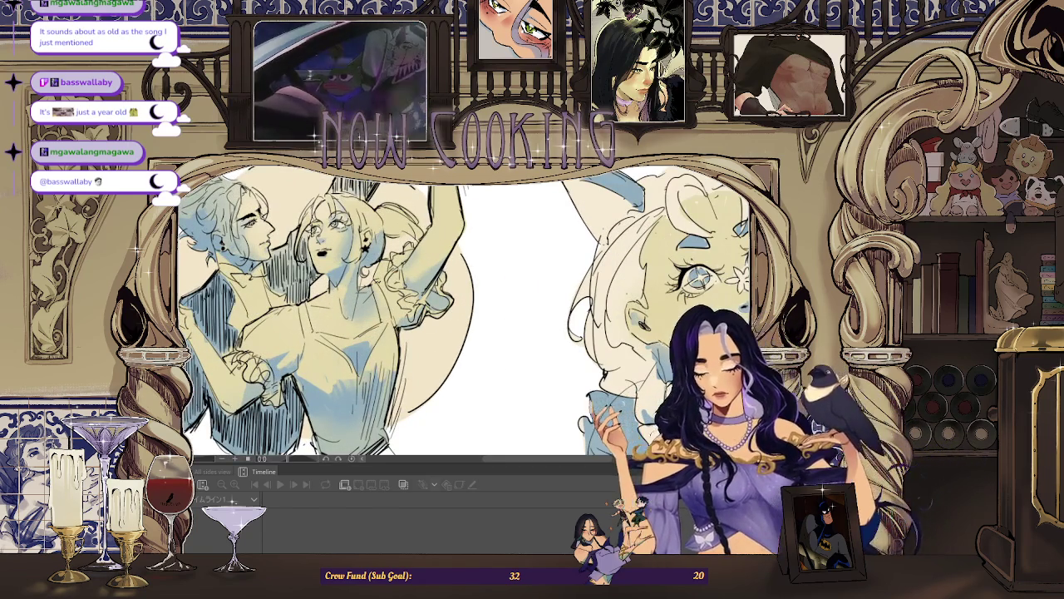
scroll(317, 225, up, 1)
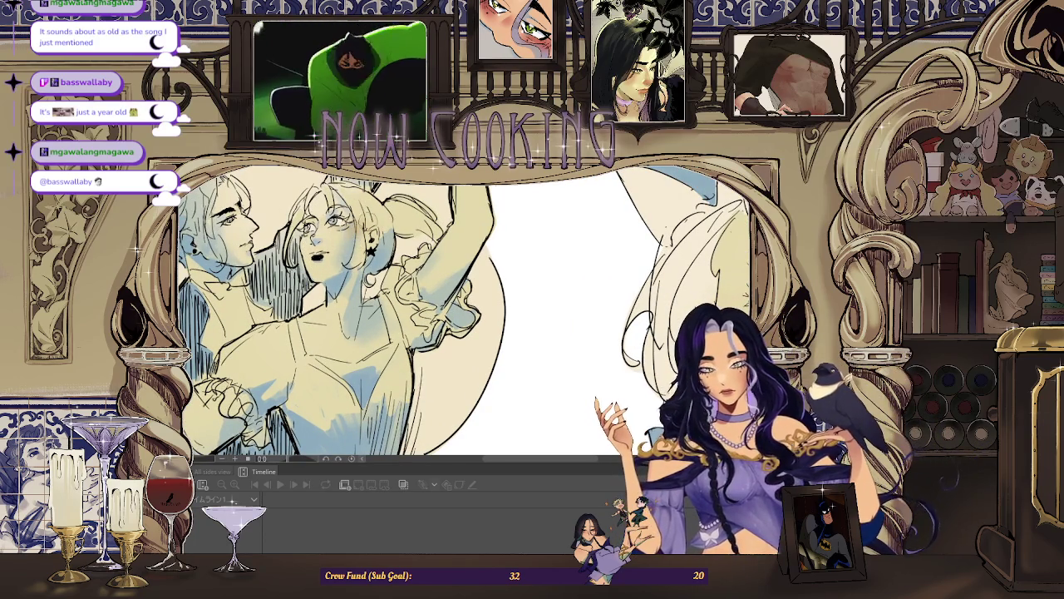
scroll(304, 245, down, 2)
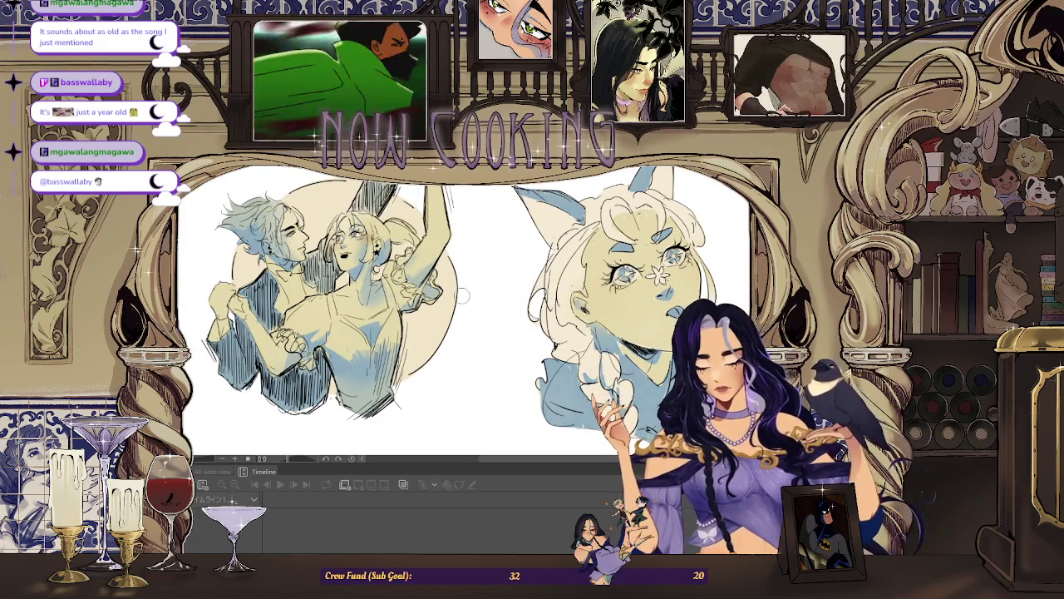
scroll(449, 189, down, 1)
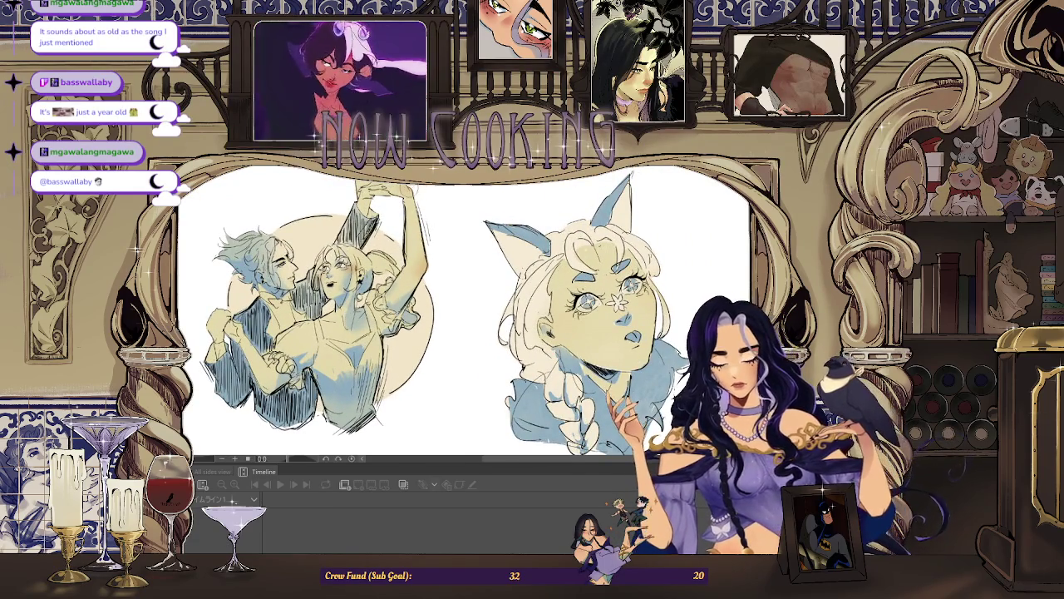
scroll(314, 133, up, 3)
scroll(314, 133, down, 3)
scroll(314, 133, up, 1)
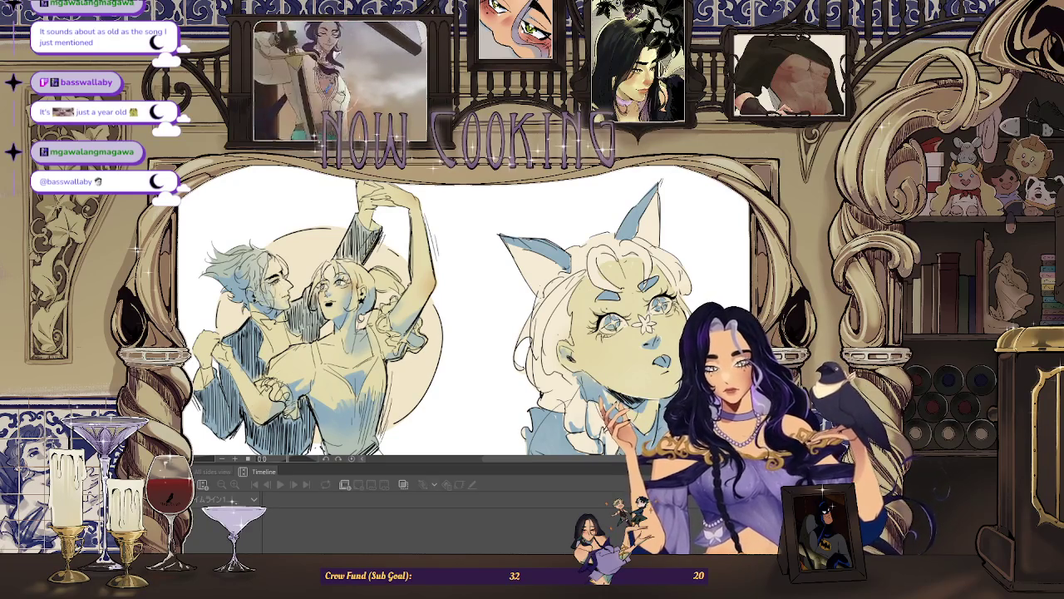
scroll(461, 312, down, 2)
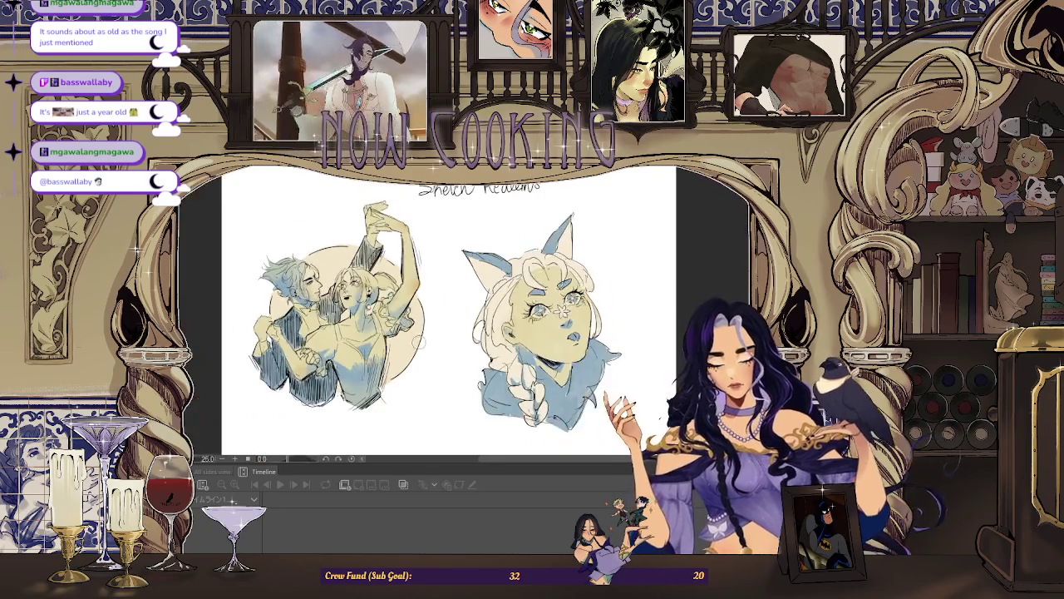
scroll(462, 312, up, 1)
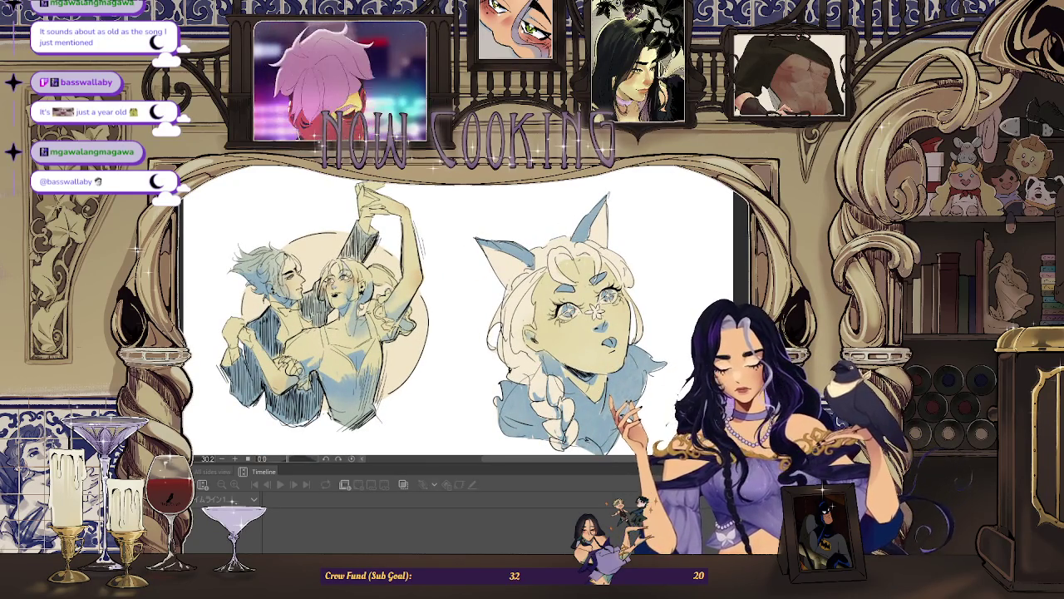
scroll(287, 297, down, 1)
scroll(328, 337, up, 1)
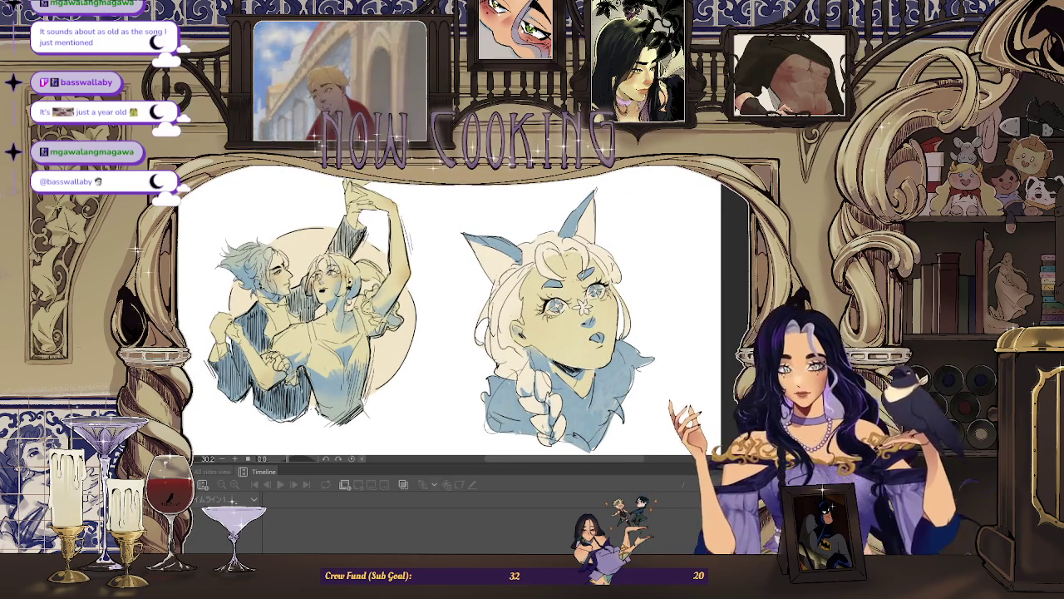
scroll(466, 312, down, 1)
scroll(524, 312, up, 1)
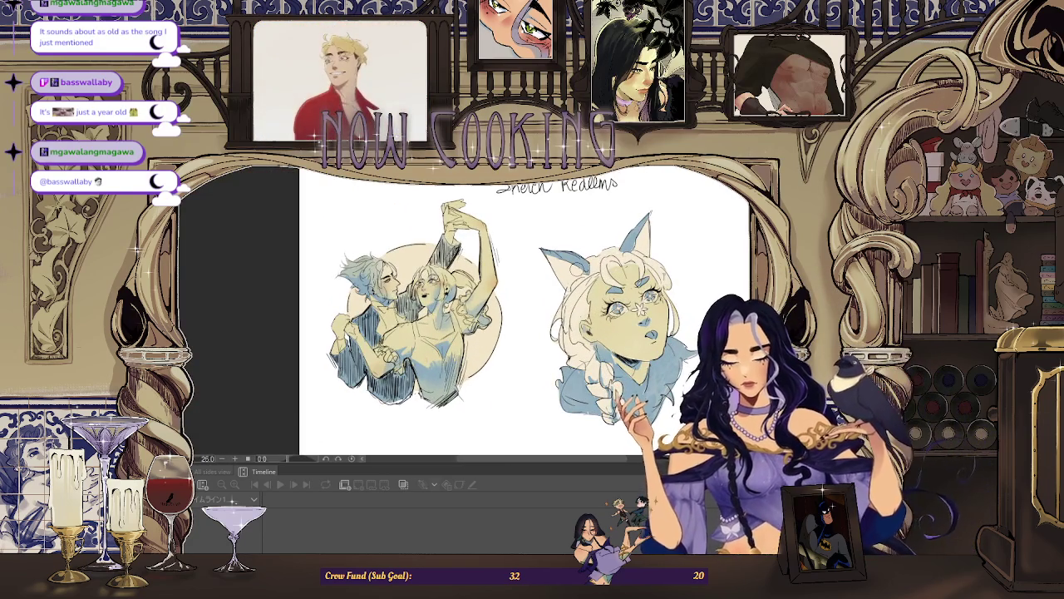
scroll(523, 312, up, 1)
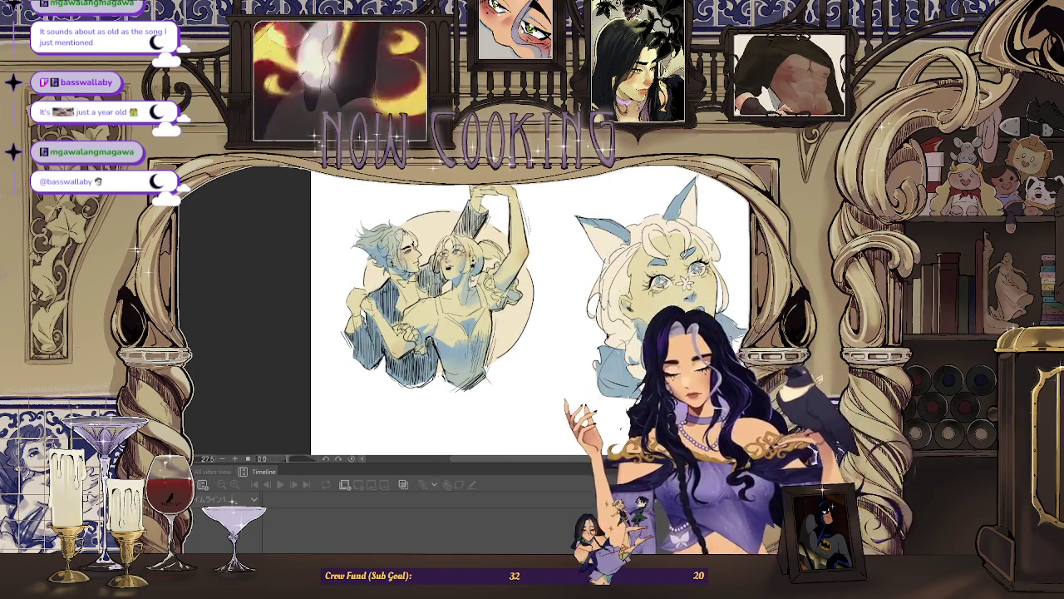
Write a handwritten signature beside the dancing couple's clothing.
scroll(448, 315, up, 2)
scroll(449, 316, up, 2)
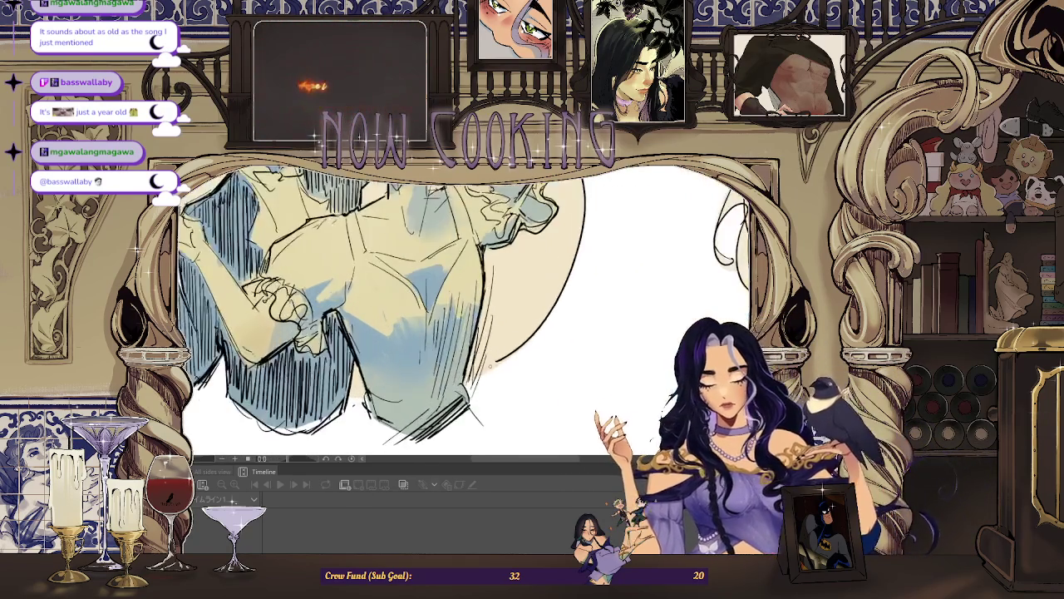
scroll(449, 316, up, 2)
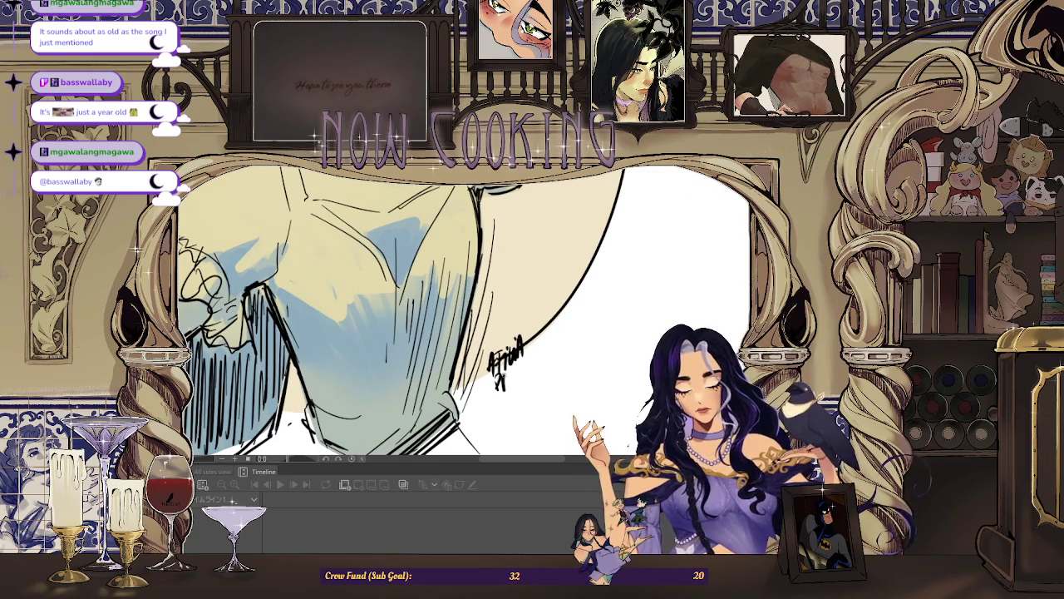
drag(497, 366, 526, 379)
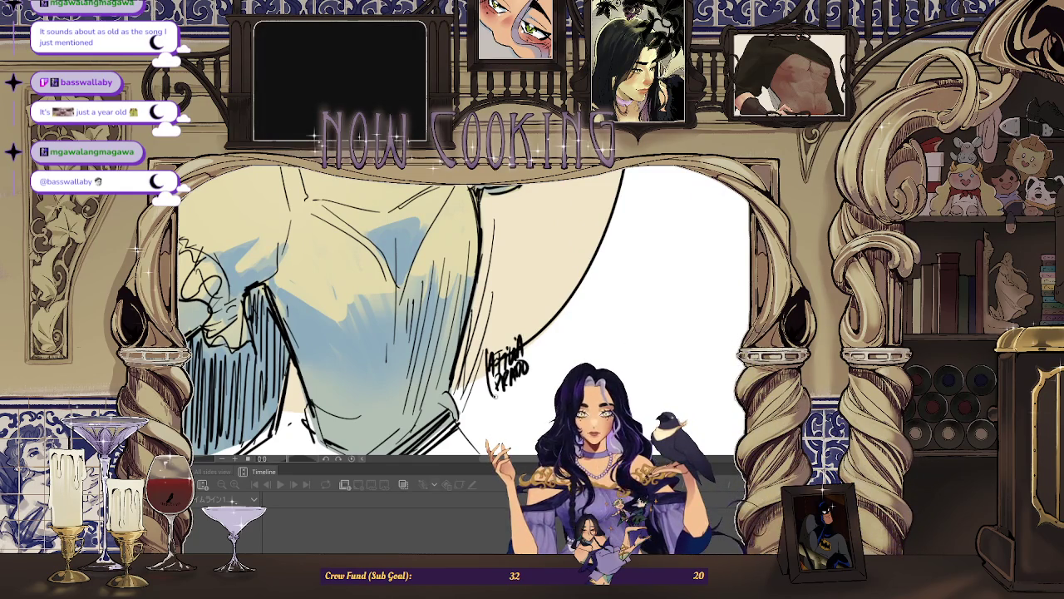
Write a handwritten signature near the cat-eared girl's braid.
scroll(499, 316, down, 2)
scroll(499, 315, down, 2)
scroll(499, 316, down, 2)
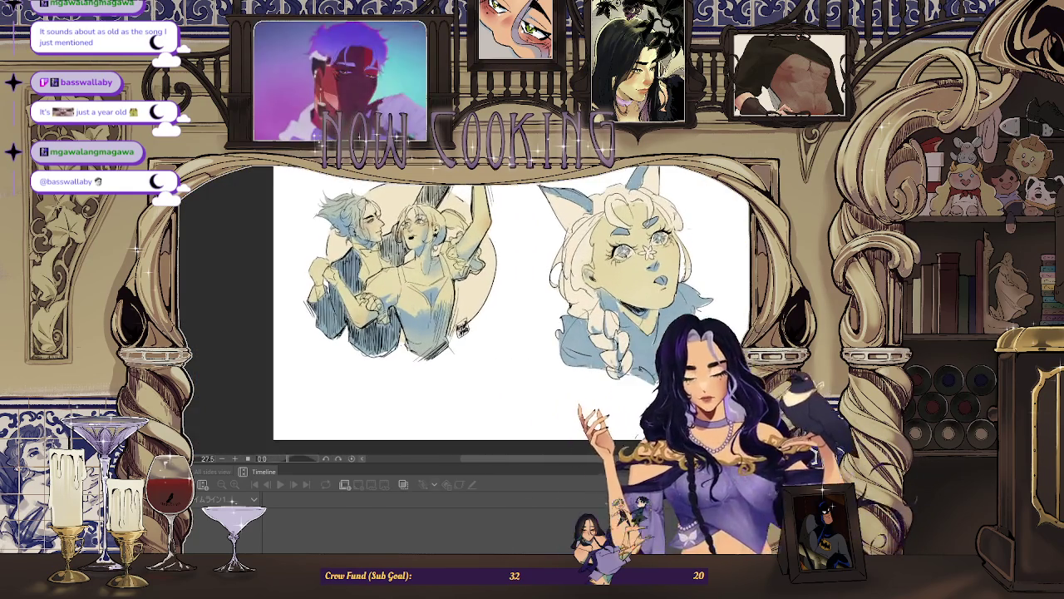
scroll(499, 299, up, 1)
scroll(498, 299, up, 2)
scroll(499, 300, down, 2)
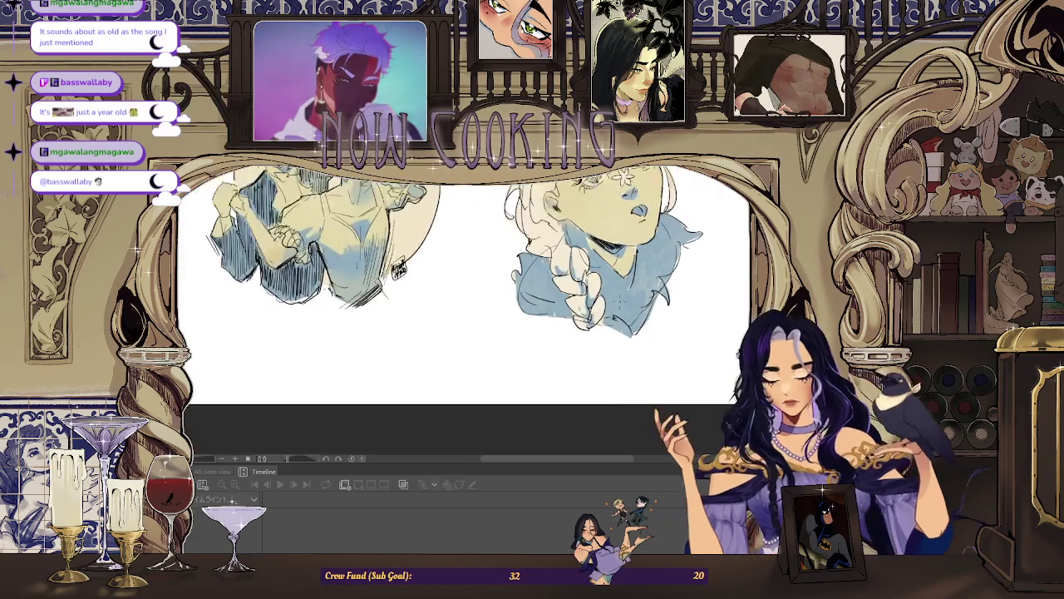
scroll(509, 330, down, 1)
scroll(509, 330, up, 2)
scroll(509, 330, up, 3)
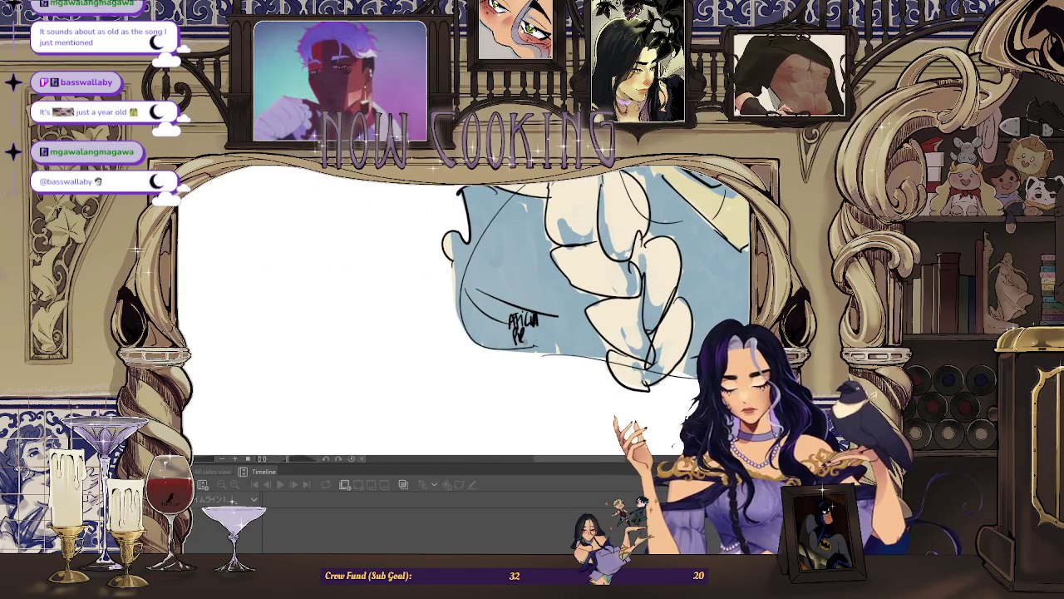
drag(536, 333, 543, 341)
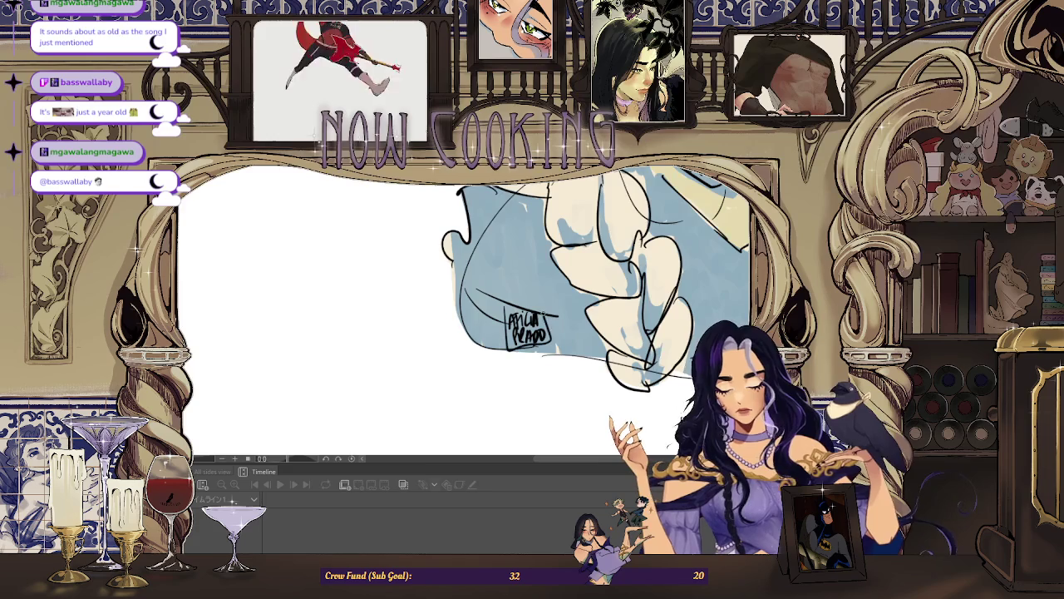
scroll(532, 320, down, 5)
scroll(532, 320, down, 1)
scroll(532, 320, up, 1)
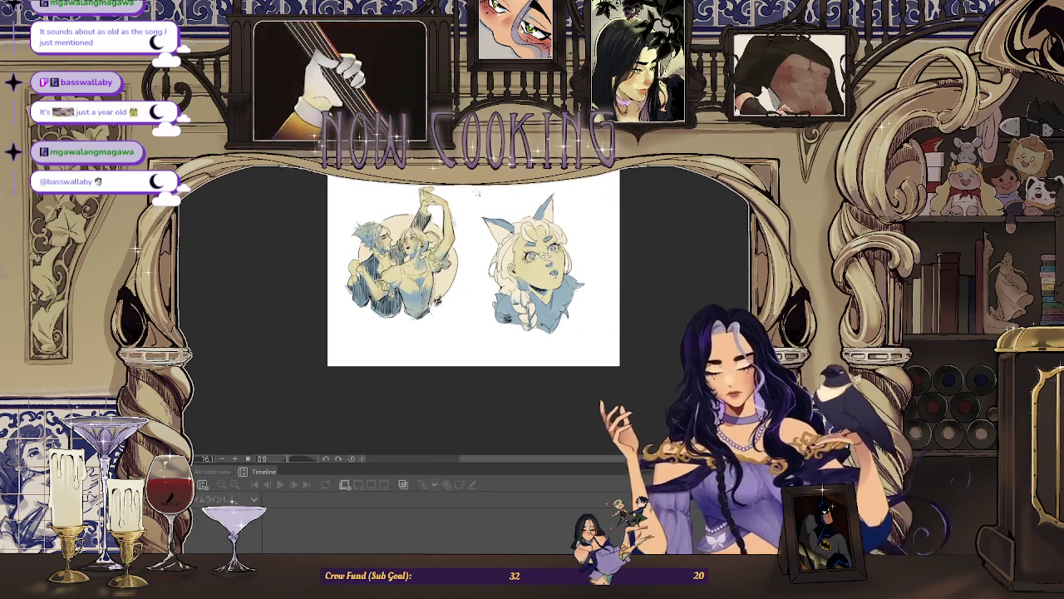
drag(493, 202, 603, 348)
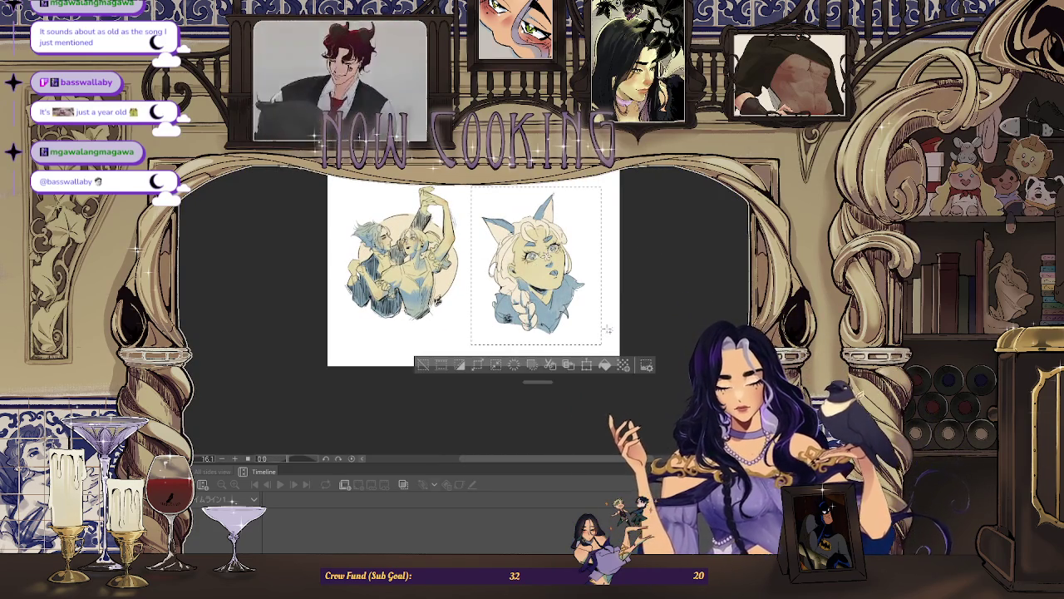
scroll(662, 318, up, 5)
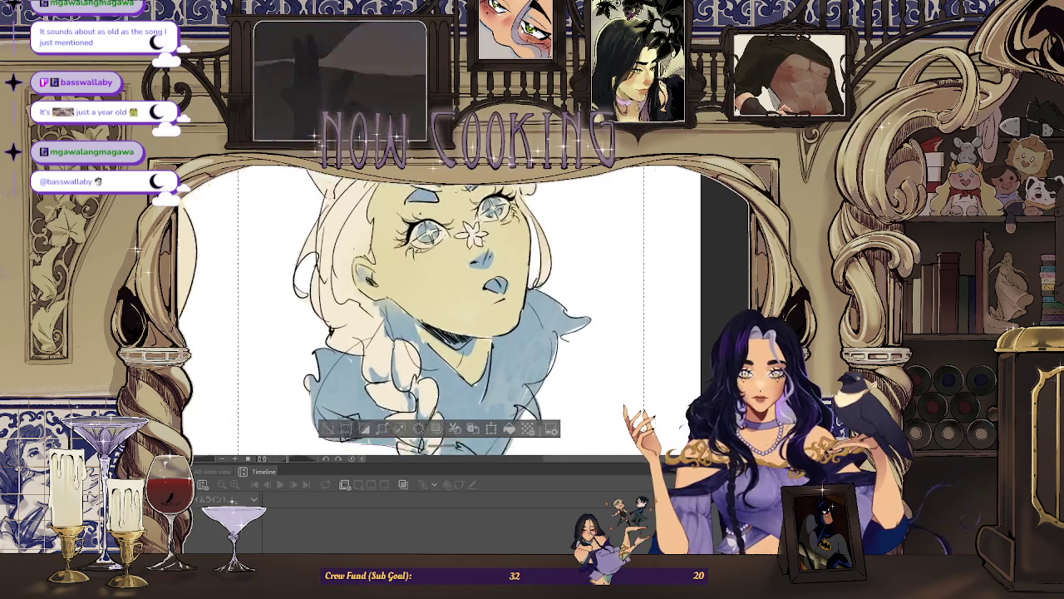
scroll(662, 318, down, 2)
scroll(416, 308, down, 2)
scroll(415, 307, up, 1)
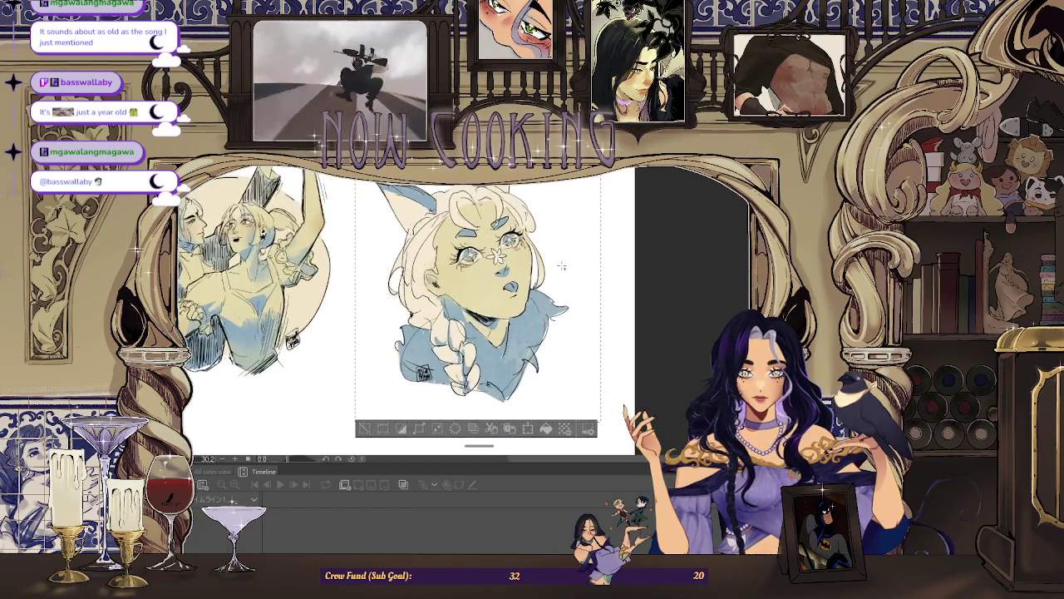
scroll(416, 307, down, 1)
scroll(415, 308, down, 1)
scroll(403, 400, up, 1)
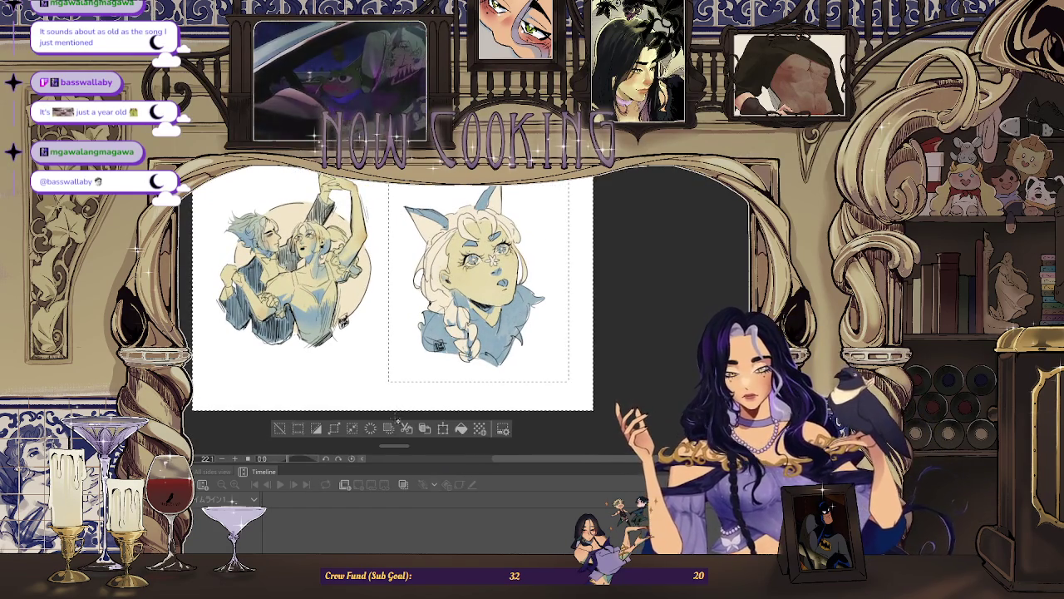
click(335, 428)
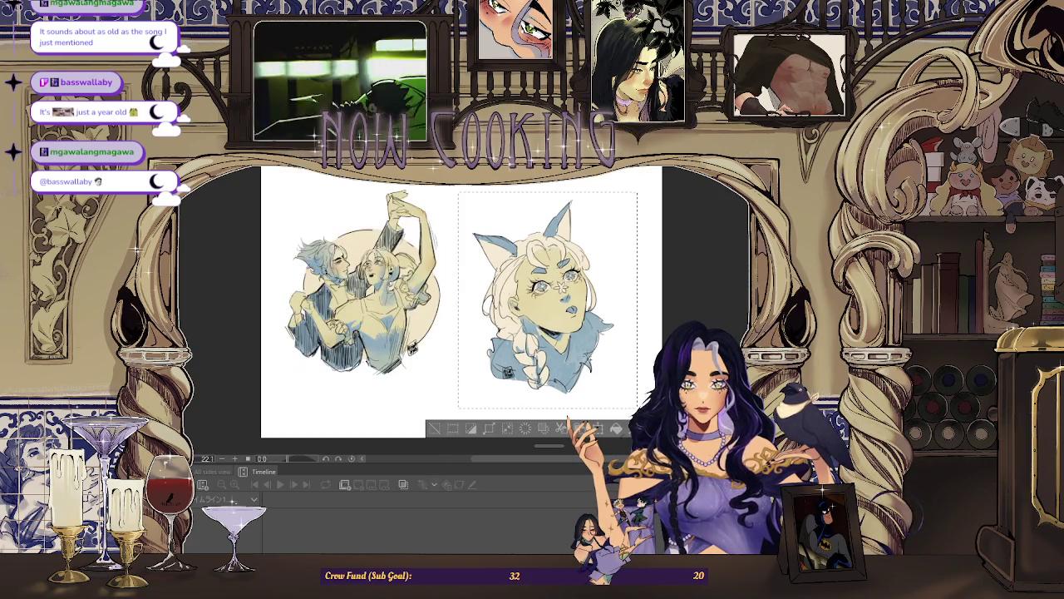
click(349, 426)
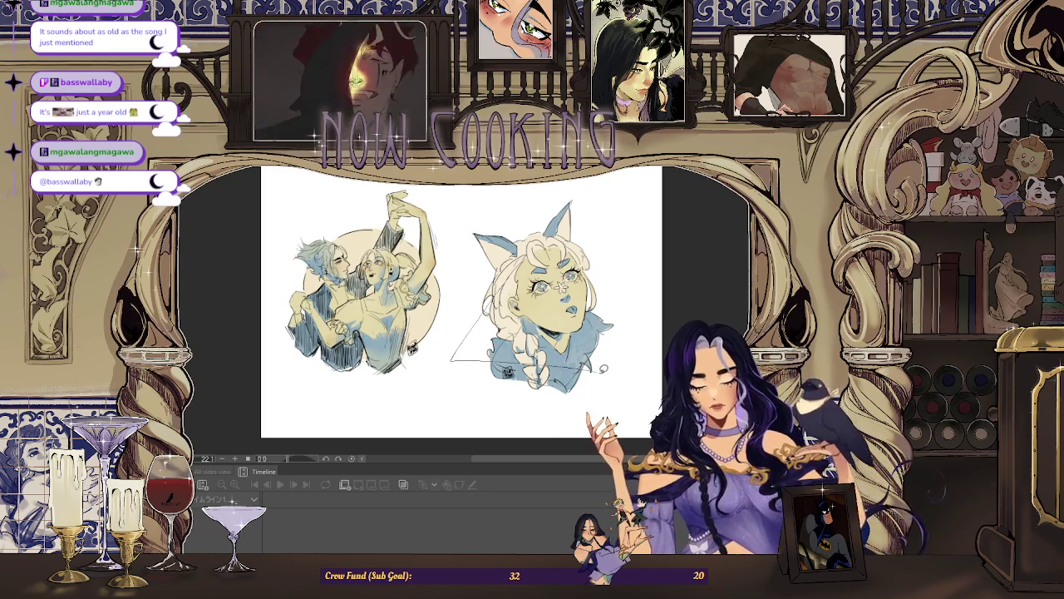
Fill a blue triangle behind the cat-eared girl's head and zoom in to about 25%.
drag(451, 360, 635, 287)
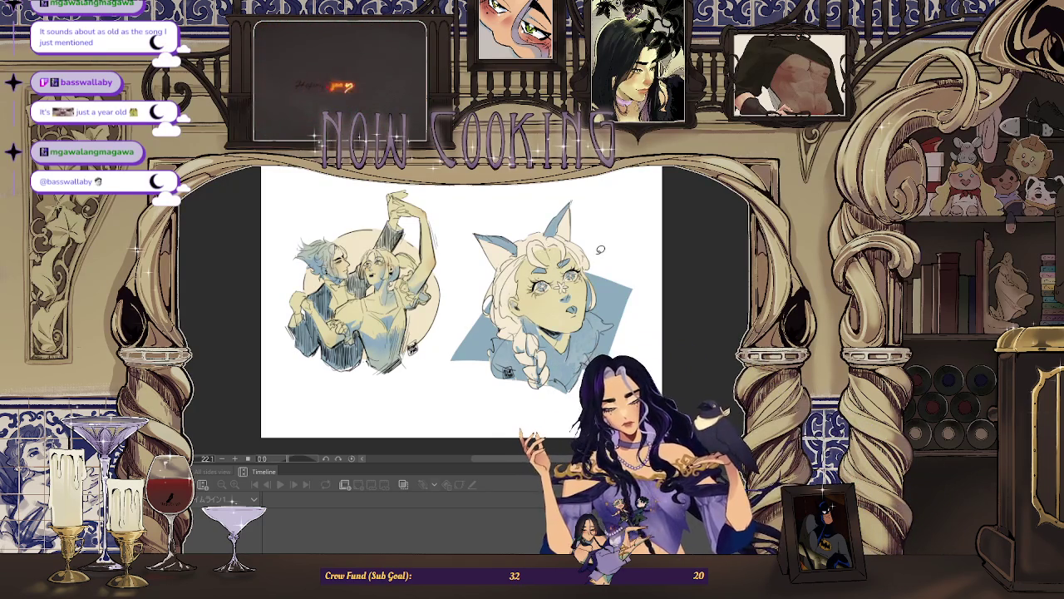
key(ctrl+z)
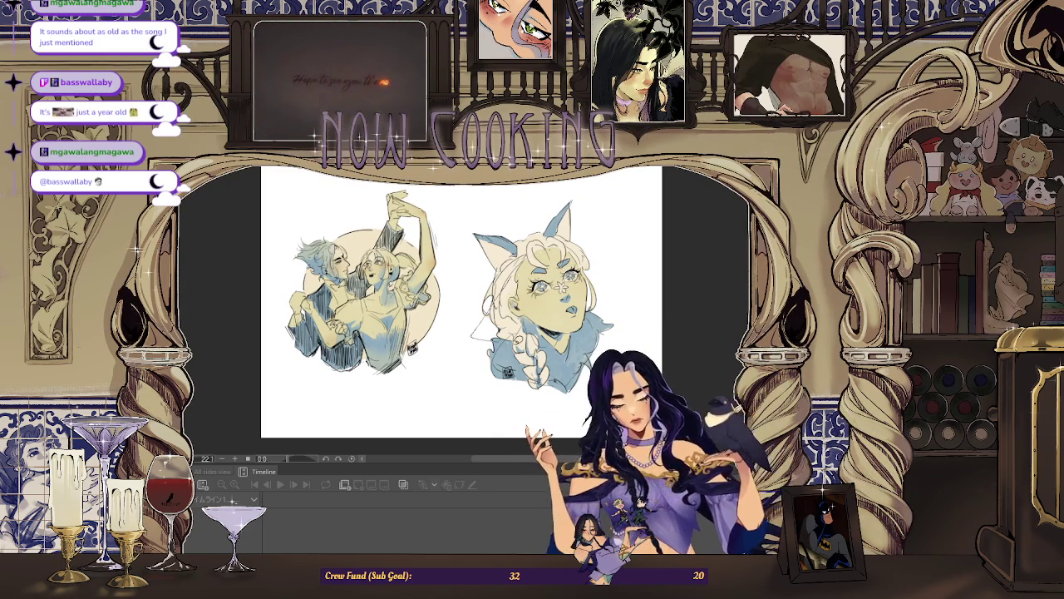
key(ctrl+y)
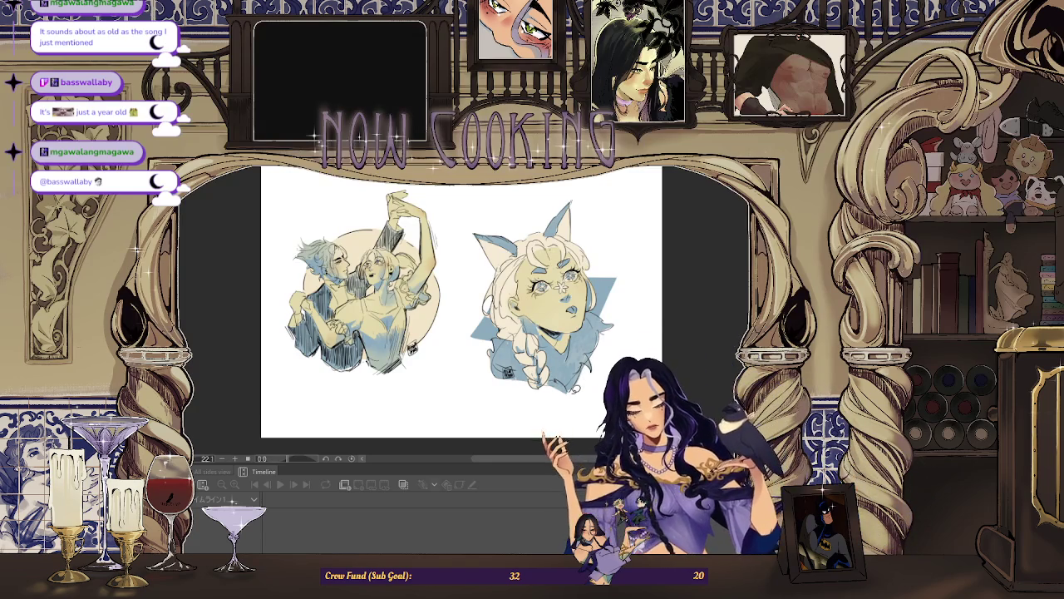
scroll(633, 289, down, 1)
scroll(633, 289, up, 1)
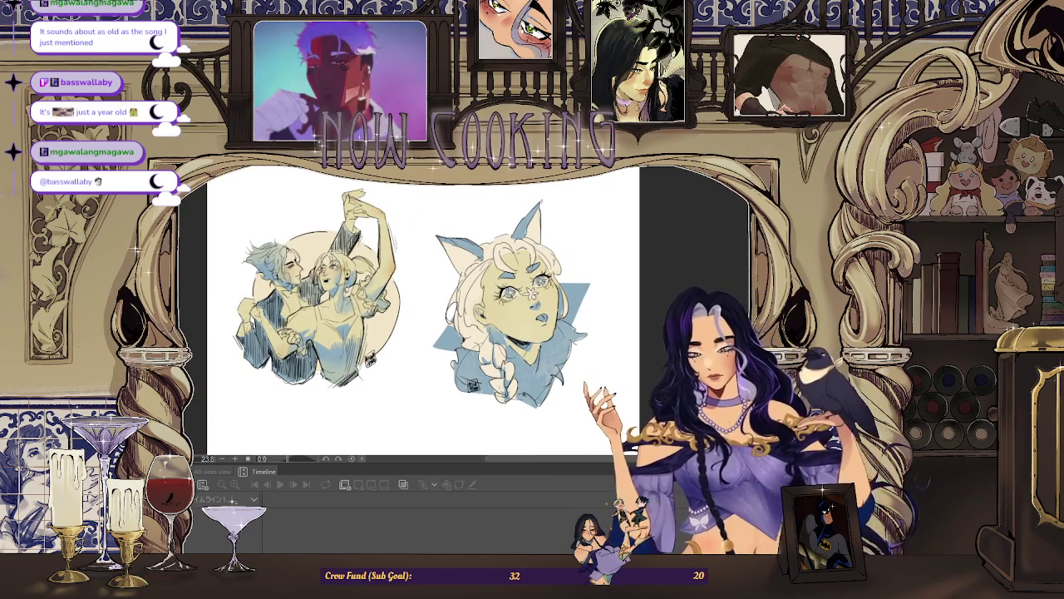
scroll(650, 339, up, 1)
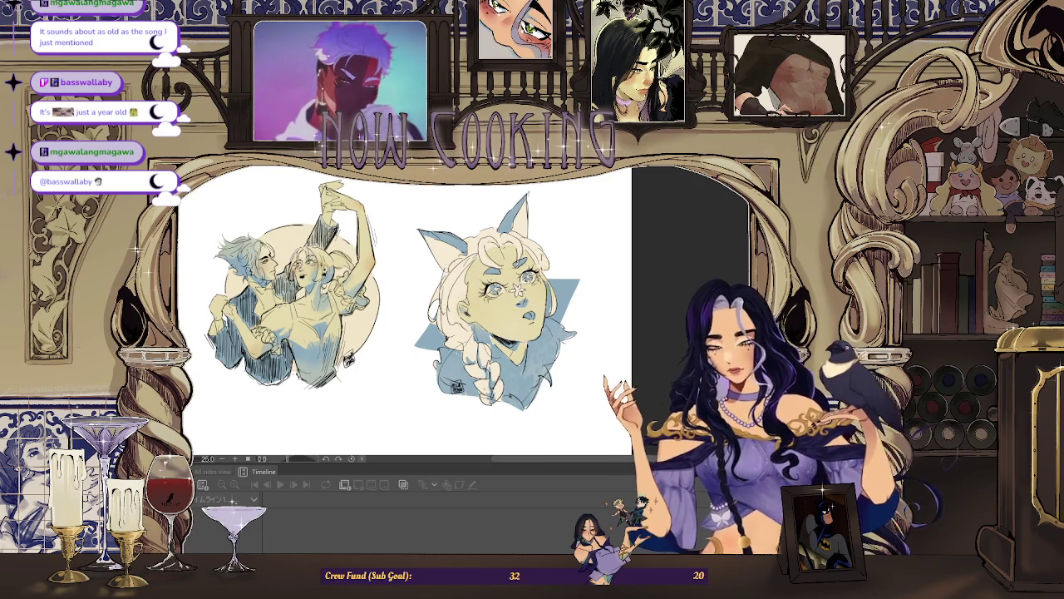
drag(481, 287, 575, 409)
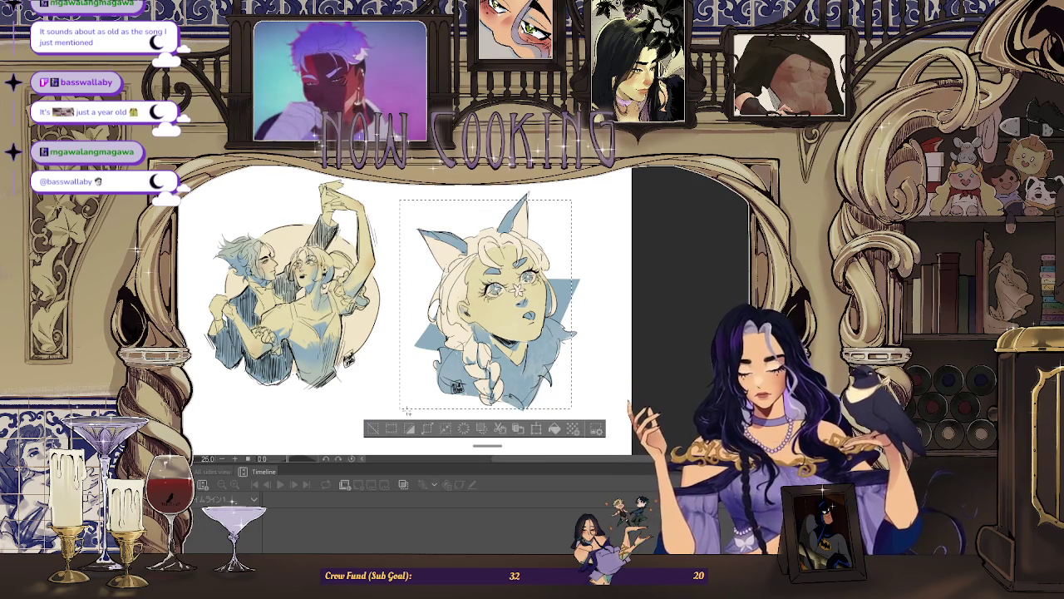
key(ctrl+d)
drag(402, 187, 595, 418)
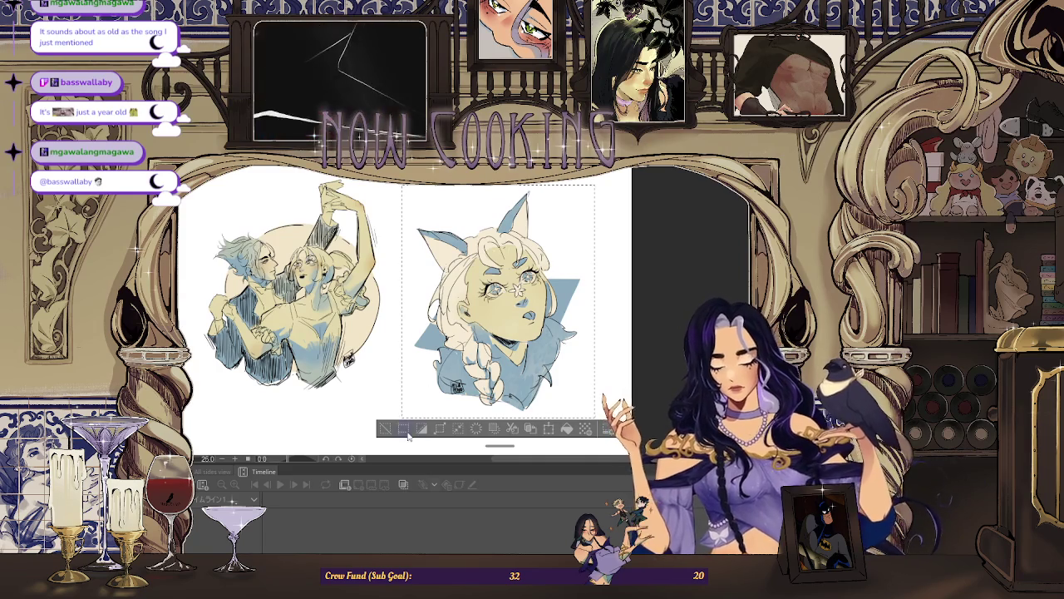
click(404, 429)
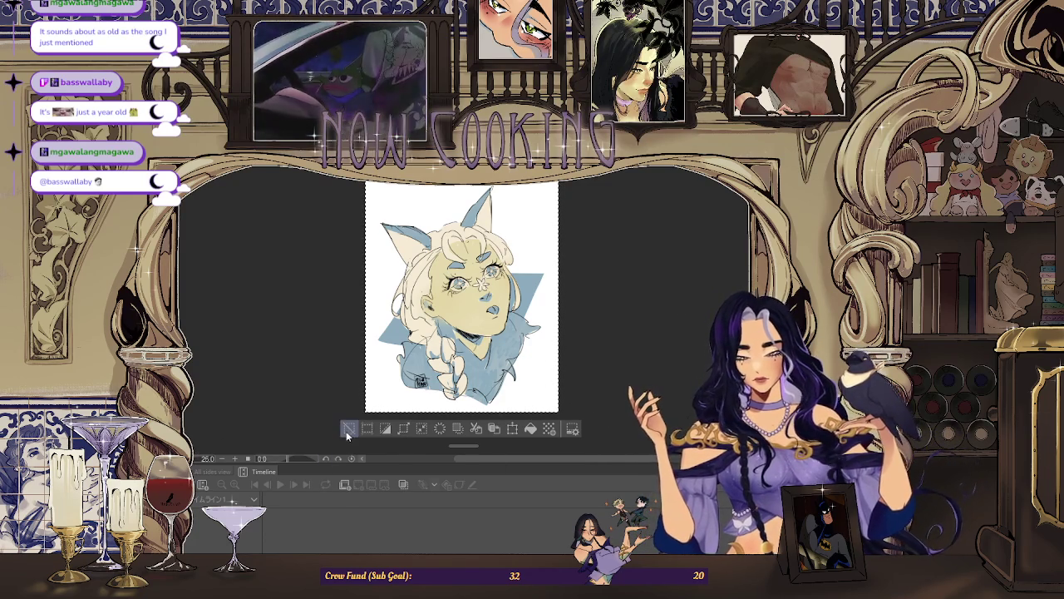
key(ctrl+v)
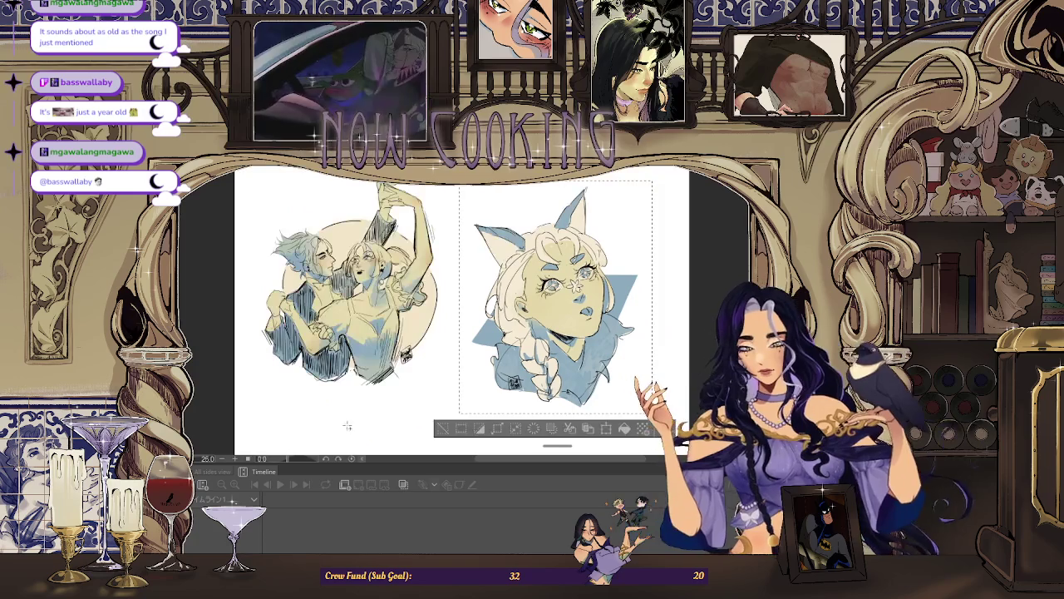
click(441, 429)
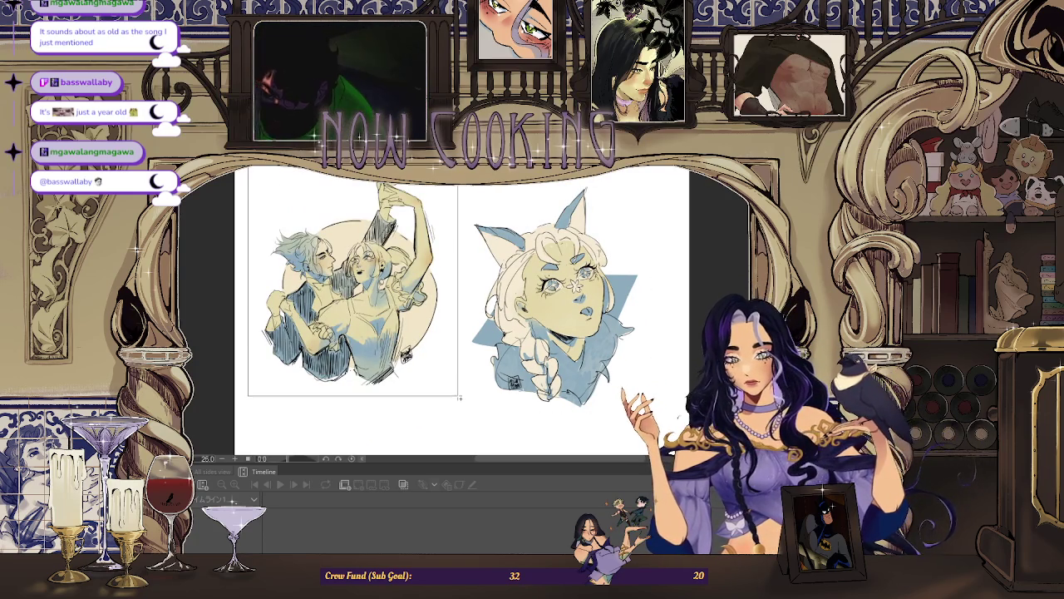
drag(416, 320, 454, 394)
click(251, 239)
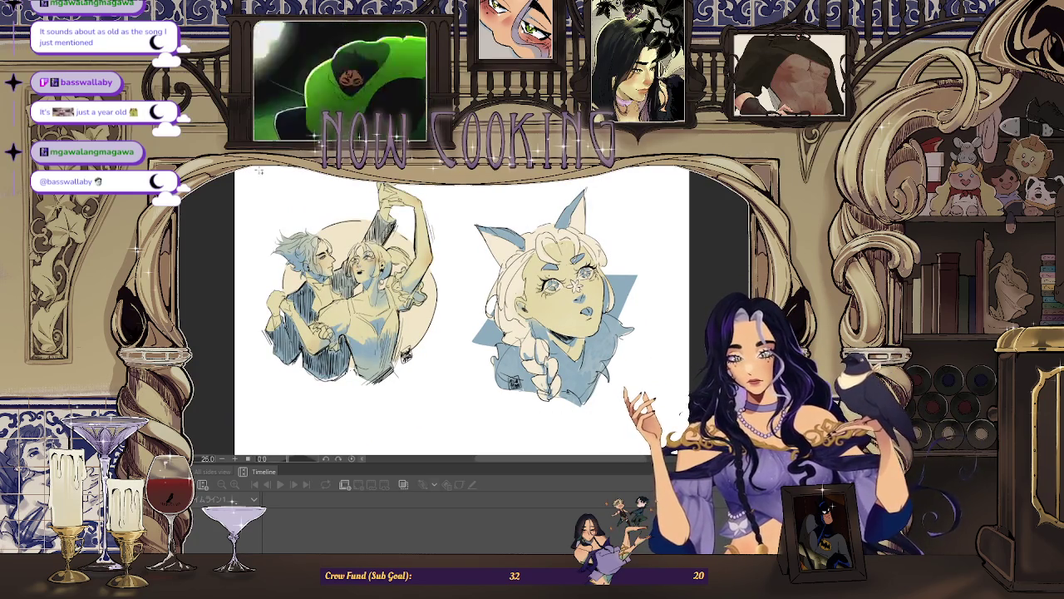
drag(300, 197, 450, 396)
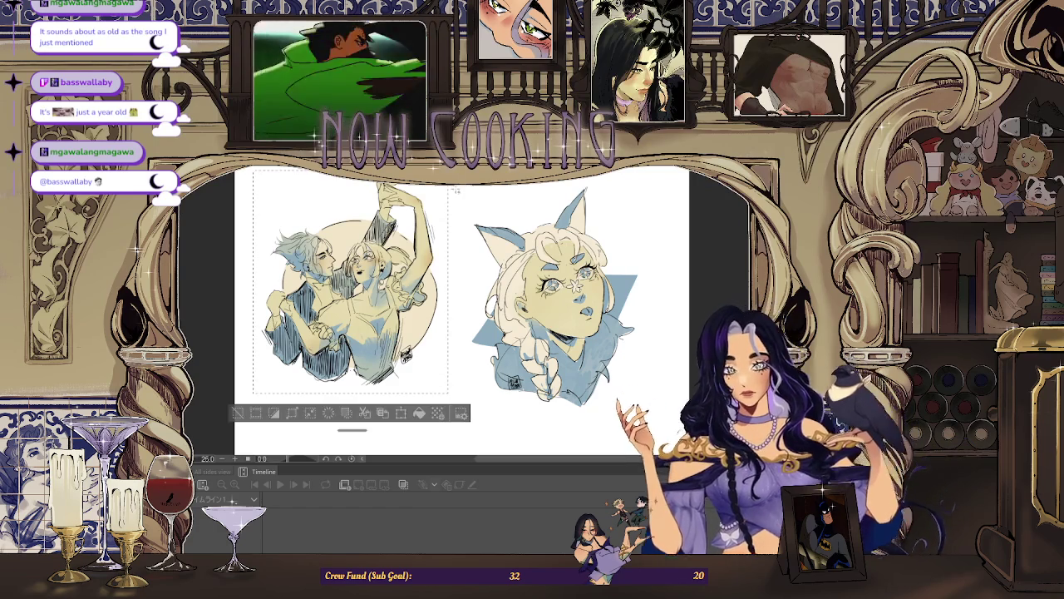
scroll(450, 396, up, 5)
scroll(353, 191, down, 5)
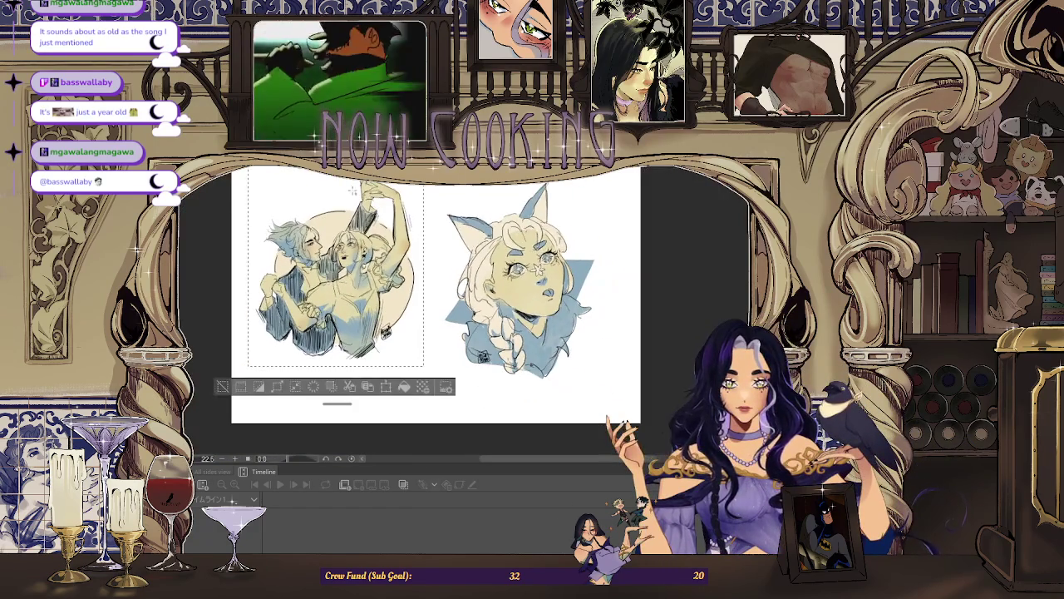
click(226, 388)
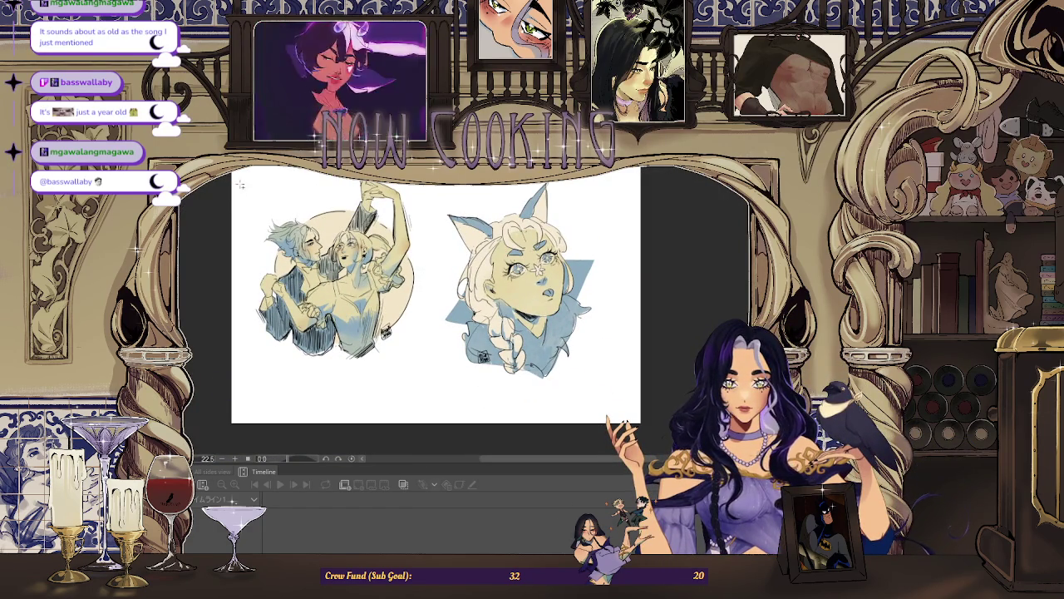
drag(272, 196, 417, 344)
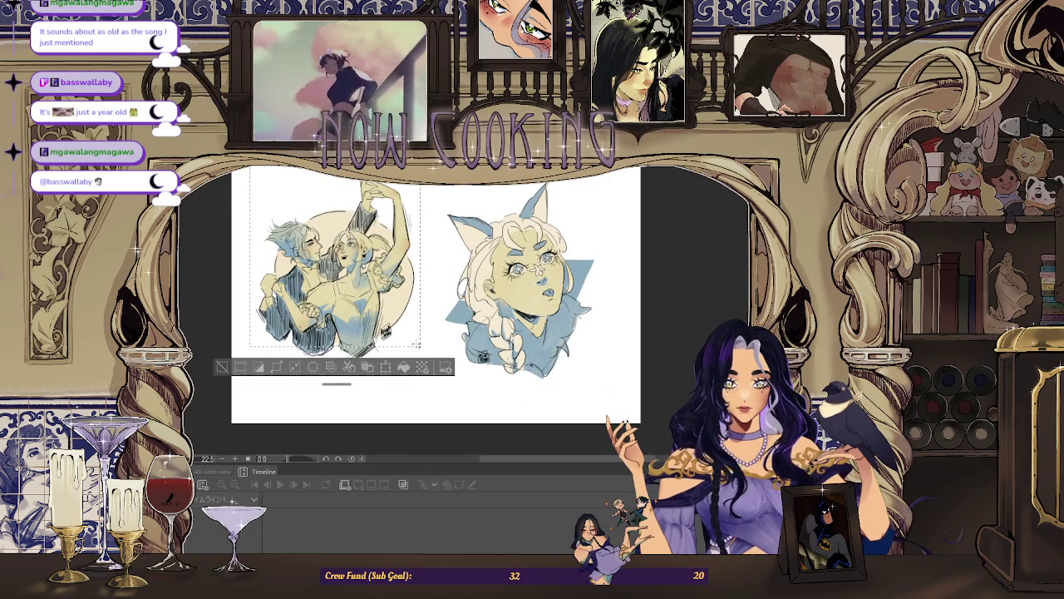
click(220, 369)
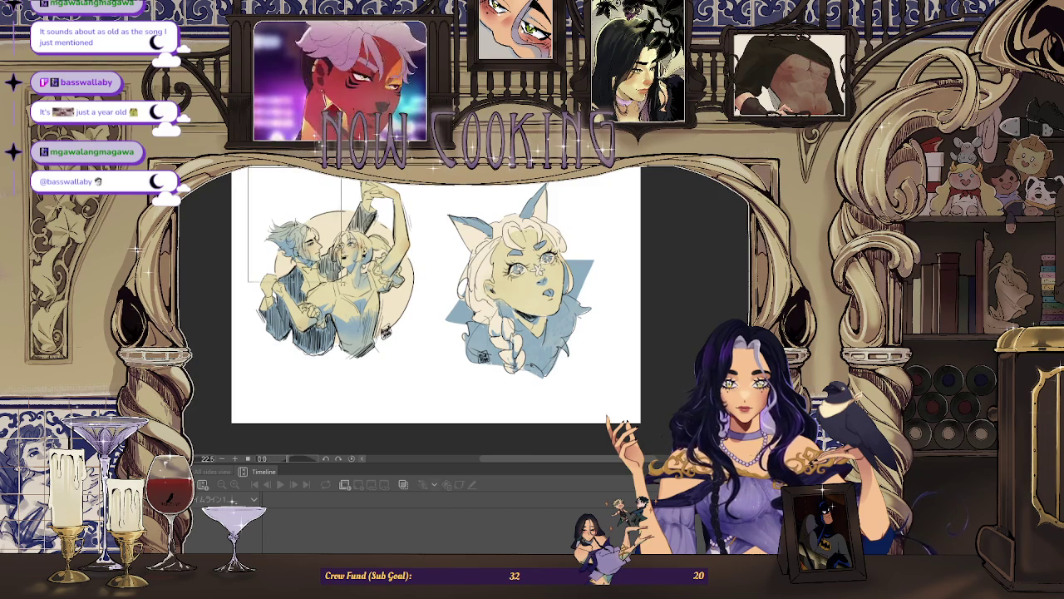
drag(377, 335, 424, 366)
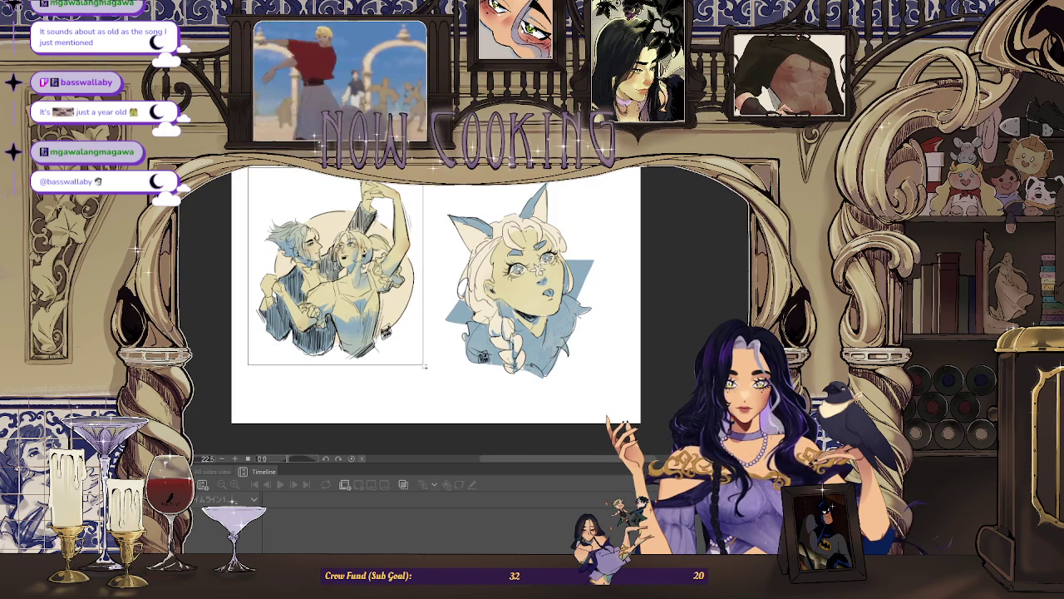
drag(426, 366, 422, 363)
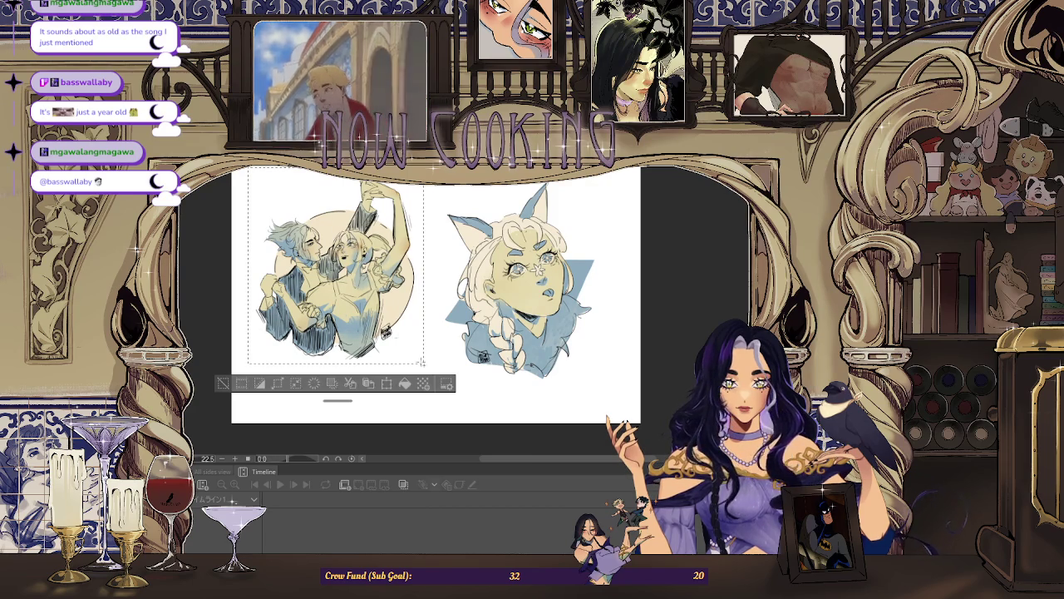
click(278, 382)
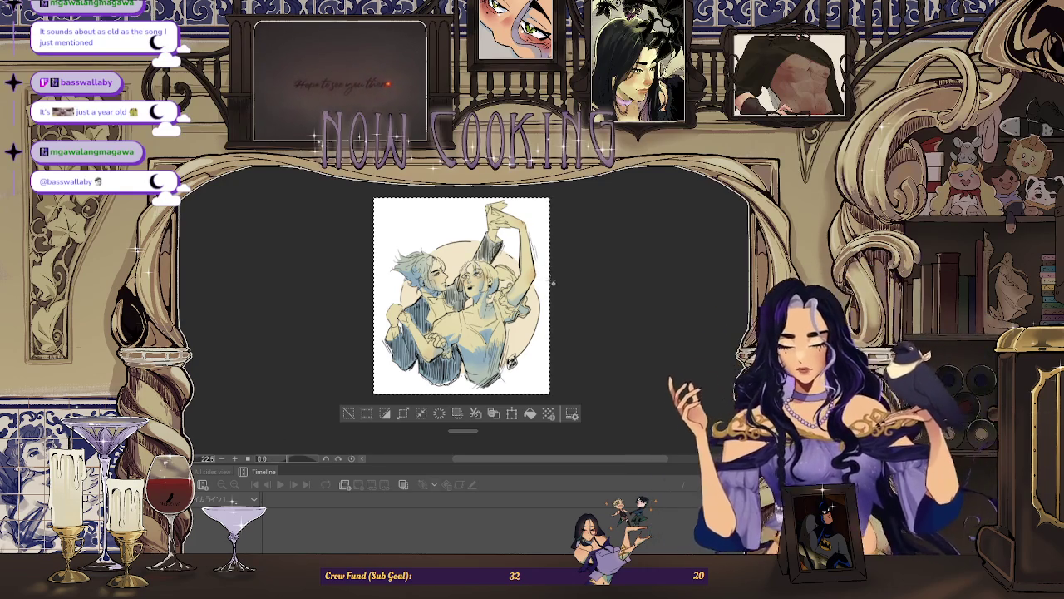
key(ctrl+z)
key(ctrl+z)
key(ctrl+z)
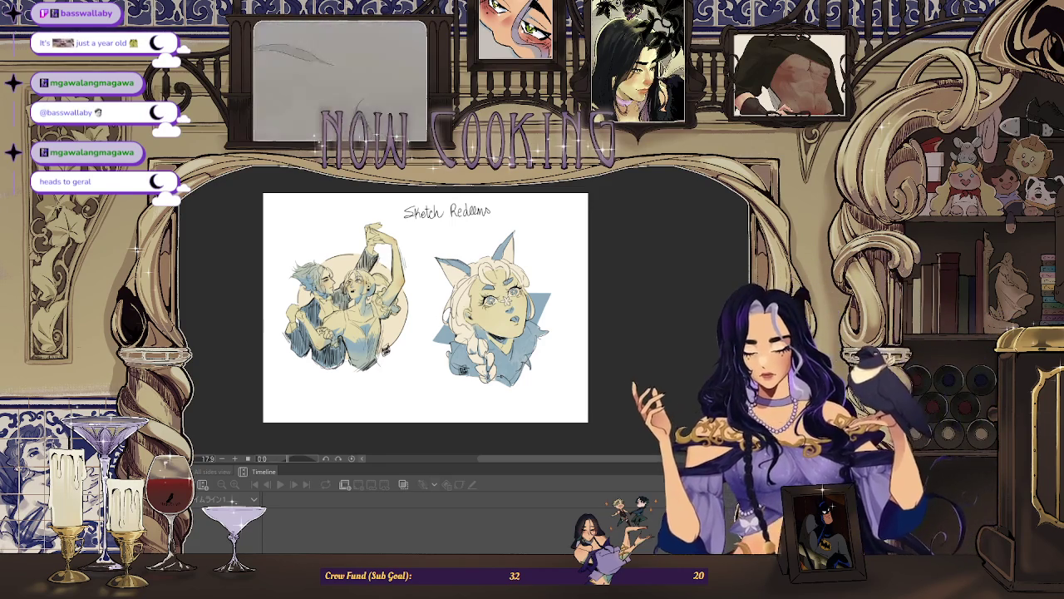
Switch to the green-tinted bust animation document with Ctrl+Tab.
scroll(424, 306, up, 2)
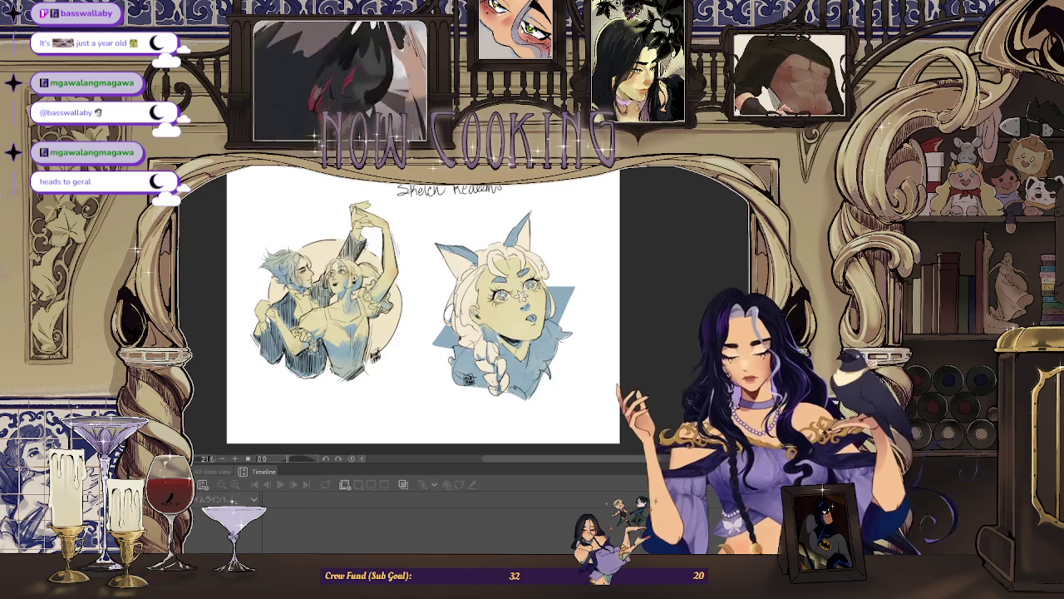
key(ctrl+Tab)
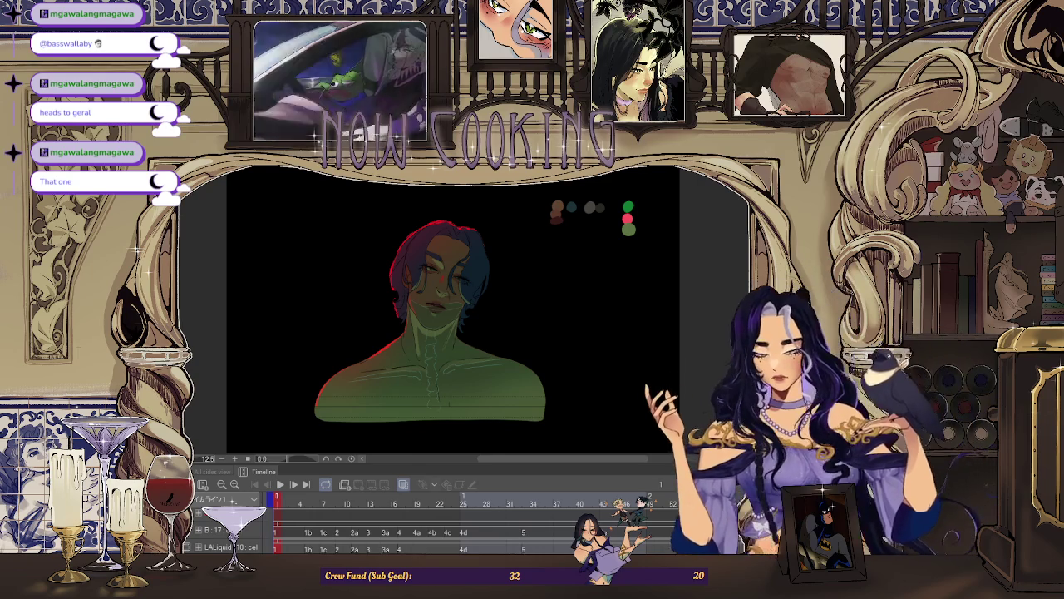
Play through the frames to the uncoloured lineart frame of the bust.
key(space)
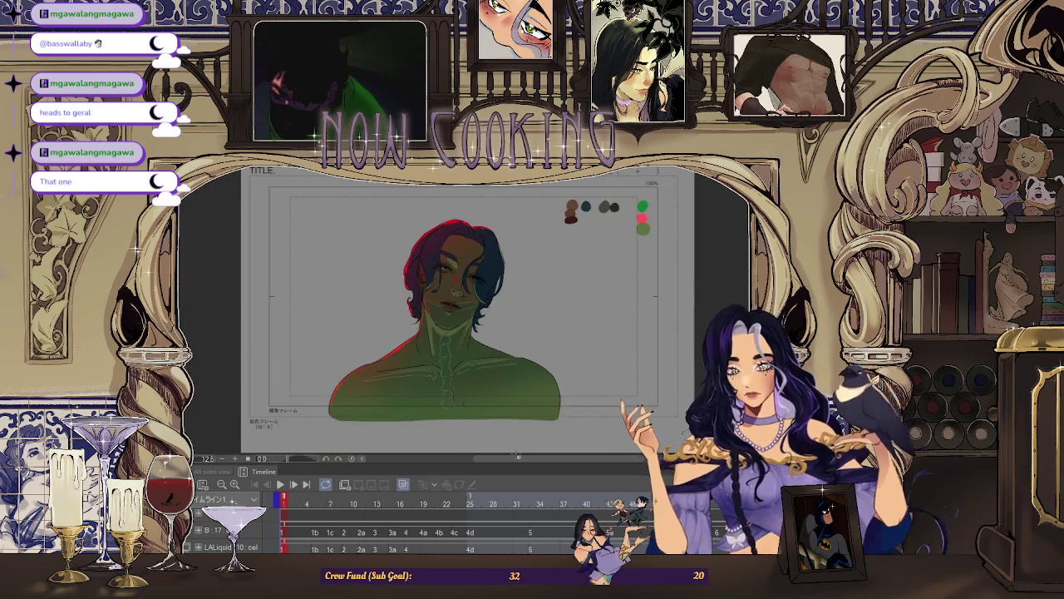
scroll(490, 384, up, 1)
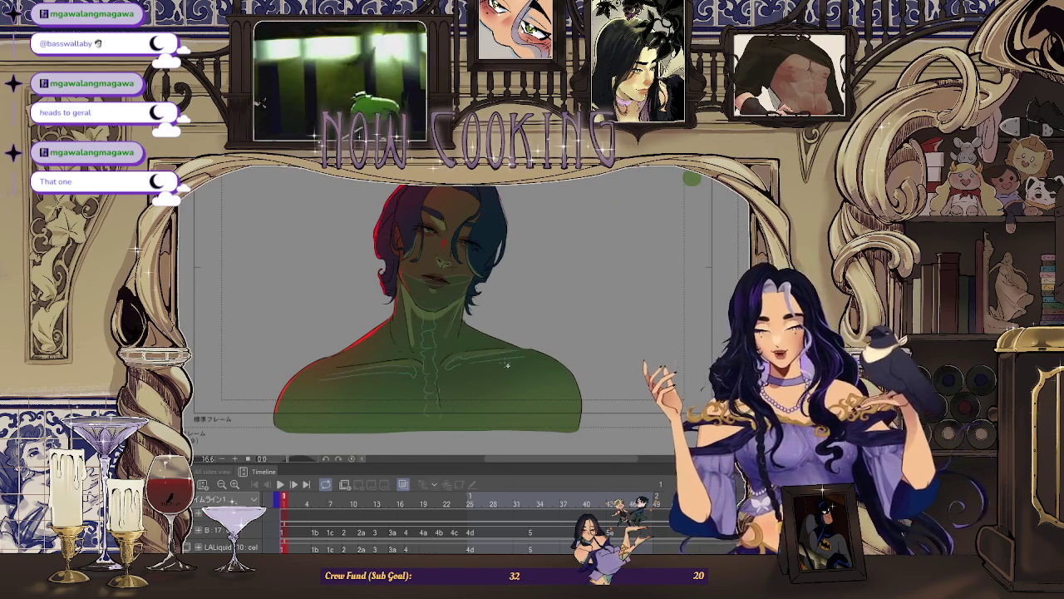
scroll(535, 251, down, 1)
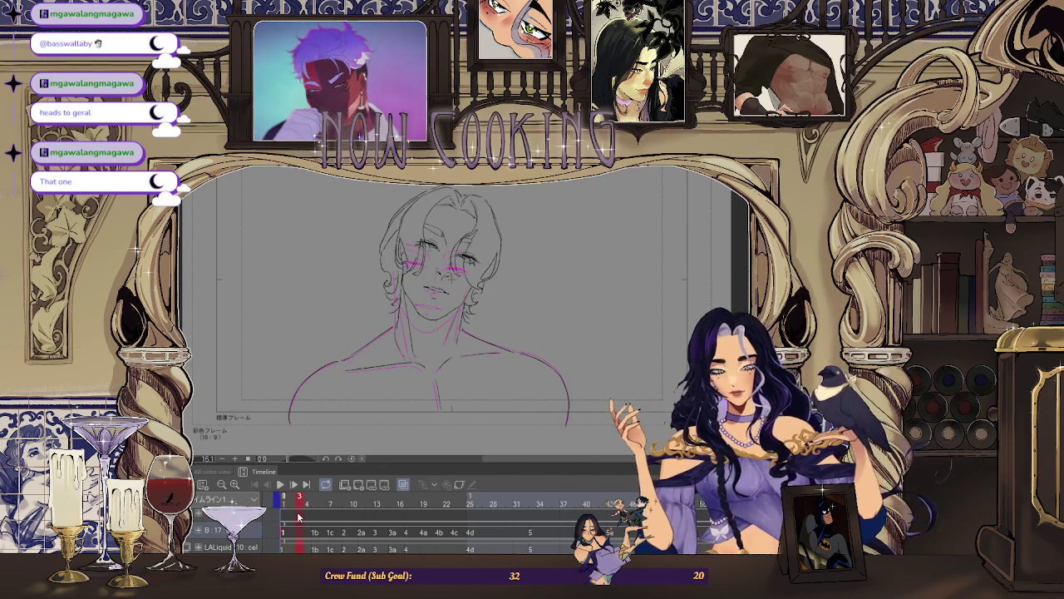
Scrub the timeline playhead to frame 34, then back to frame 2.
mouse_move(299, 517)
mouse_down()
mouse_move(505, 543)
mouse_move(588, 542)
mouse_move(572, 516)
mouse_up()
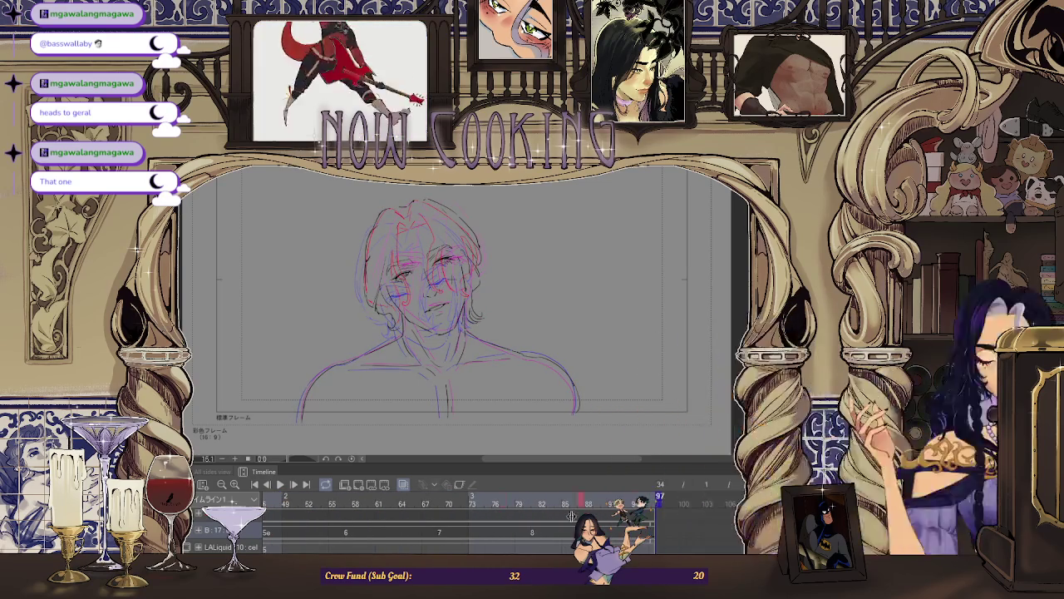
drag(572, 516, 415, 516)
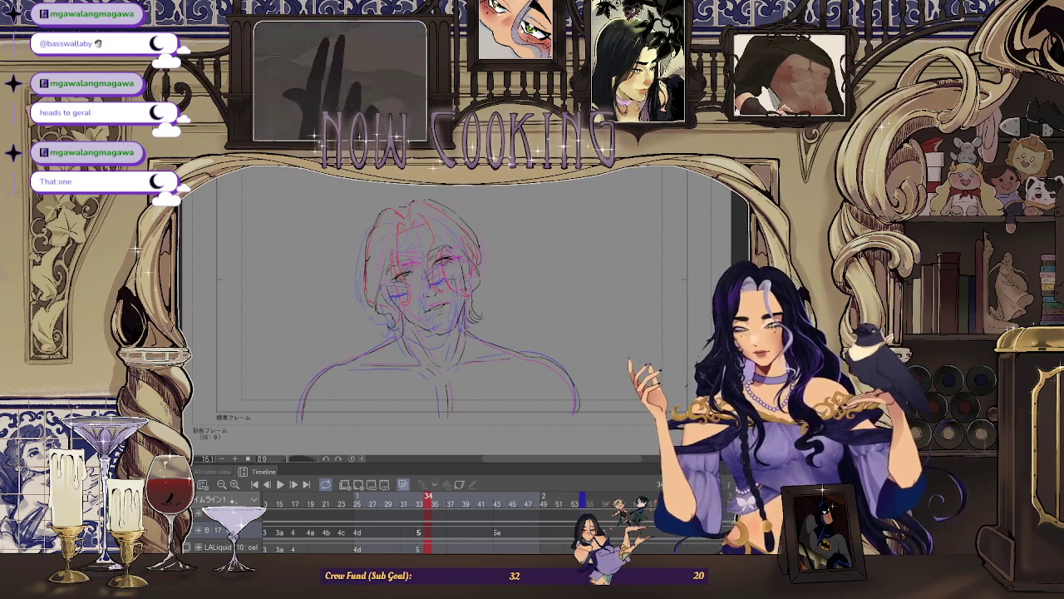
scroll(465, 516, left, 3)
scroll(466, 516, left, 3)
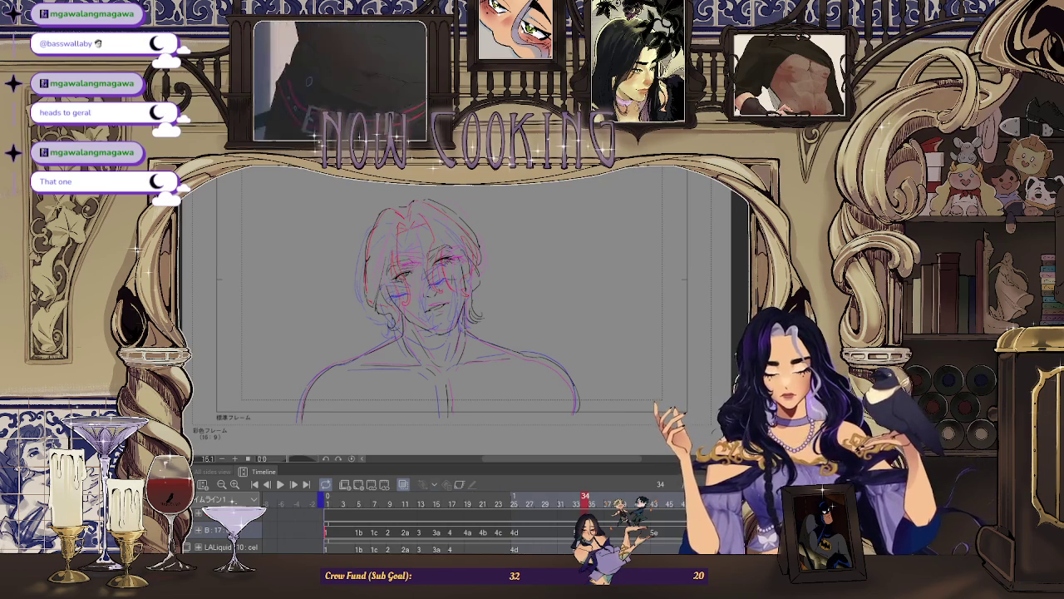
scroll(466, 515, right, 3)
scroll(465, 515, right, 3)
scroll(465, 516, right, 2)
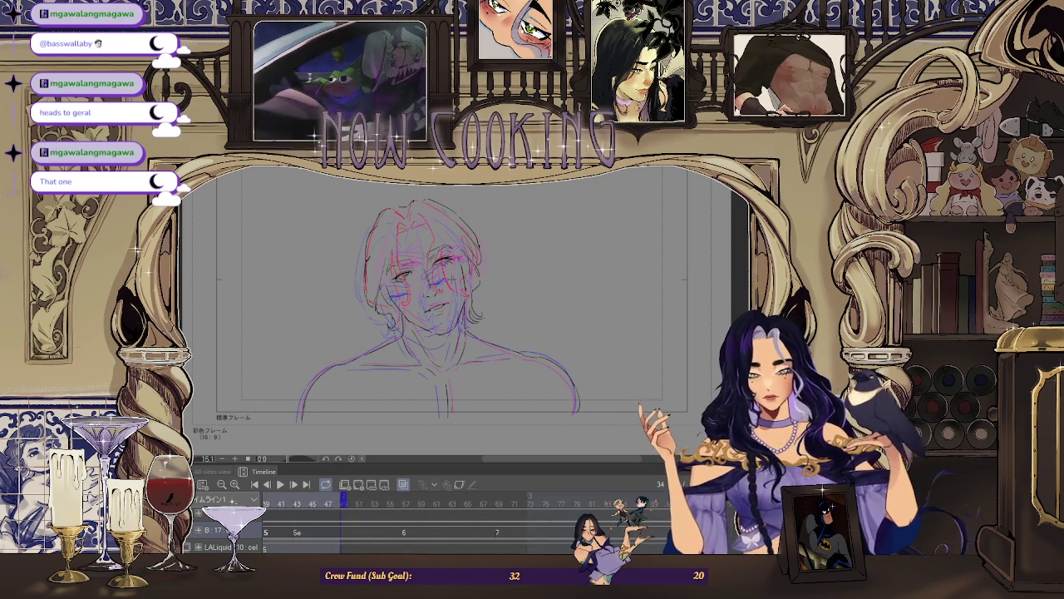
scroll(466, 516, left, 3)
scroll(466, 515, left, 4)
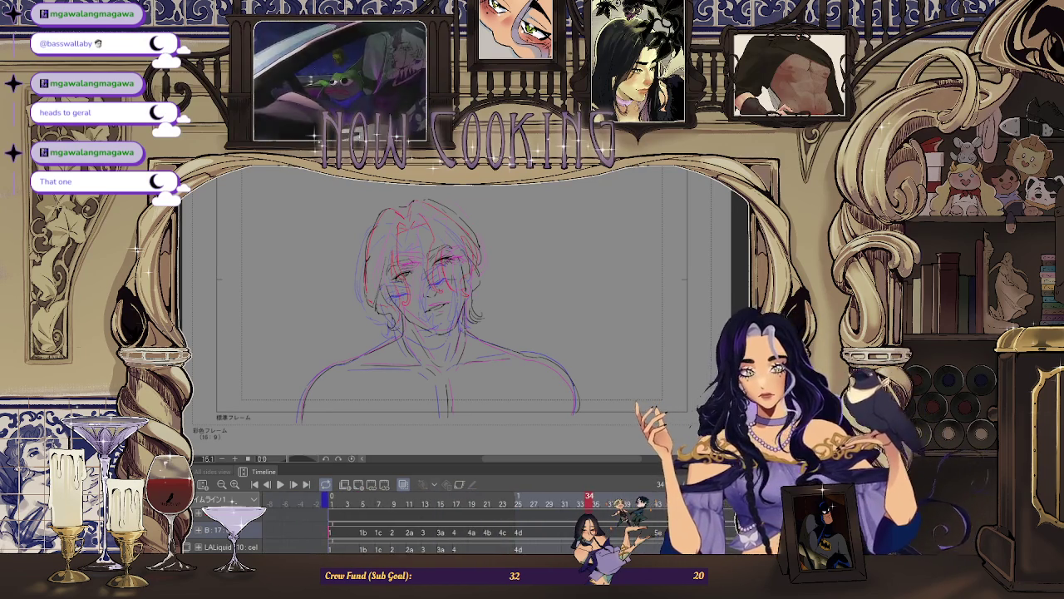
drag(592, 506, 336, 550)
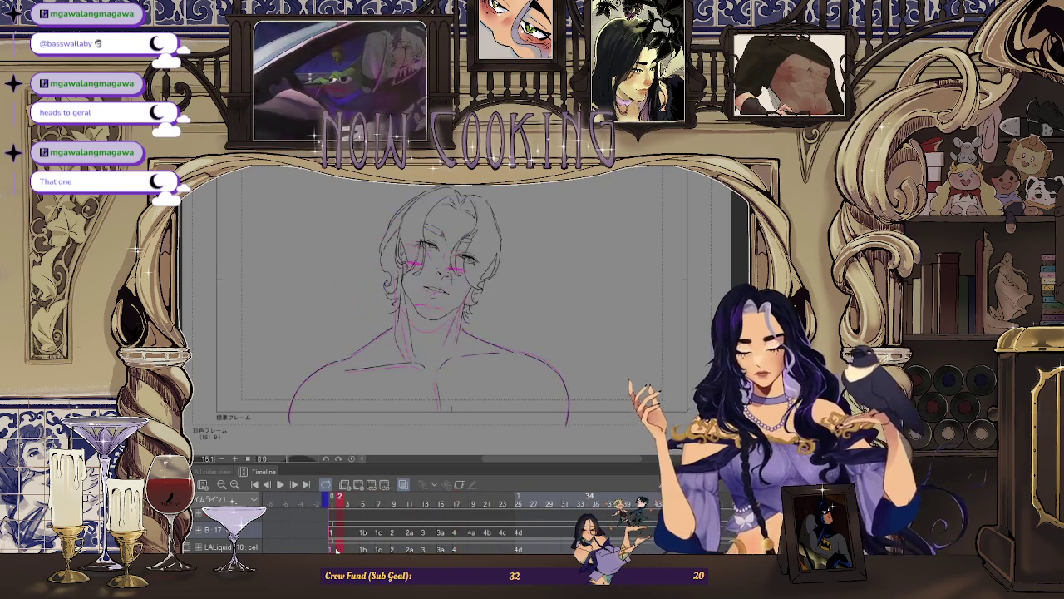
Play and stop the animation, scrub frames 6 to 13 and back, then step to frame 3.
key(space)
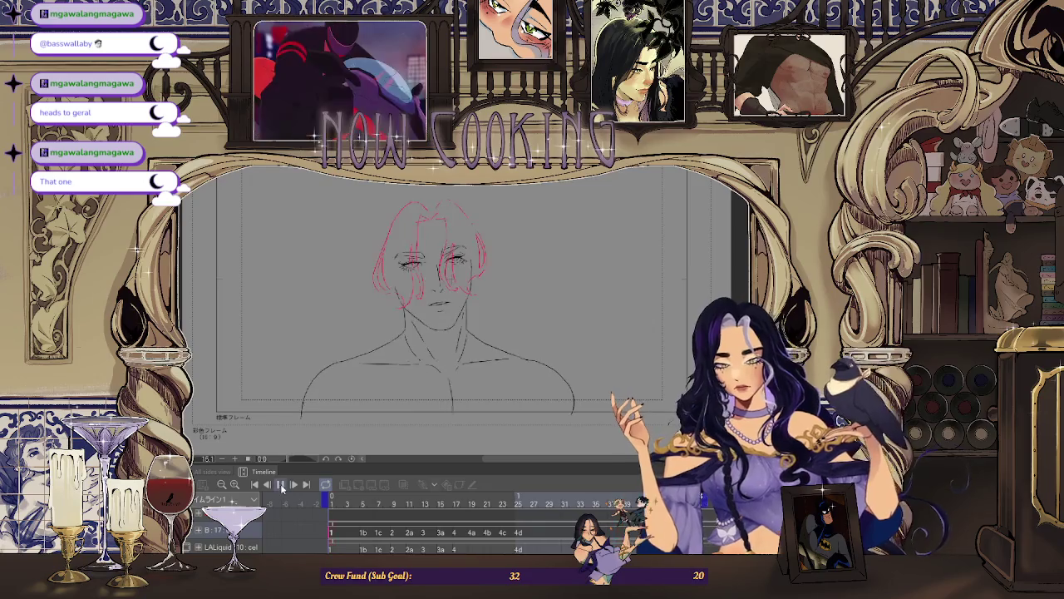
key(space)
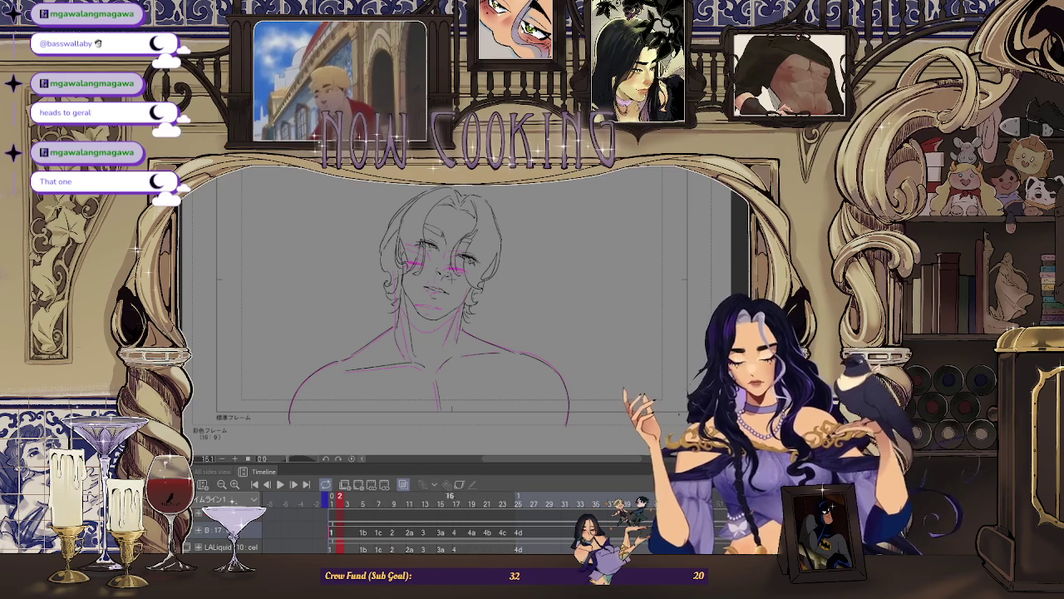
drag(339, 514, 529, 544)
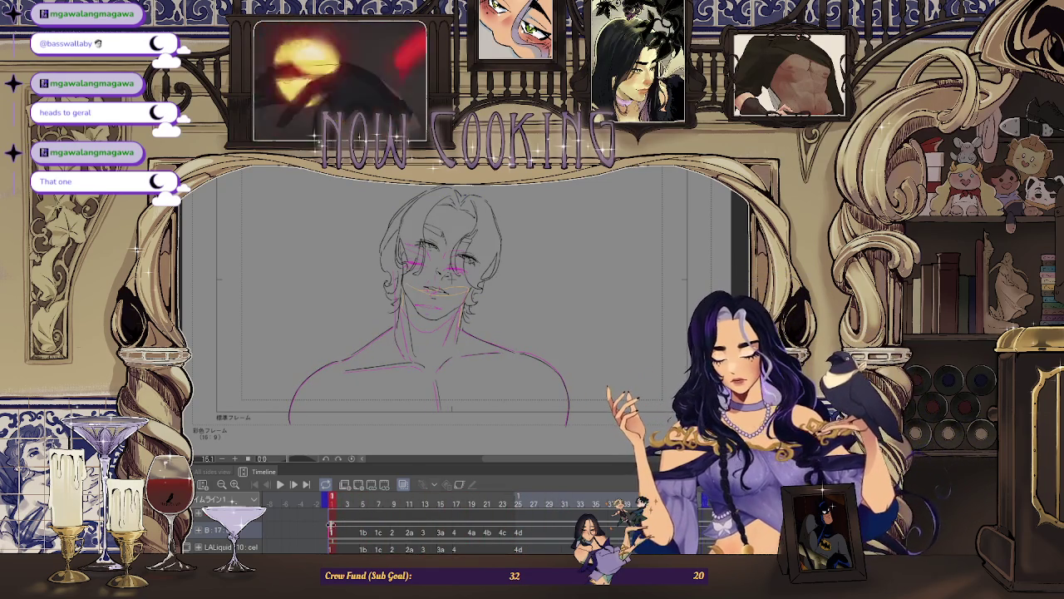
click(376, 522)
mouse_move(376, 522)
mouse_down()
mouse_move(420, 550)
mouse_move(412, 546)
mouse_move(431, 542)
mouse_up()
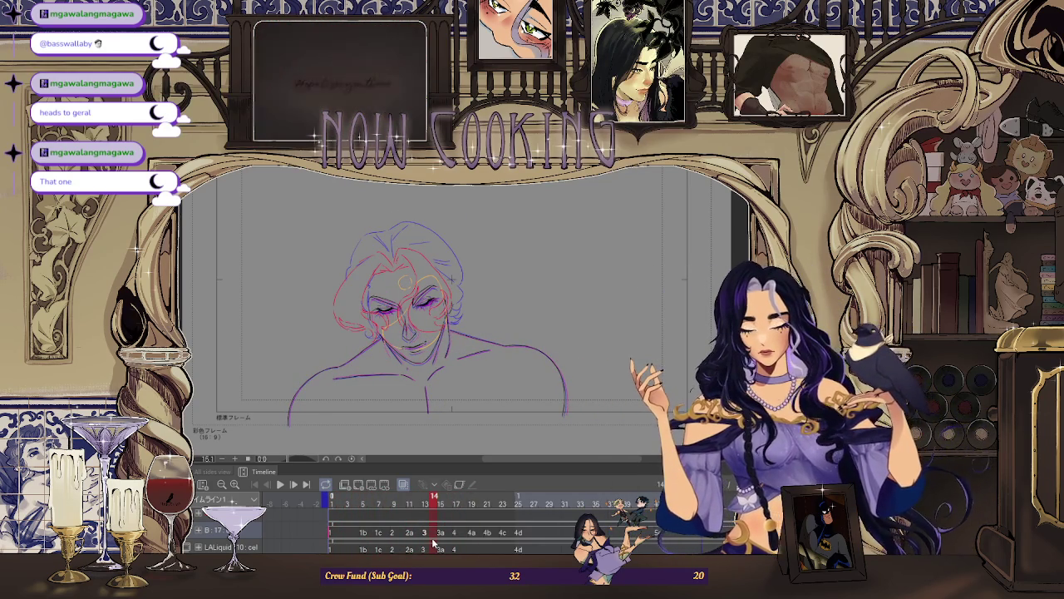
drag(432, 543, 347, 506)
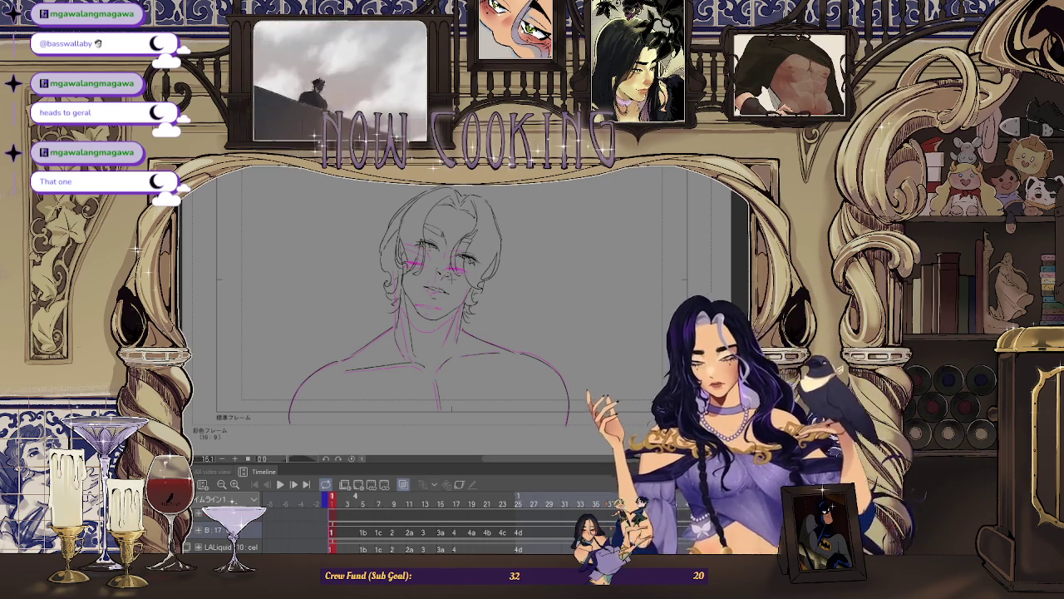
key(Right)
key(Right)
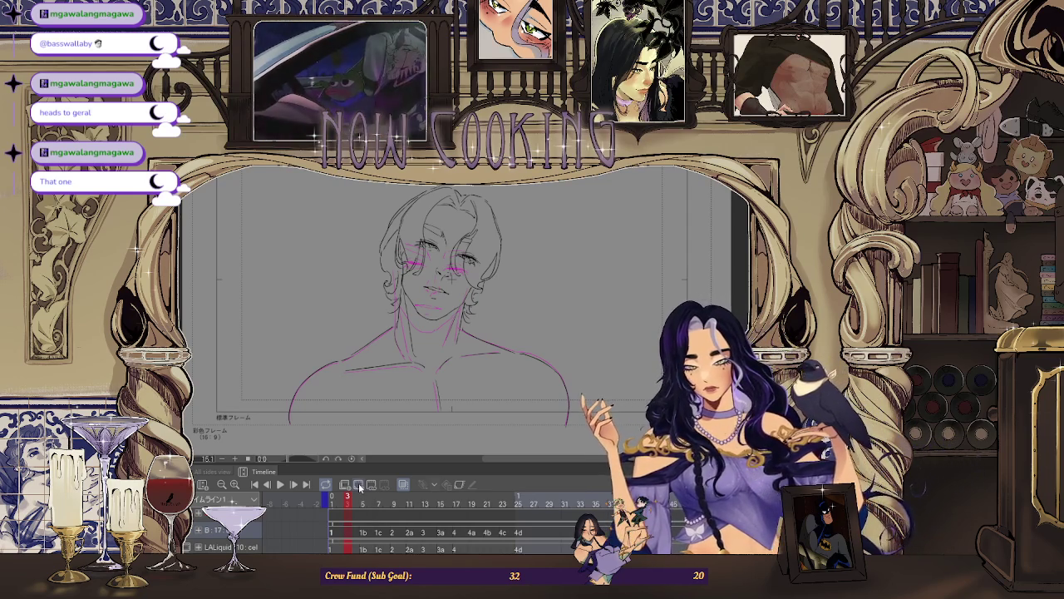
Enable onion skin, compare frames 1 and 3, and zoom in on the face.
click(358, 486)
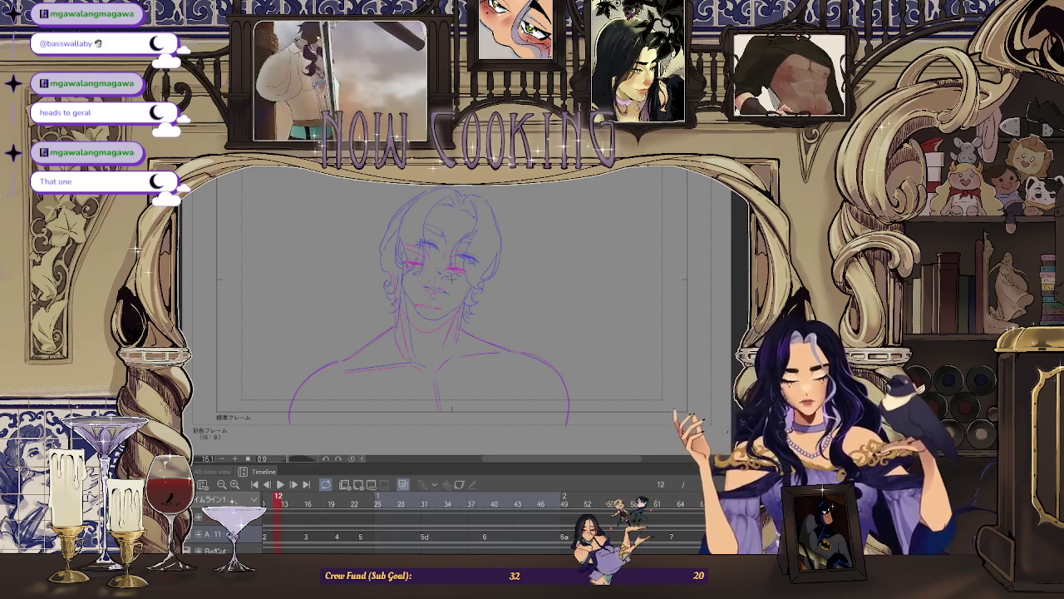
scroll(377, 541, left, 3)
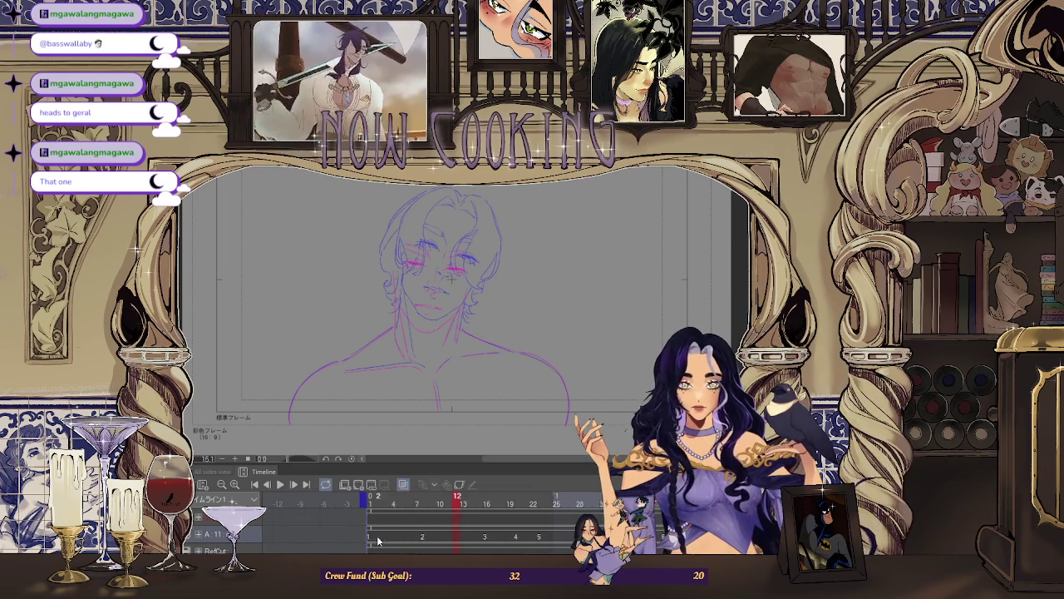
scroll(396, 516, down, 3)
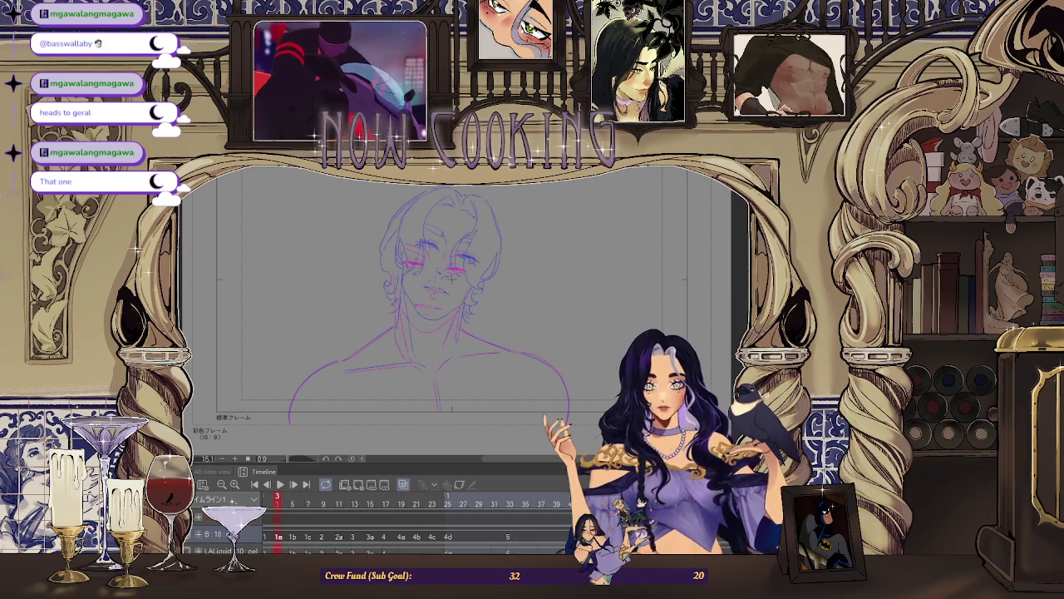
scroll(396, 515, right, 3)
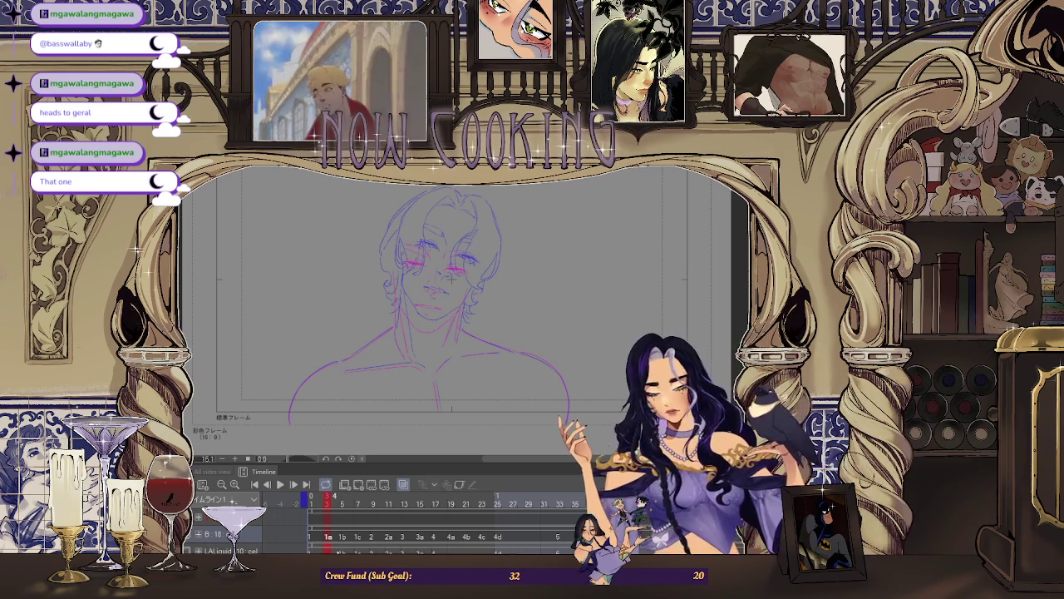
key(Left)
key(Left)
key(Right)
key(Right)
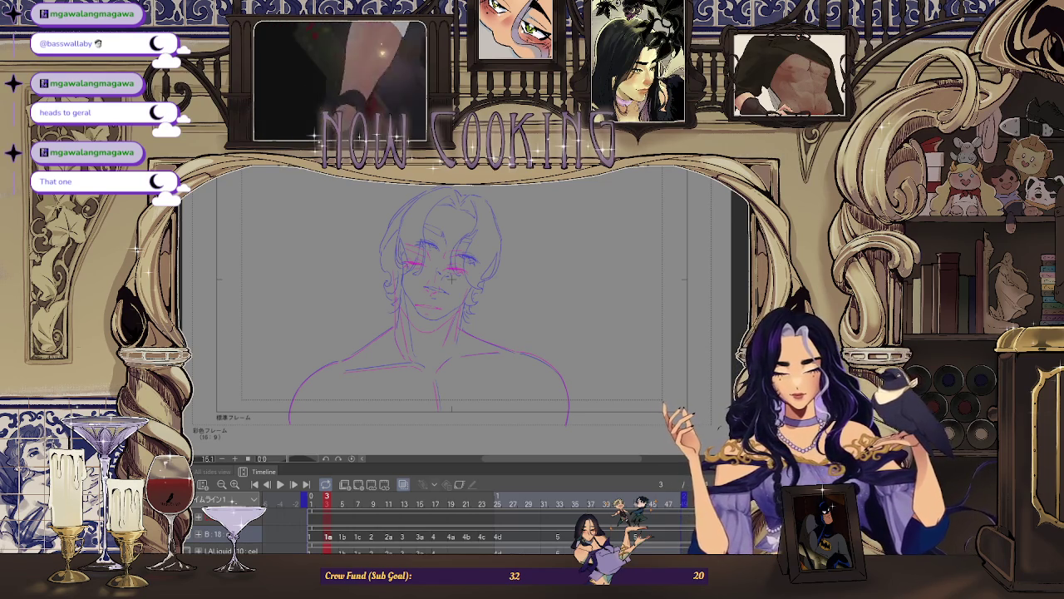
scroll(451, 279, up, 3)
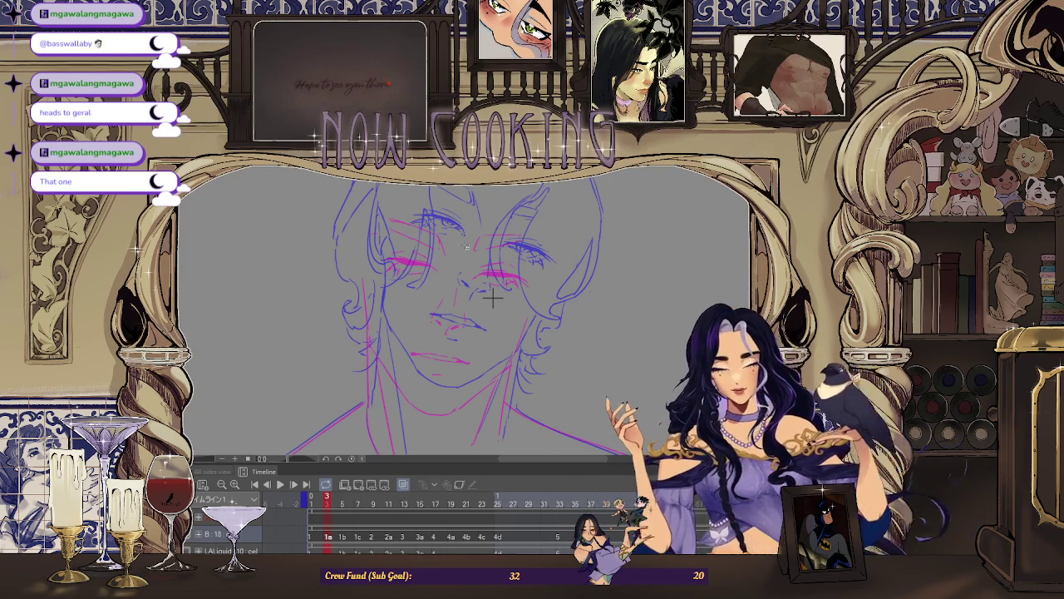
Tilt and zoom onto the right eye, then ink its long upper lash and eyelid lines in black.
key(minus)
key(minus)
key(minus)
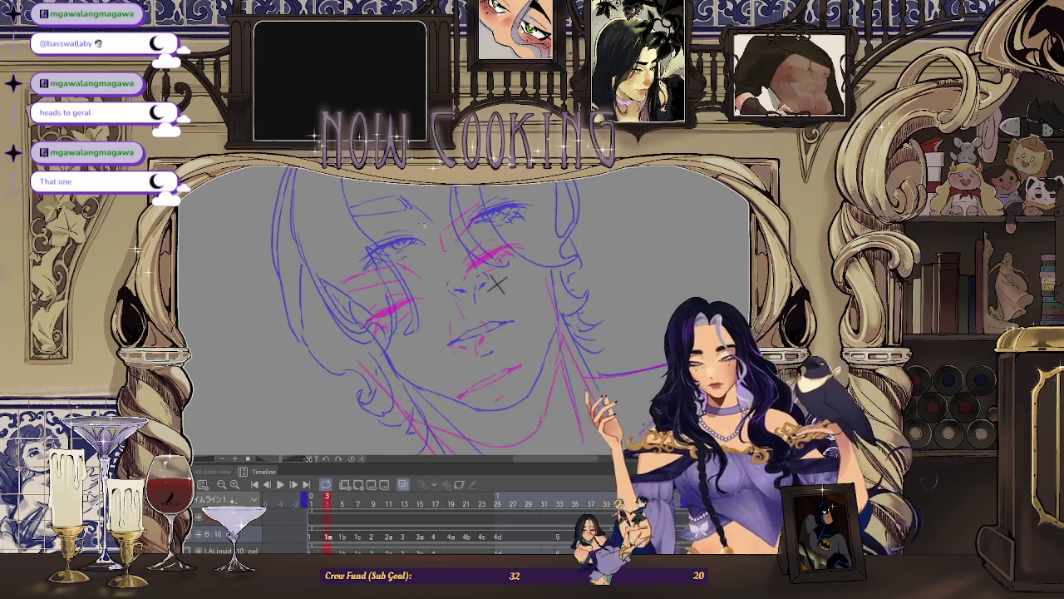
scroll(497, 284, up, 2)
scroll(336, 268, up, 2)
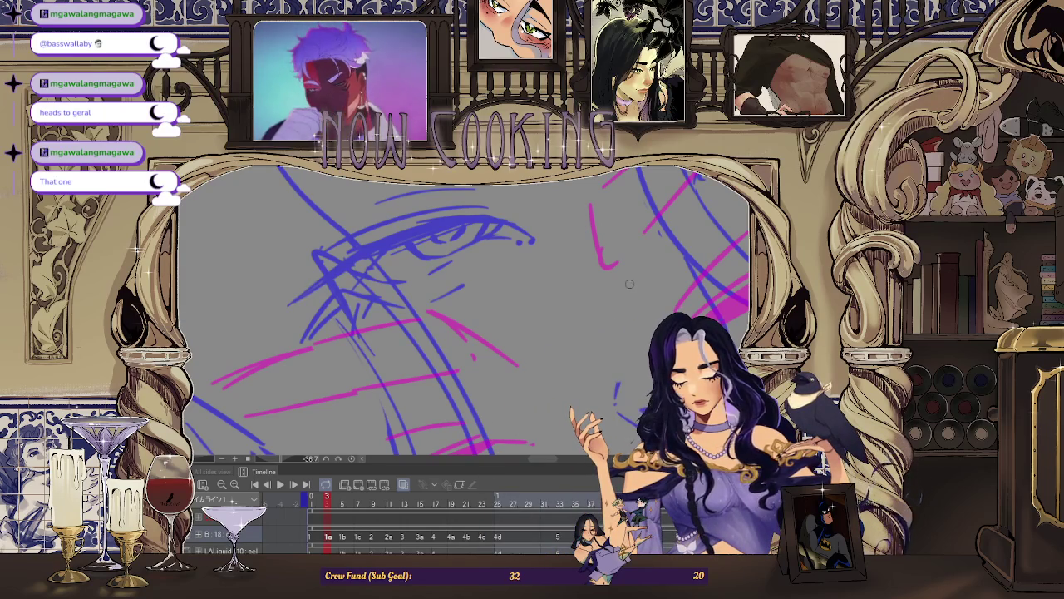
drag(290, 306, 350, 264)
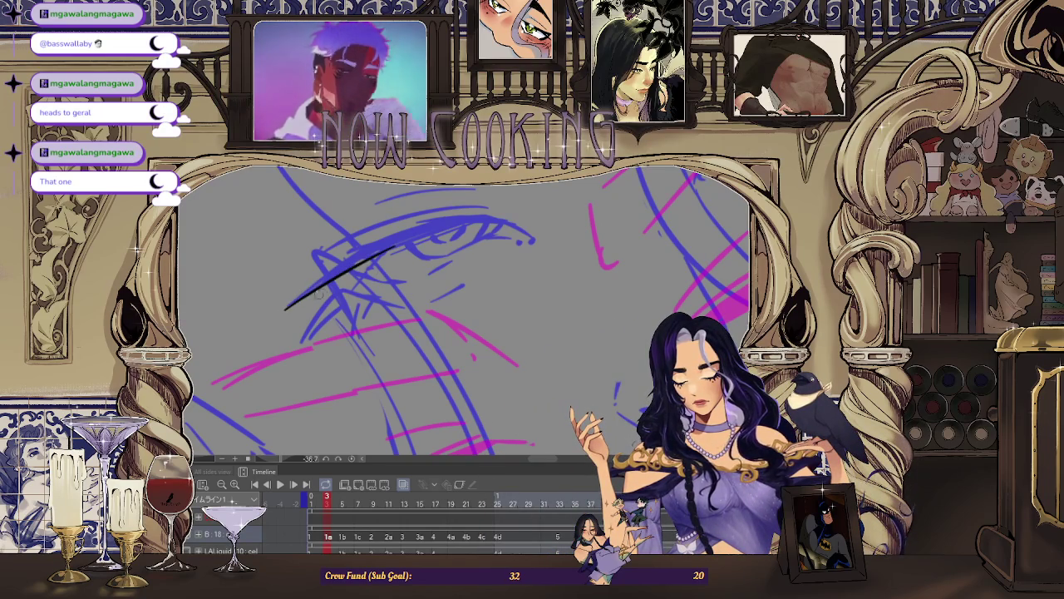
key(ctrl+z)
mouse_move(291, 305)
mouse_down()
mouse_move(450, 236)
mouse_move(509, 233)
mouse_up()
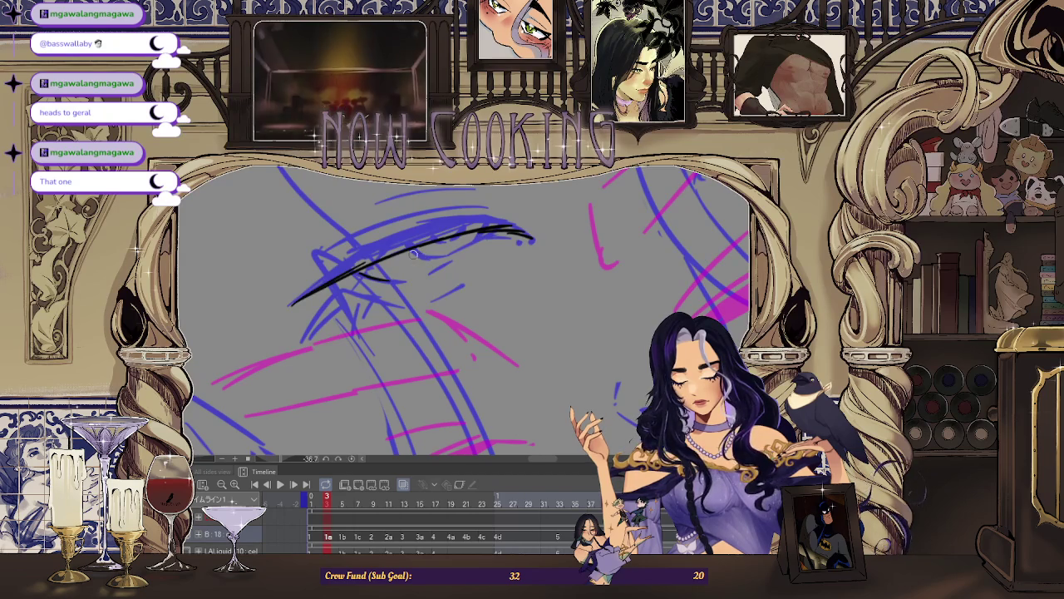
drag(360, 266, 406, 254)
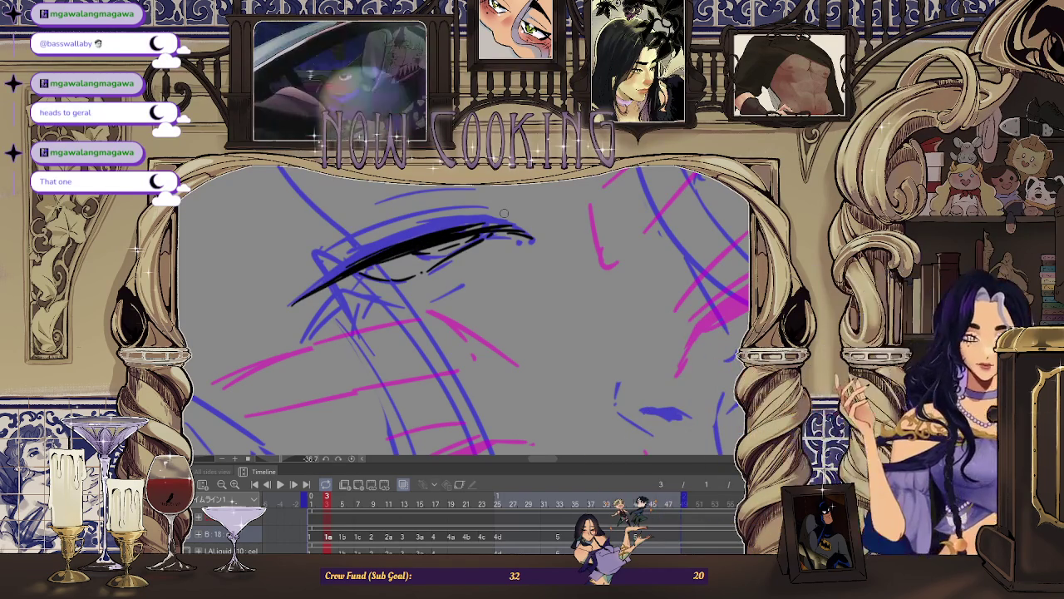
Mirror the view to check the eye, then thicken the lash's inner end with a larger brush.
key(h)
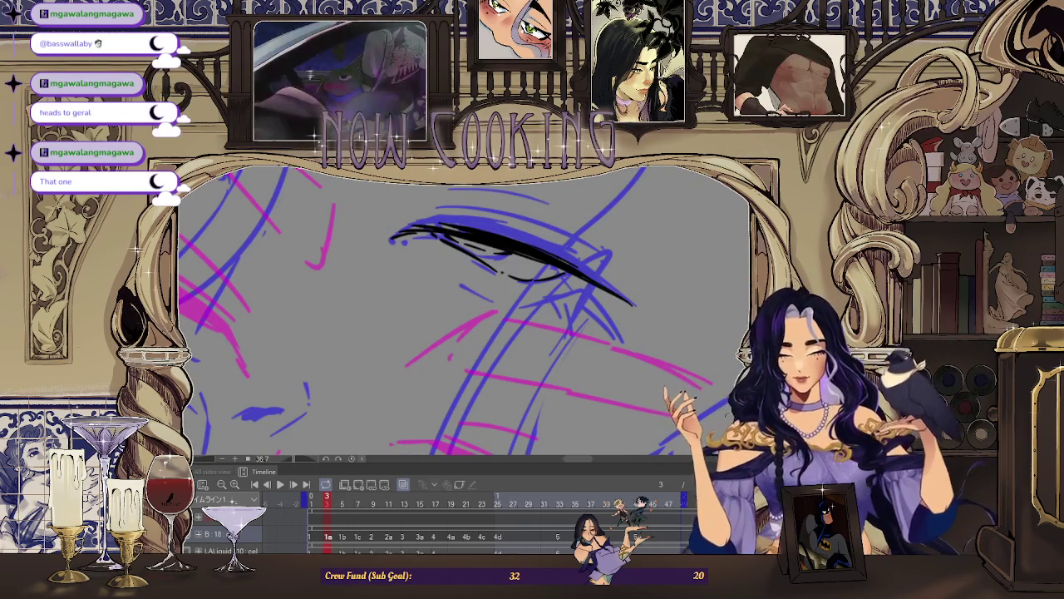
key(h)
scroll(380, 268, up, 1)
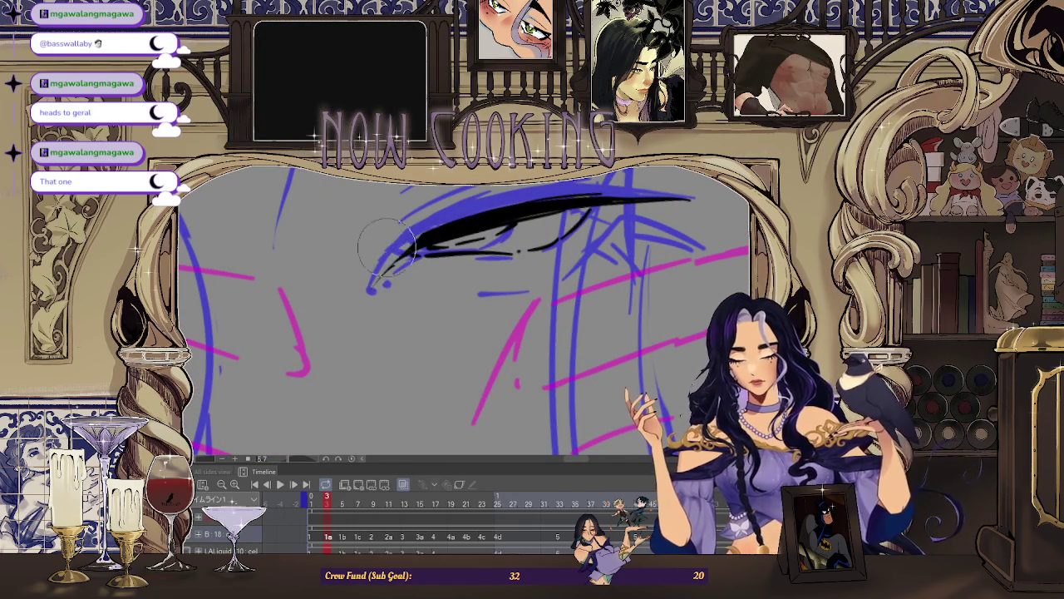
key(e)
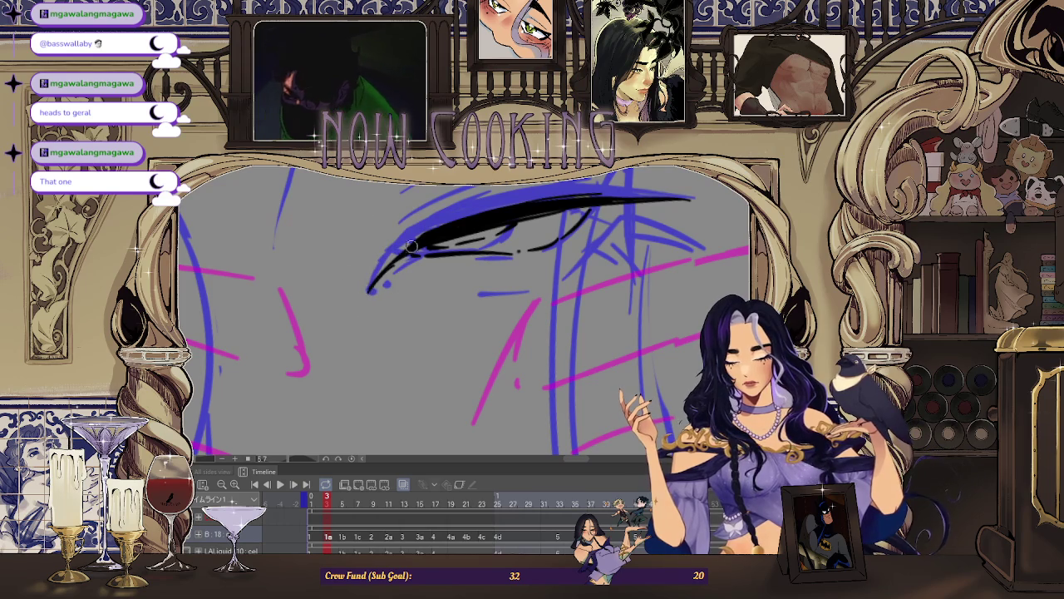
drag(387, 268, 428, 239)
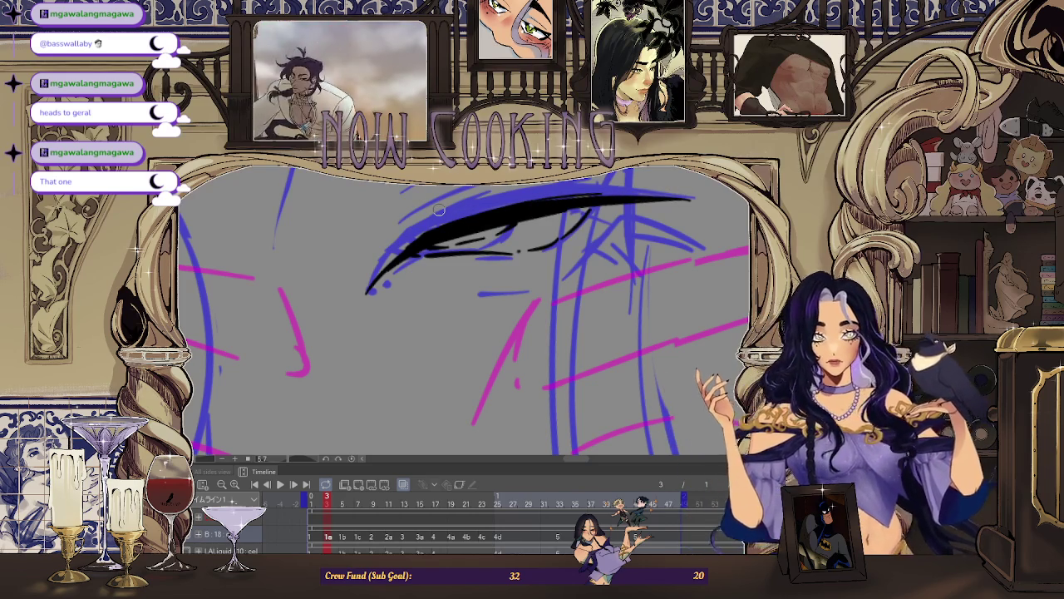
Recentre the eye and add another black stroke along the upper lash.
drag(532, 212, 557, 242)
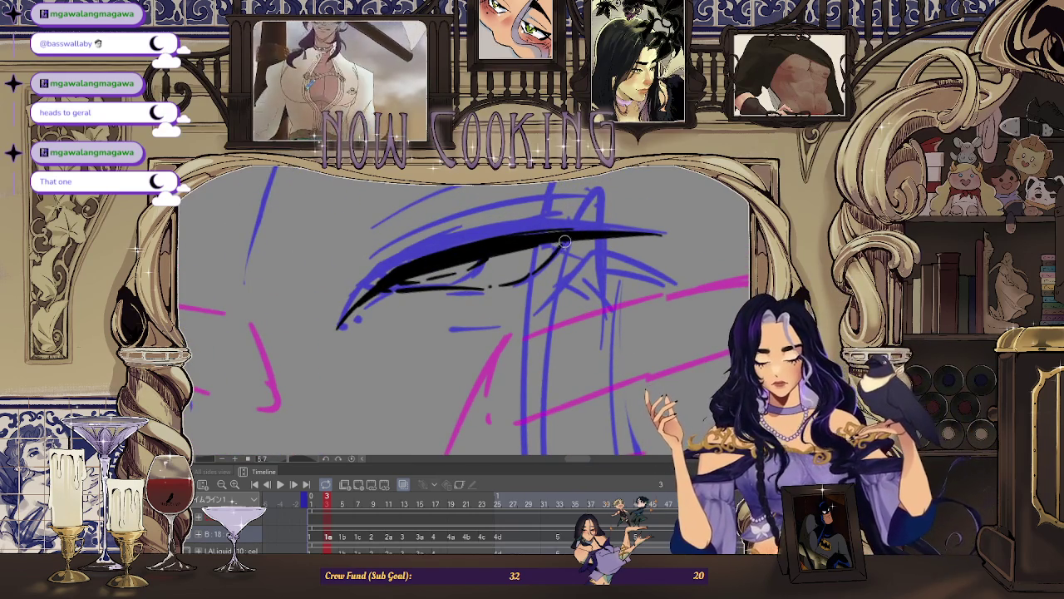
scroll(496, 279, down, 2)
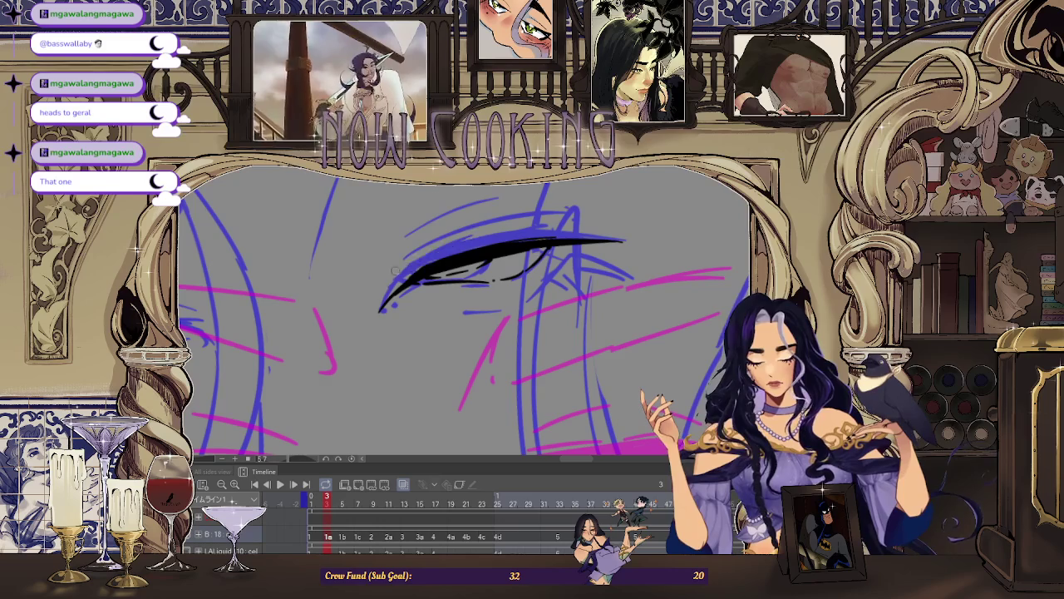
drag(394, 271, 527, 226)
scroll(618, 223, down, 1)
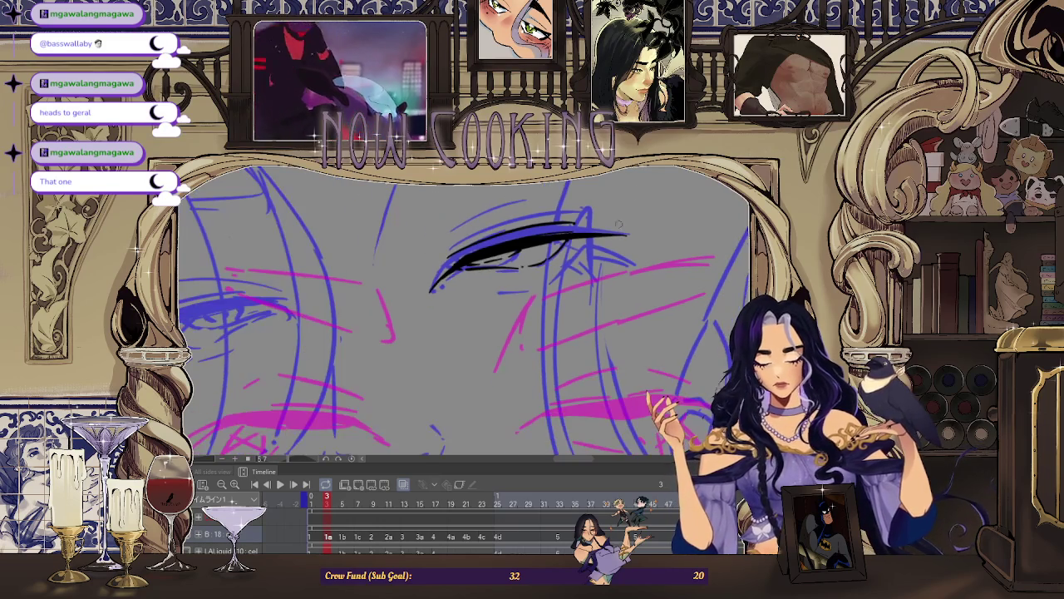
scroll(586, 248, up, 1)
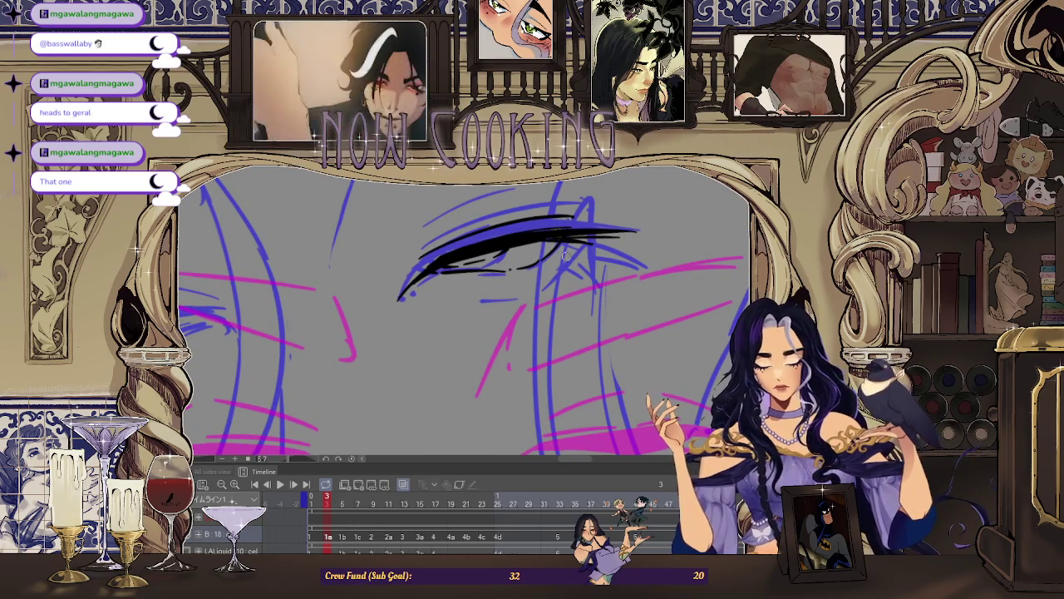
Redraw the diagonal lash stroke and add lash flicks at the eye's outer corner.
key(ctrl+z)
mouse_move(586, 241)
mouse_down()
mouse_move(545, 285)
mouse_move(515, 298)
mouse_up()
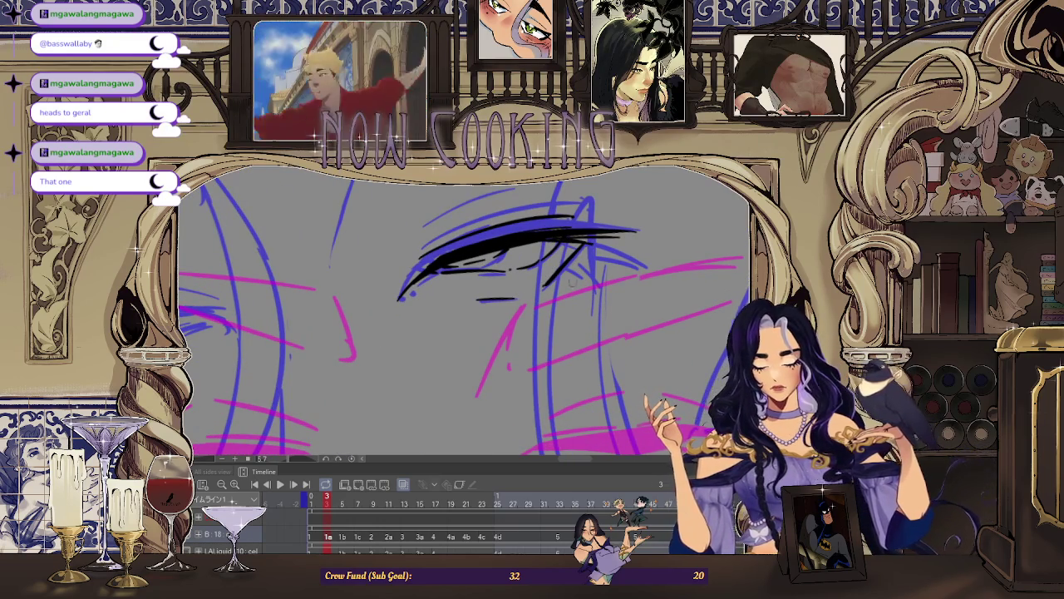
drag(586, 247, 647, 266)
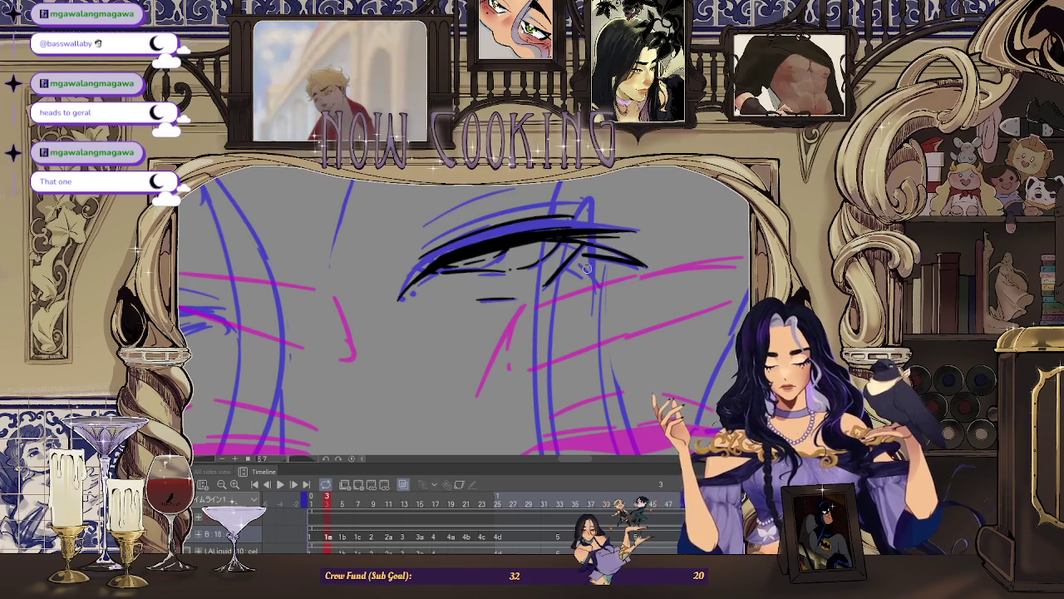
drag(574, 263, 603, 288)
scroll(570, 271, down, 3)
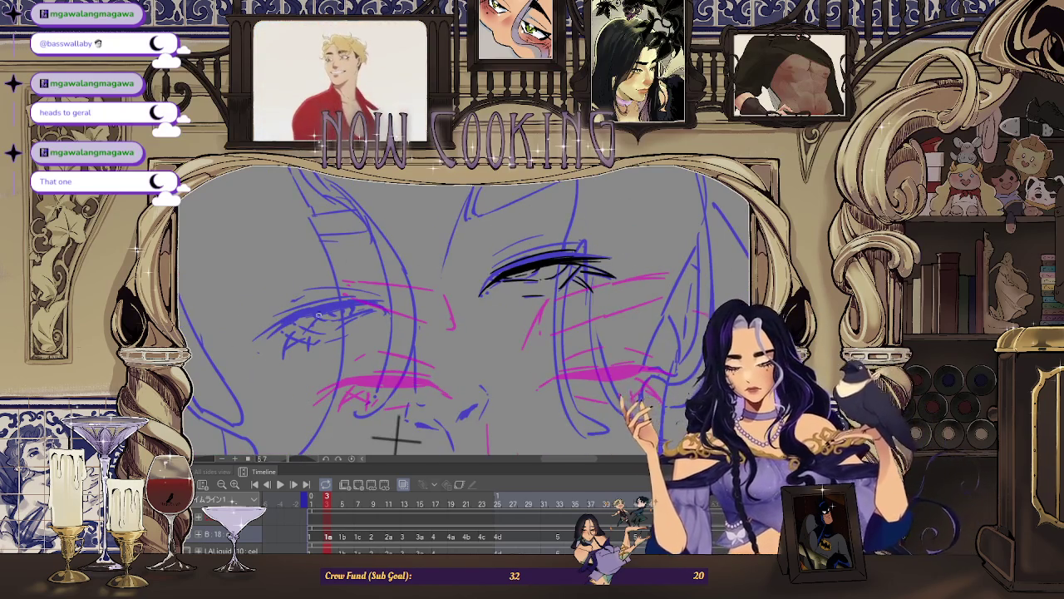
Undo the stray stroke and ink the left eye's upper lid, extending it down-left.
scroll(319, 314, up, 2)
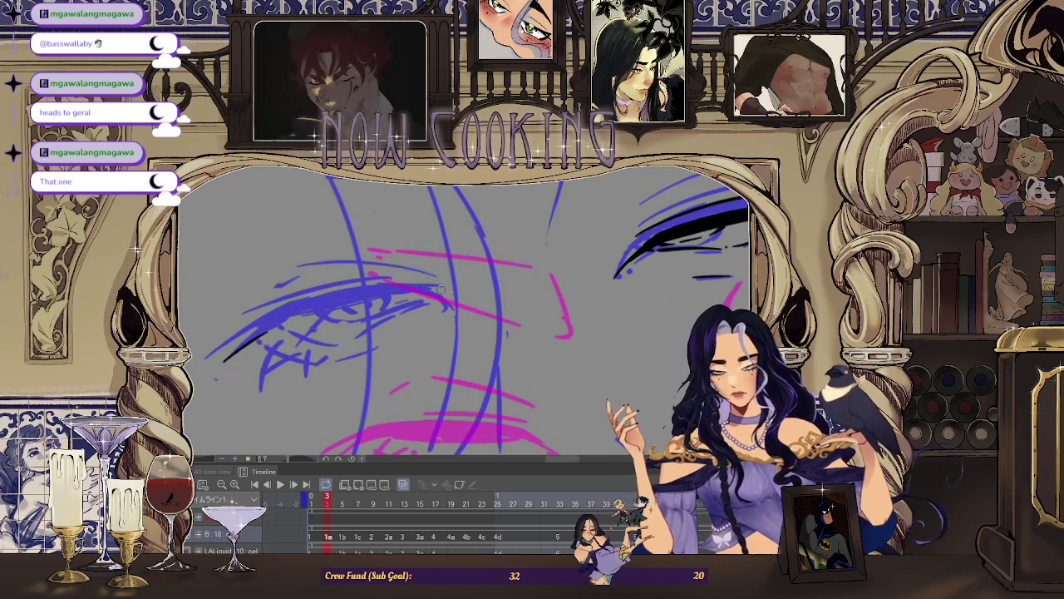
key(ctrl+z)
drag(345, 310, 449, 306)
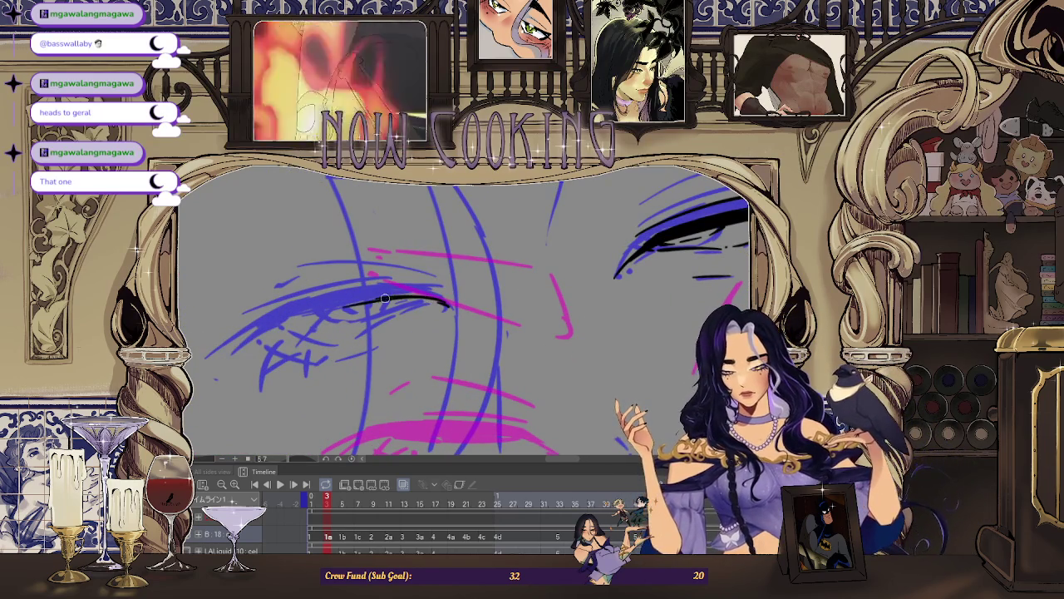
mouse_move(259, 332)
mouse_down()
mouse_move(449, 304)
mouse_move(220, 353)
mouse_up()
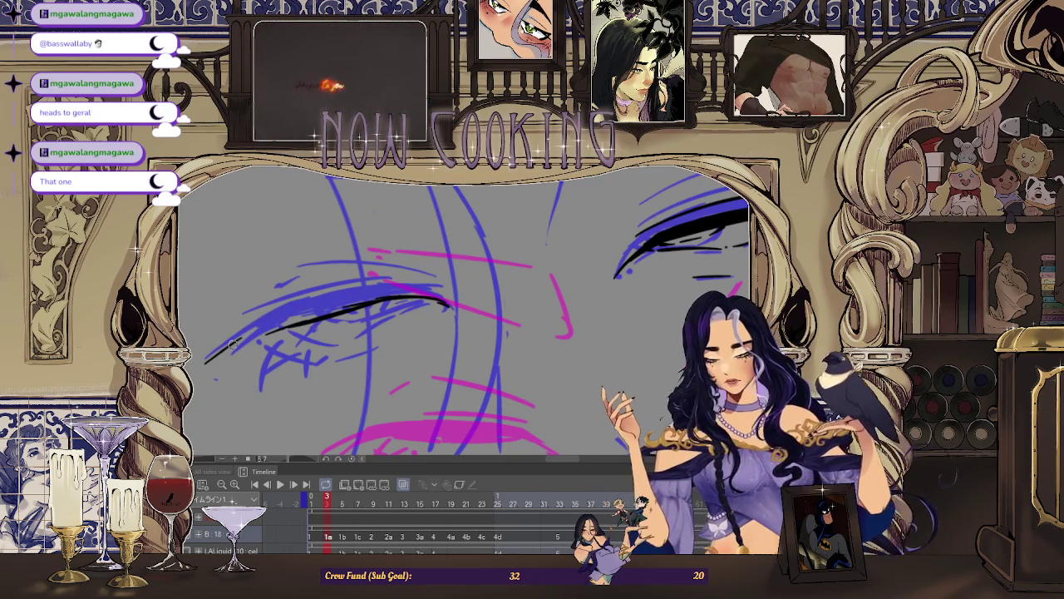
scroll(229, 343, up, 1)
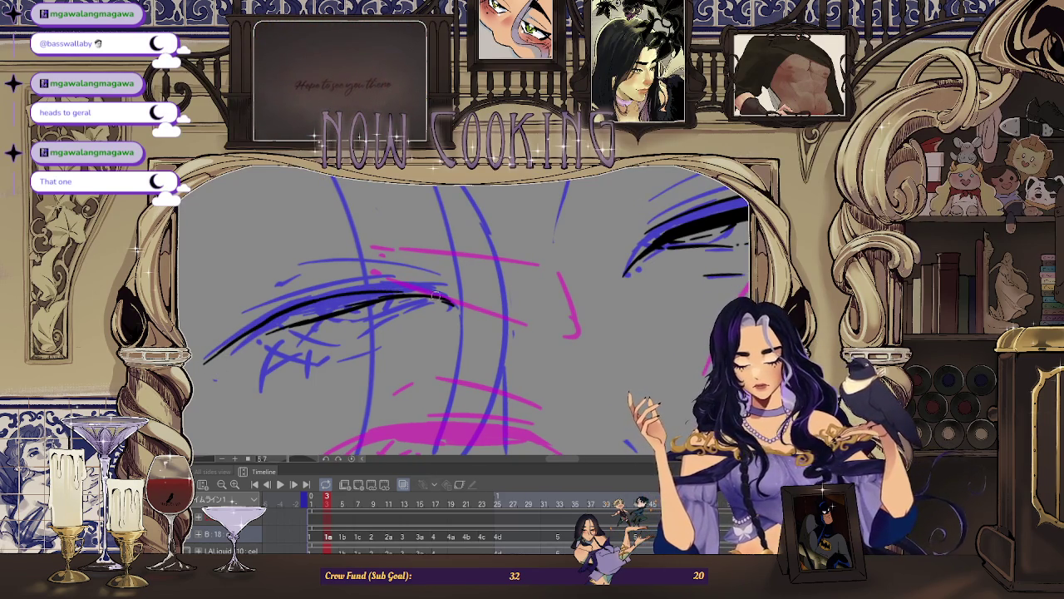
Thicken and darken the left eyelid line along its length and lower-left end.
drag(422, 292, 291, 311)
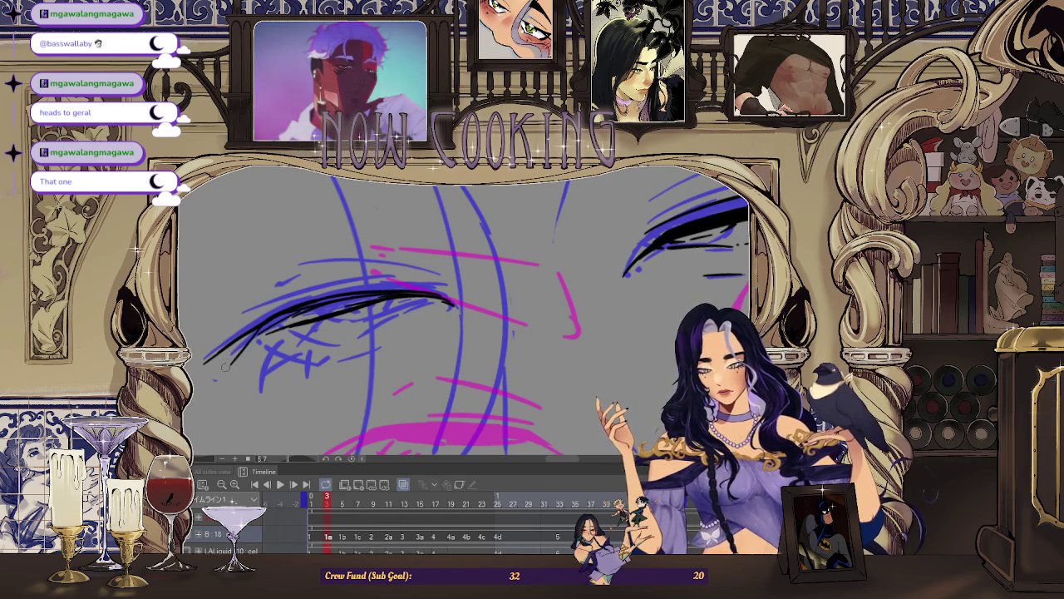
drag(222, 364, 257, 329)
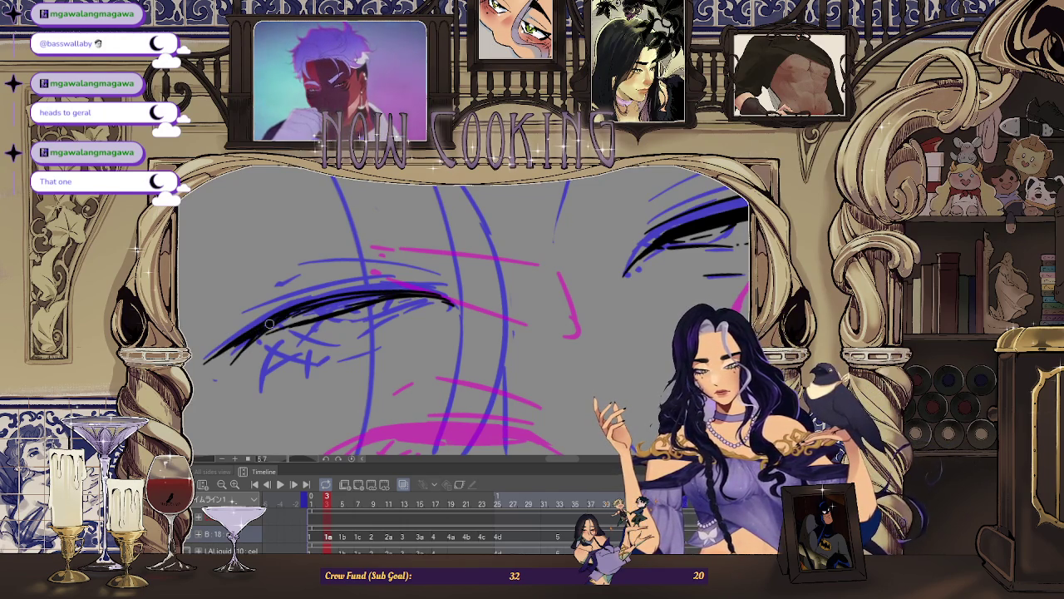
drag(270, 323, 328, 308)
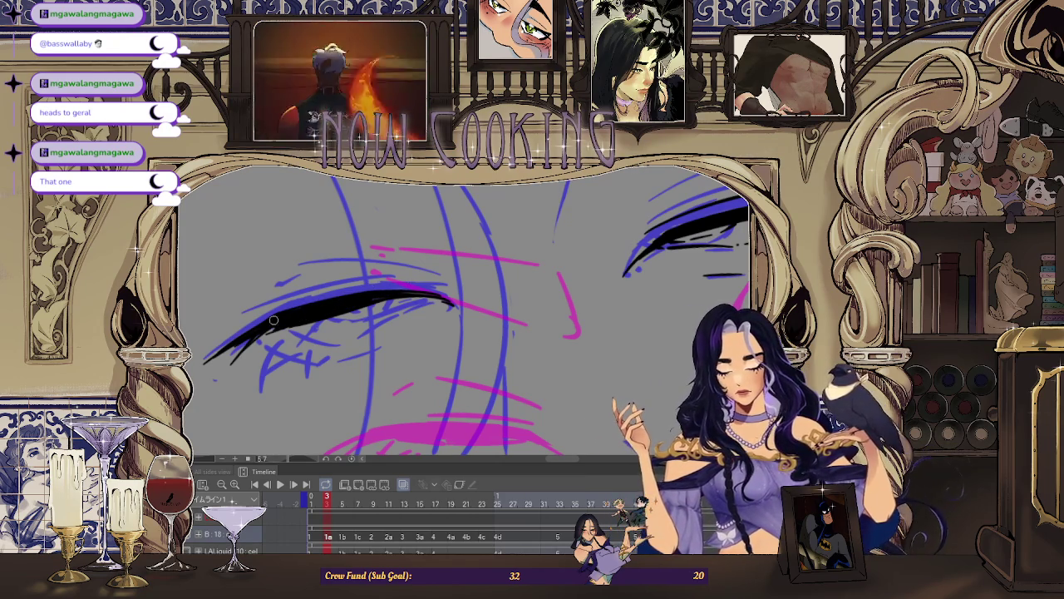
scroll(378, 347, down, 1)
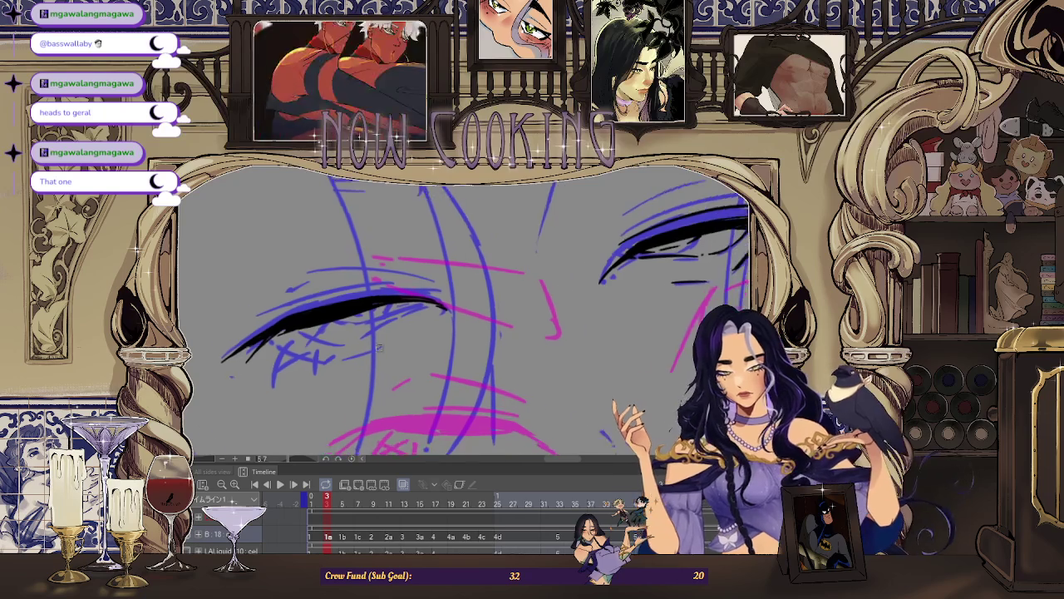
scroll(342, 326, up, 1)
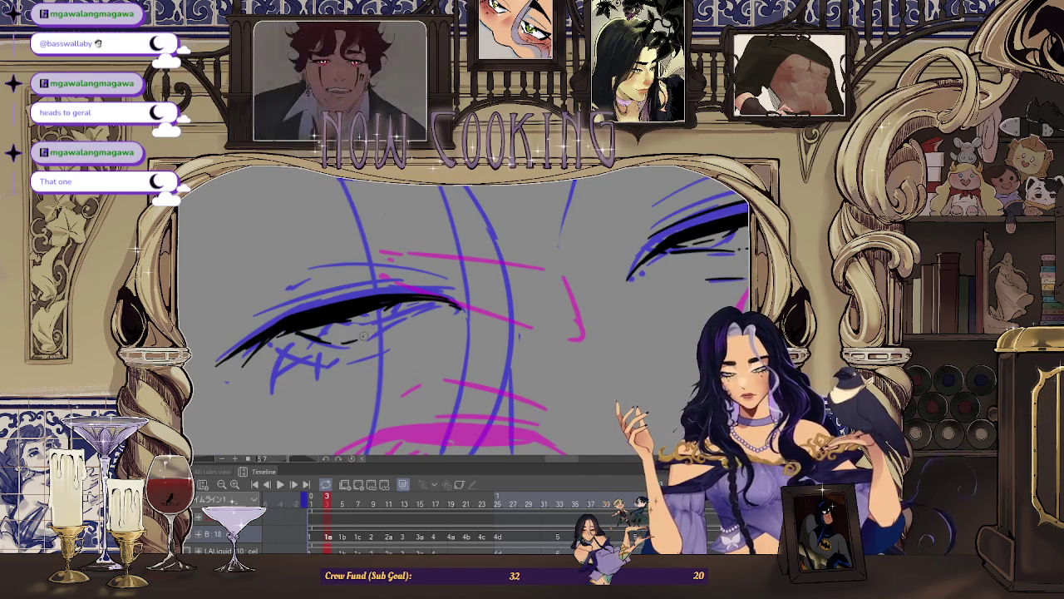
Add a black lower lash line beneath the eye.
drag(363, 336, 434, 306)
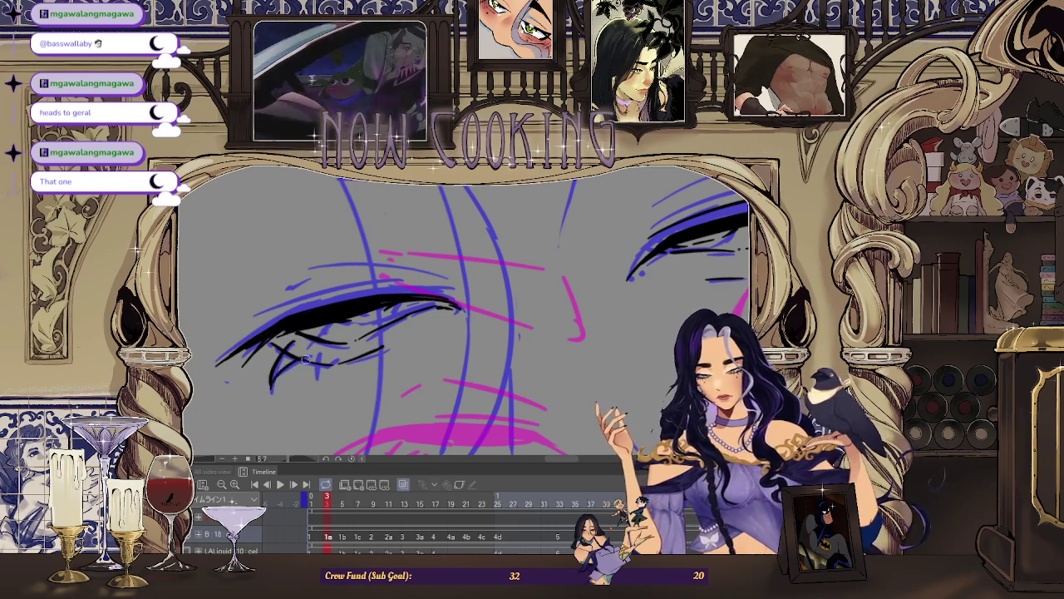
scroll(318, 358, down, 2)
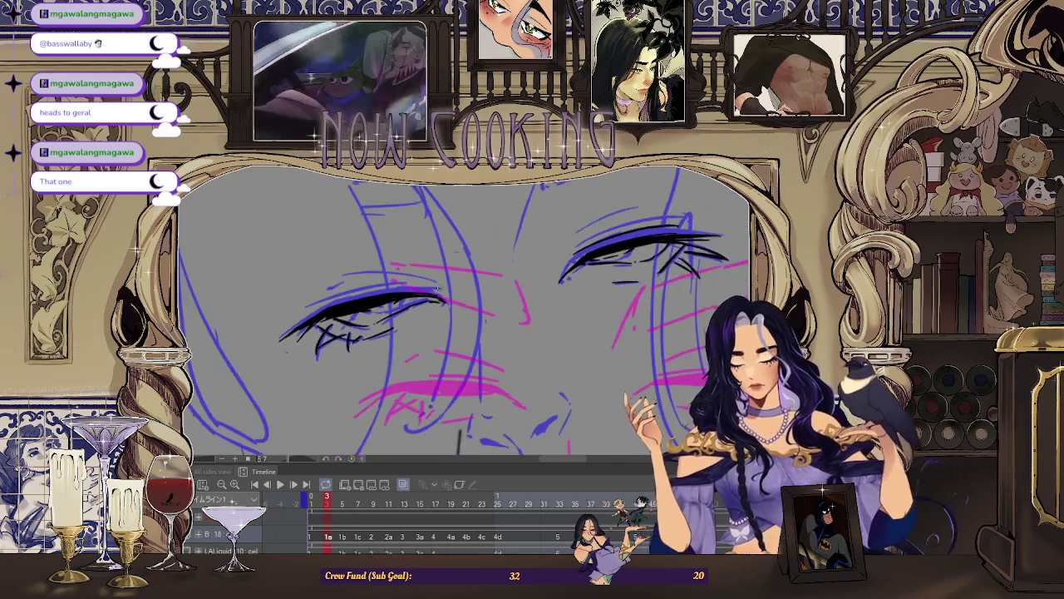
scroll(331, 303, up, 3)
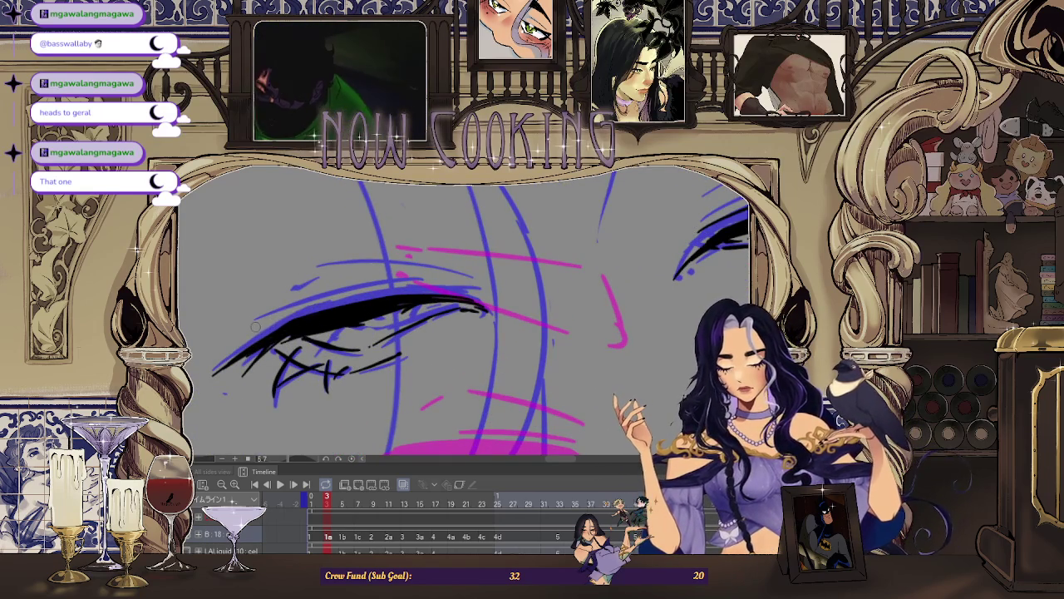
Redraw the left upper eyelid stroke more cleanly.
drag(256, 327, 404, 289)
key(ctrl+z)
drag(253, 327, 373, 293)
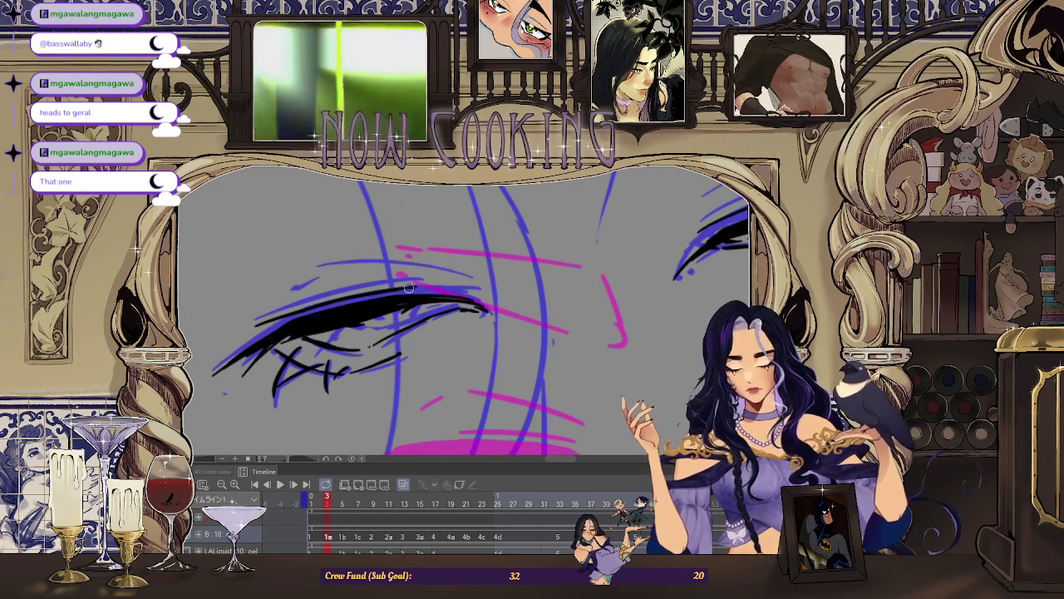
scroll(409, 287, down, 2)
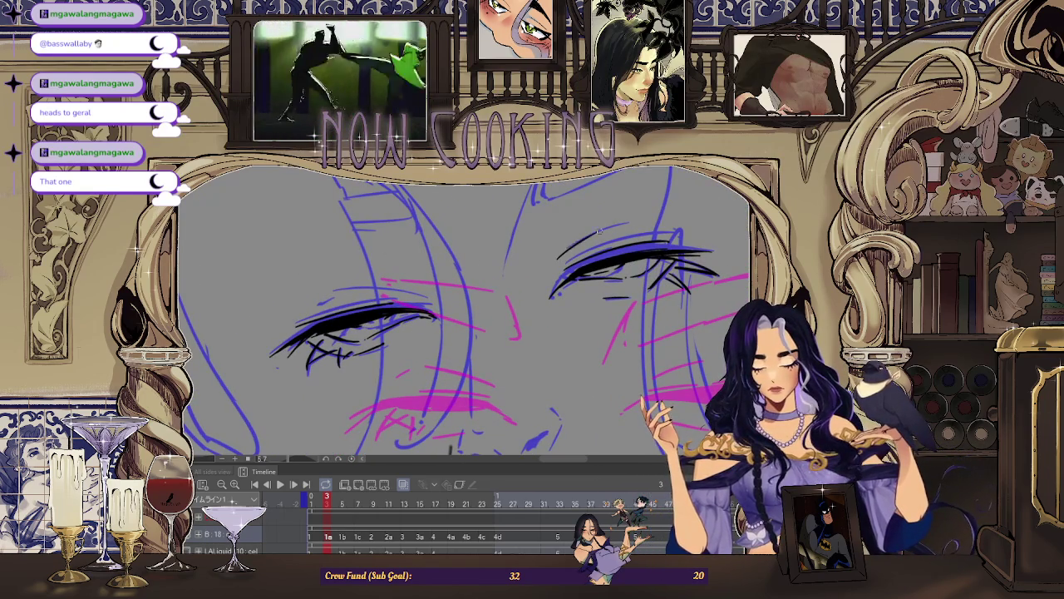
scroll(358, 287, up, 2)
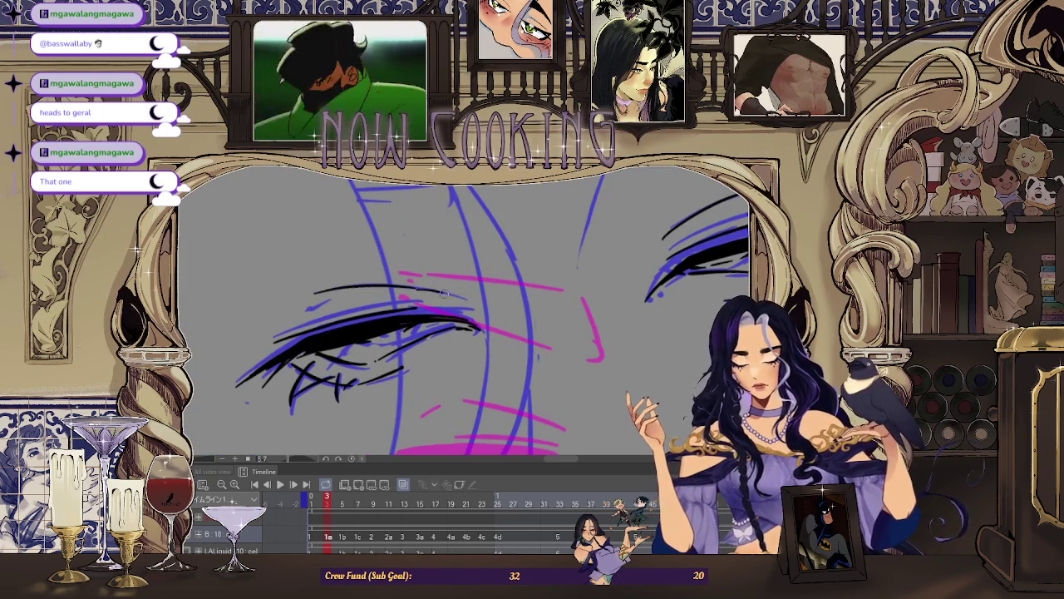
scroll(445, 293, down, 1)
scroll(466, 416, down, 1)
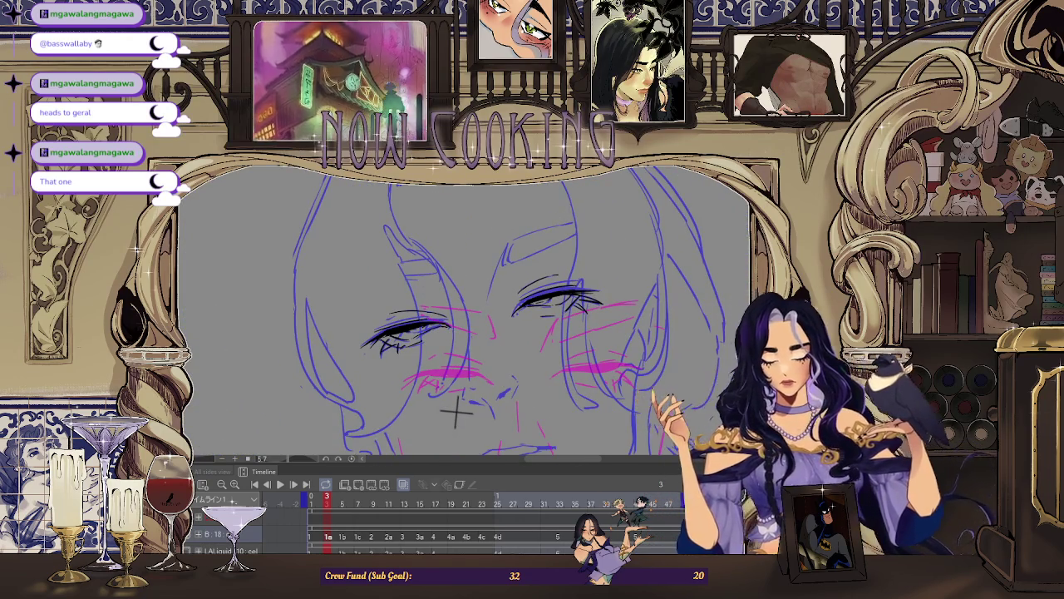
Mirror the canvas horizontally to check proportions and zoom in on the face.
scroll(456, 410, down, 1)
scroll(468, 404, down, 1)
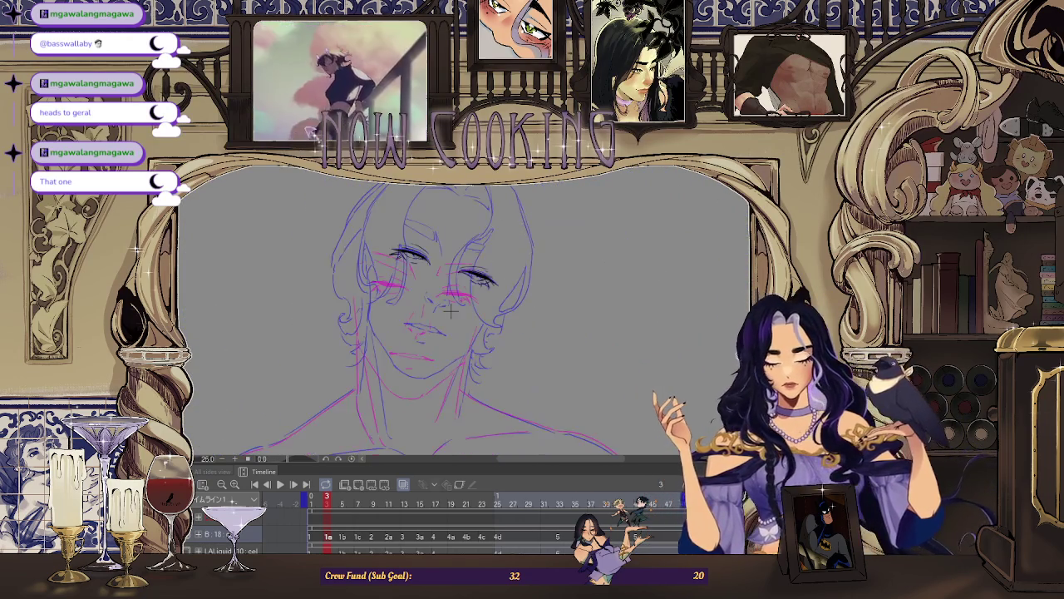
key(h)
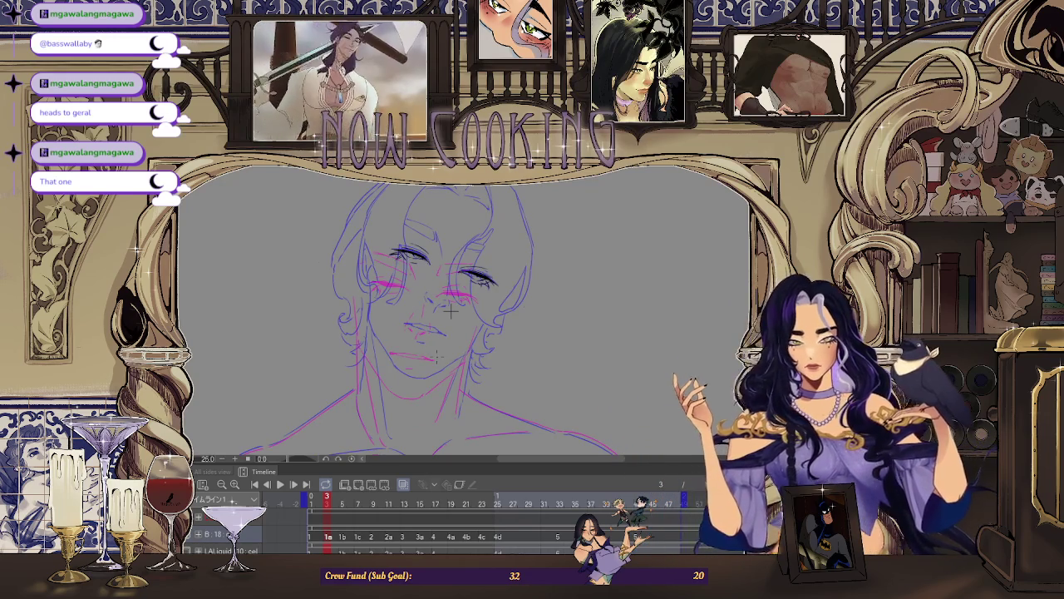
scroll(452, 320, up, 2)
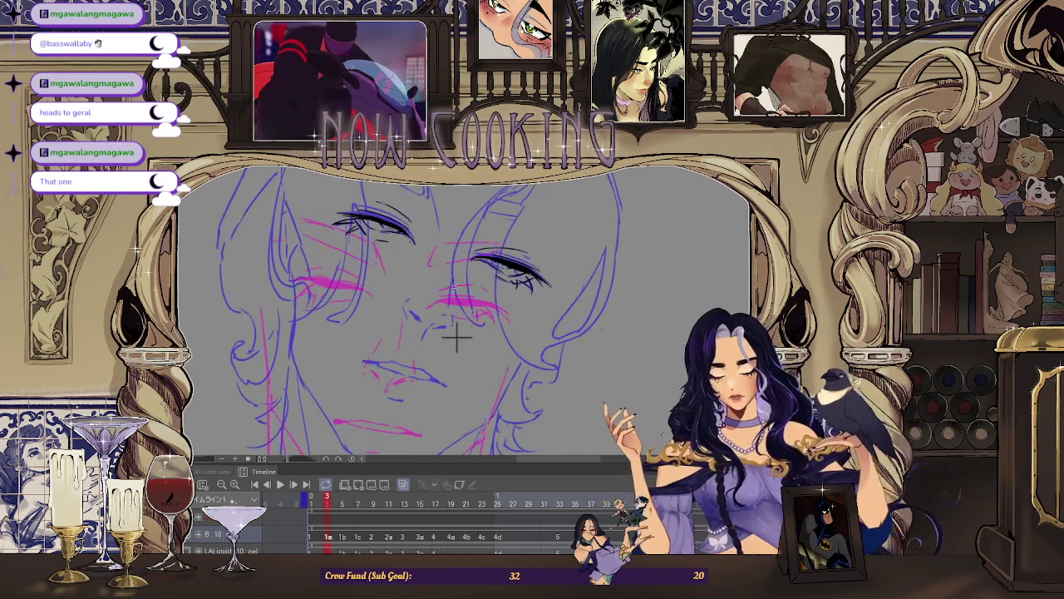
scroll(453, 340, up, 1)
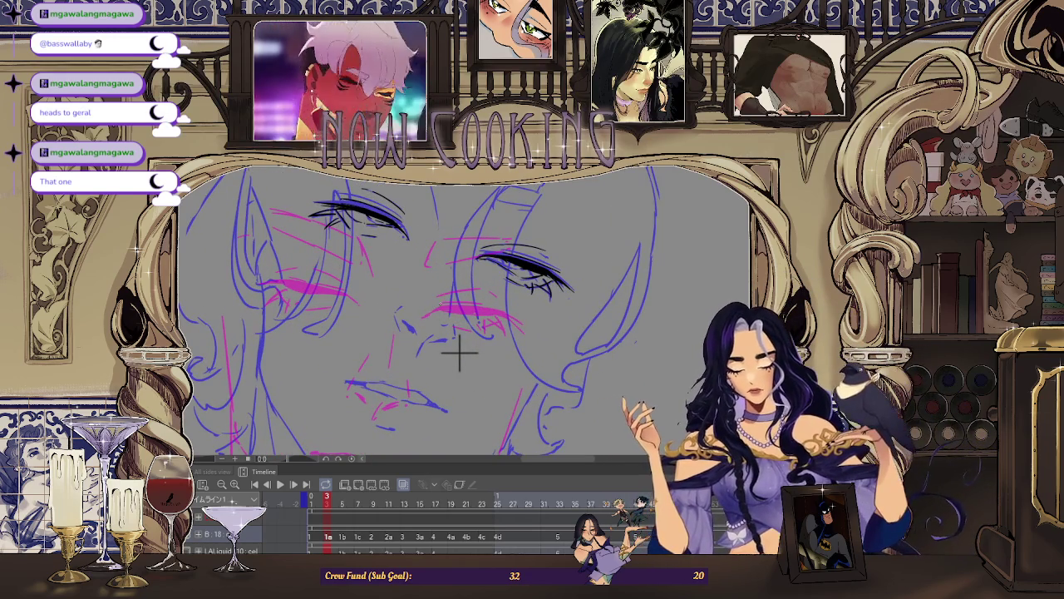
scroll(459, 353, up, 1)
scroll(521, 378, up, 1)
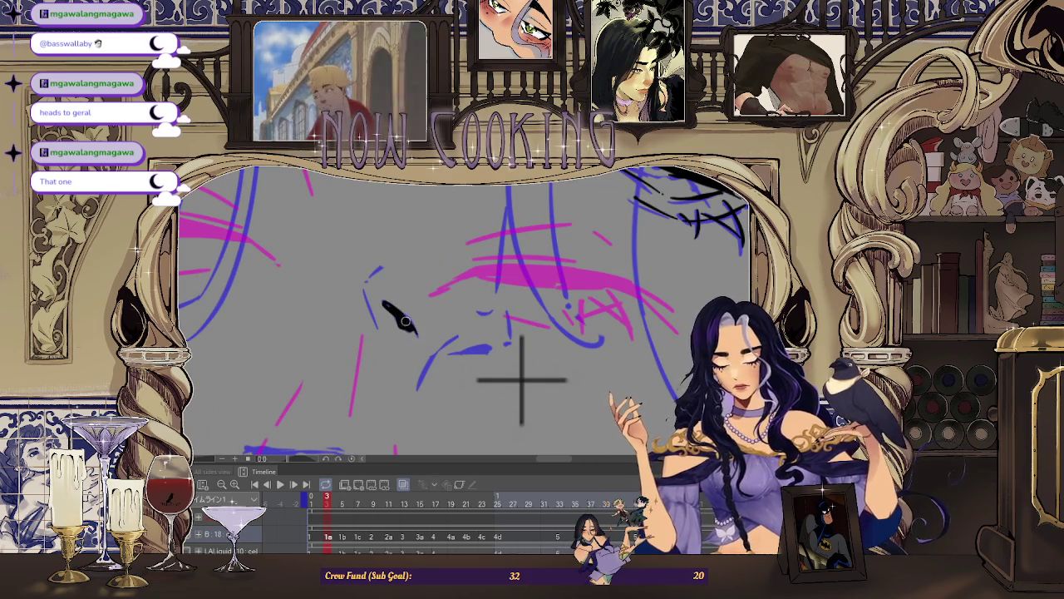
scroll(413, 330, down, 1)
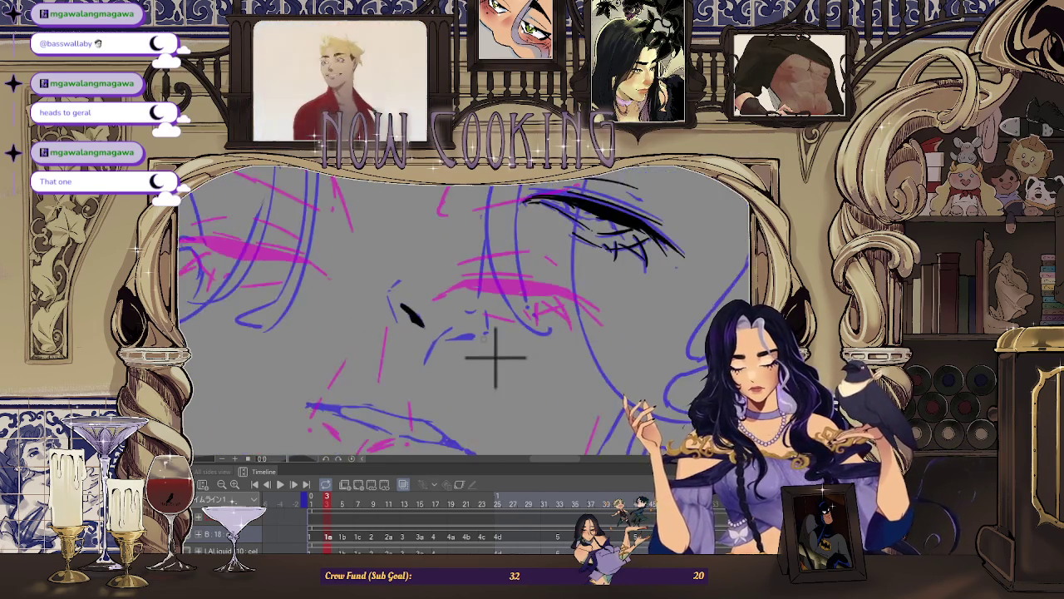
scroll(462, 335, up, 1)
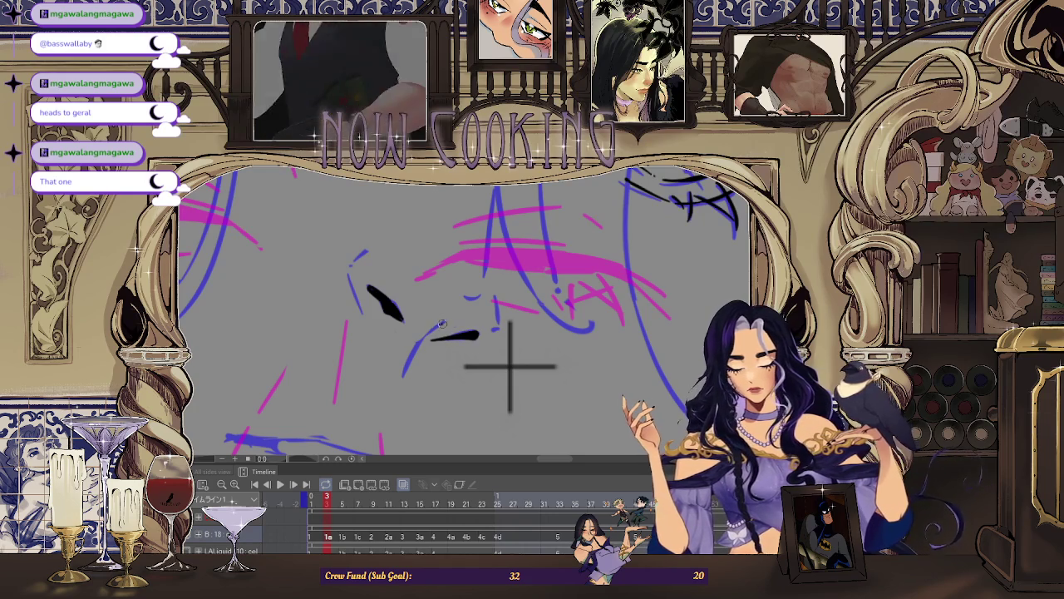
scroll(400, 381, down, 2)
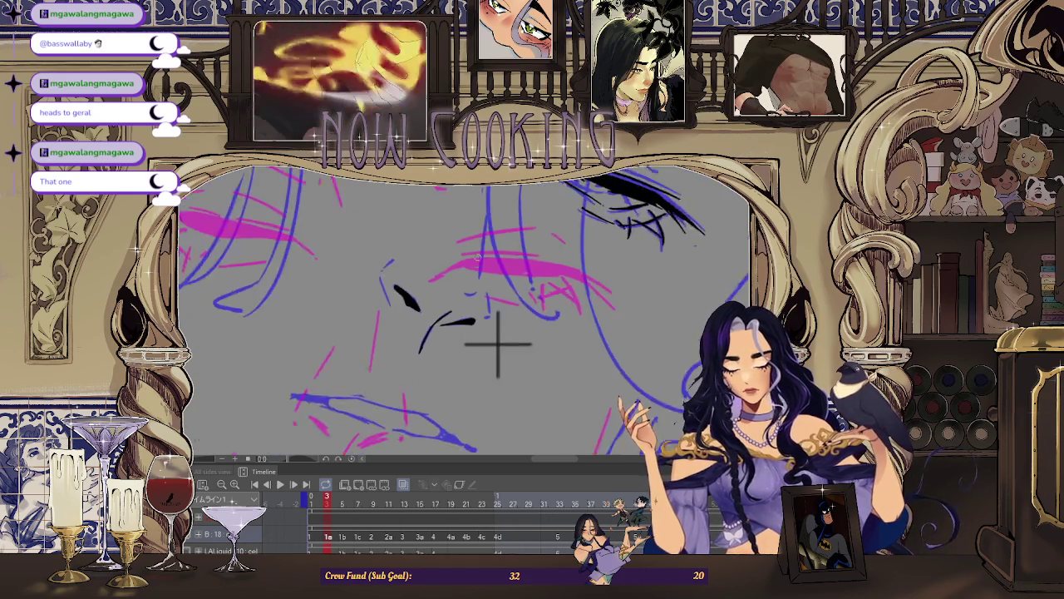
scroll(468, 333, up, 2)
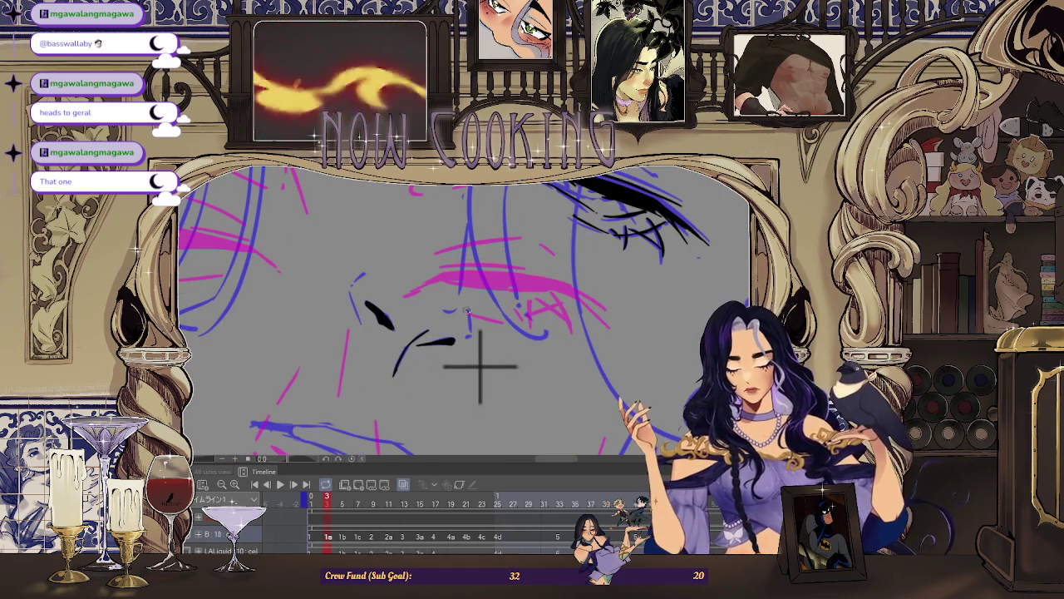
Ink a short black nose line and the left corner of the mouth.
drag(364, 273, 350, 294)
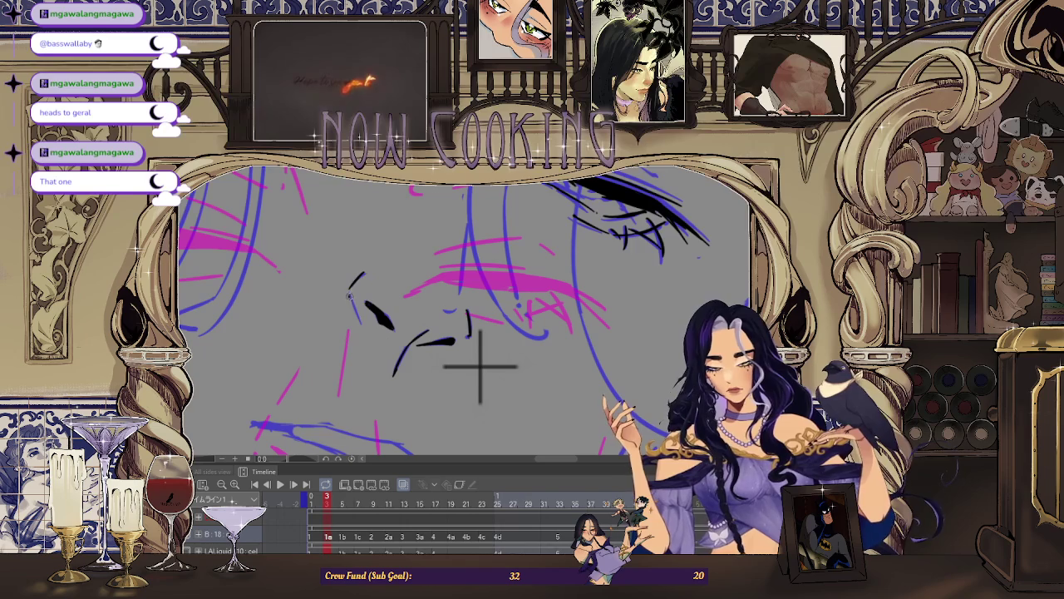
scroll(479, 366, down, 2)
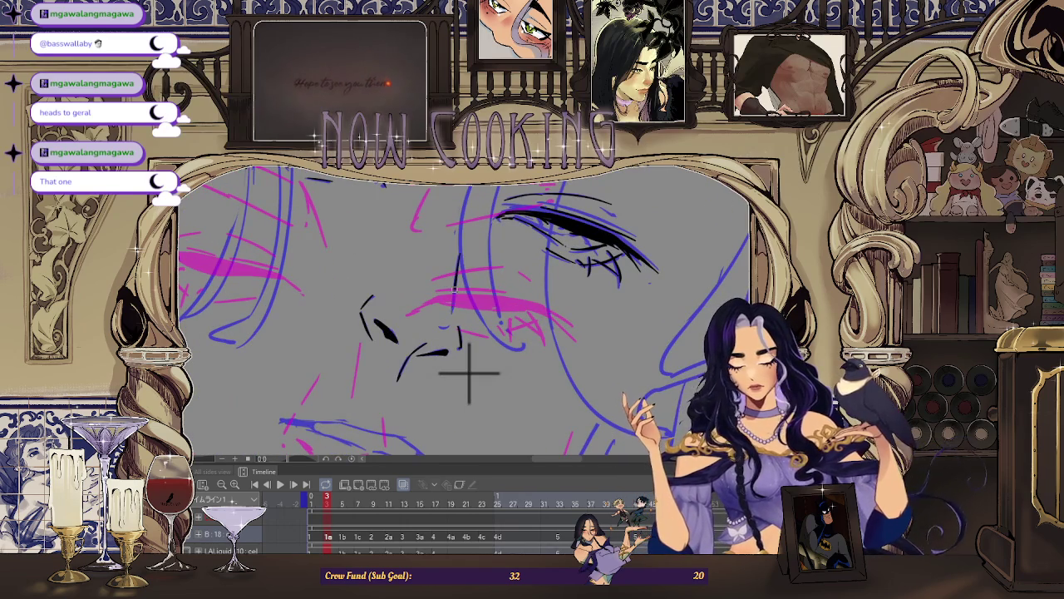
scroll(438, 325, down, 3)
scroll(391, 307, up, 3)
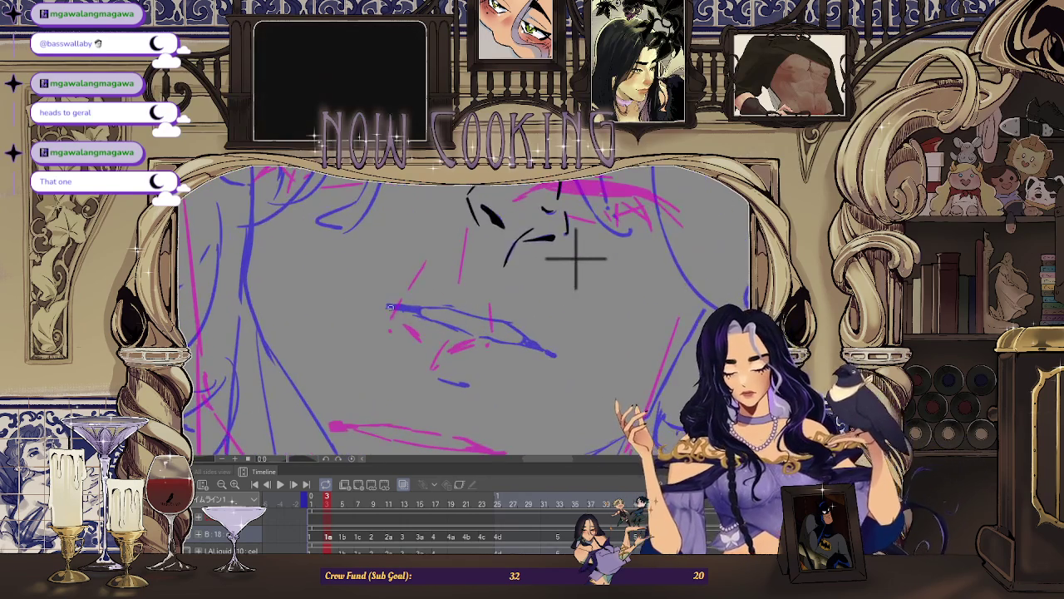
drag(390, 307, 409, 309)
Ink the mouth line and the upper lip in bold black strokes.
scroll(576, 258, up, 2)
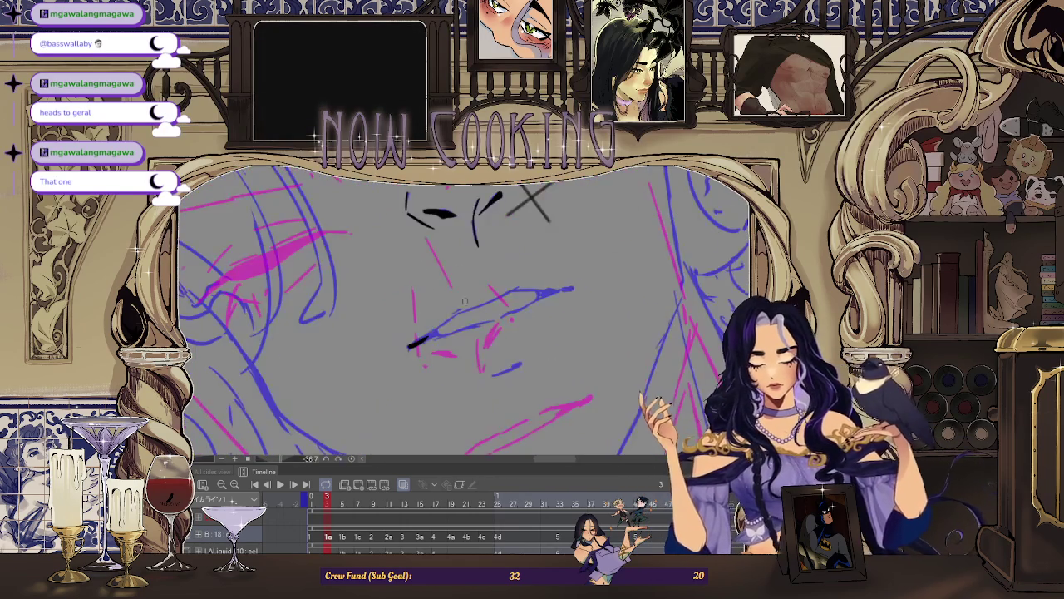
scroll(399, 359, up, 2)
scroll(422, 322, up, 1)
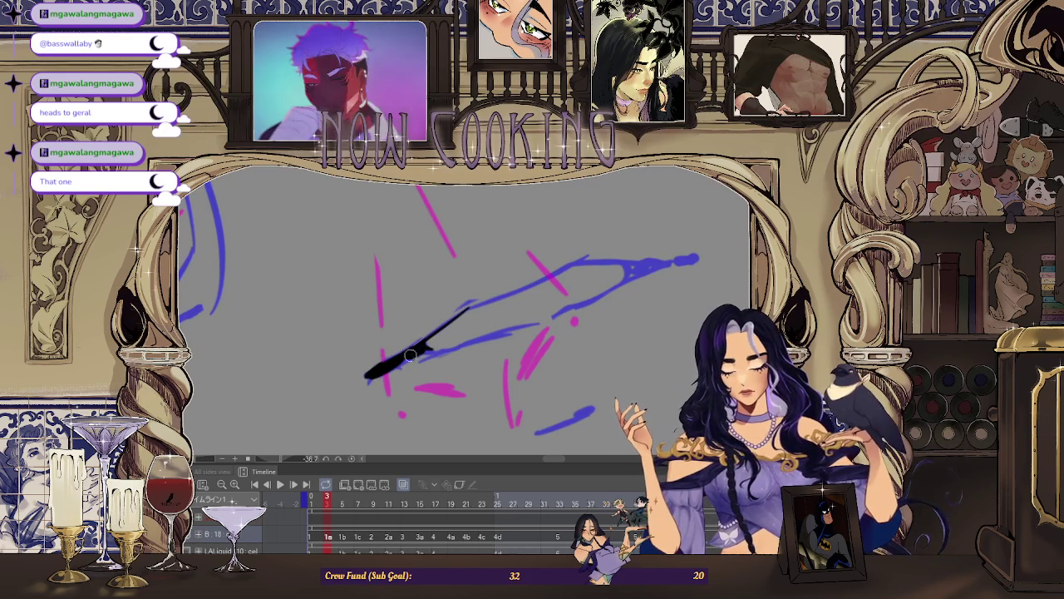
mouse_move(420, 359)
mouse_down()
mouse_move(529, 328)
mouse_move(653, 266)
mouse_up()
scroll(556, 319, up, 1)
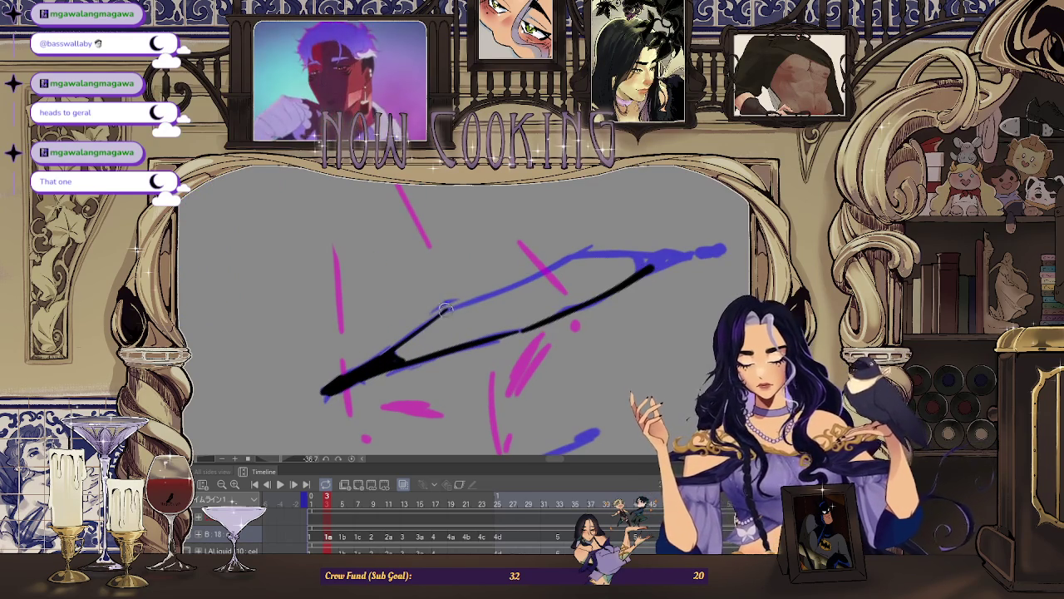
mouse_move(449, 307)
mouse_down()
mouse_move(586, 254)
mouse_move(689, 251)
mouse_up()
Join the lip strokes at the mouth corner, then zoom back out.
scroll(500, 336, down, 1)
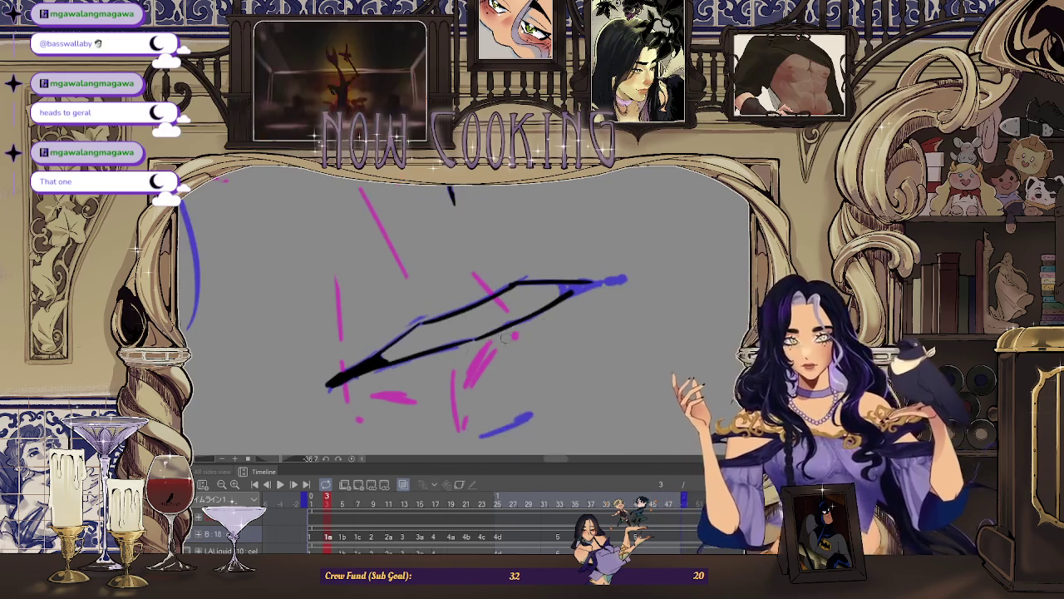
scroll(553, 297, up, 2)
scroll(553, 298, up, 1)
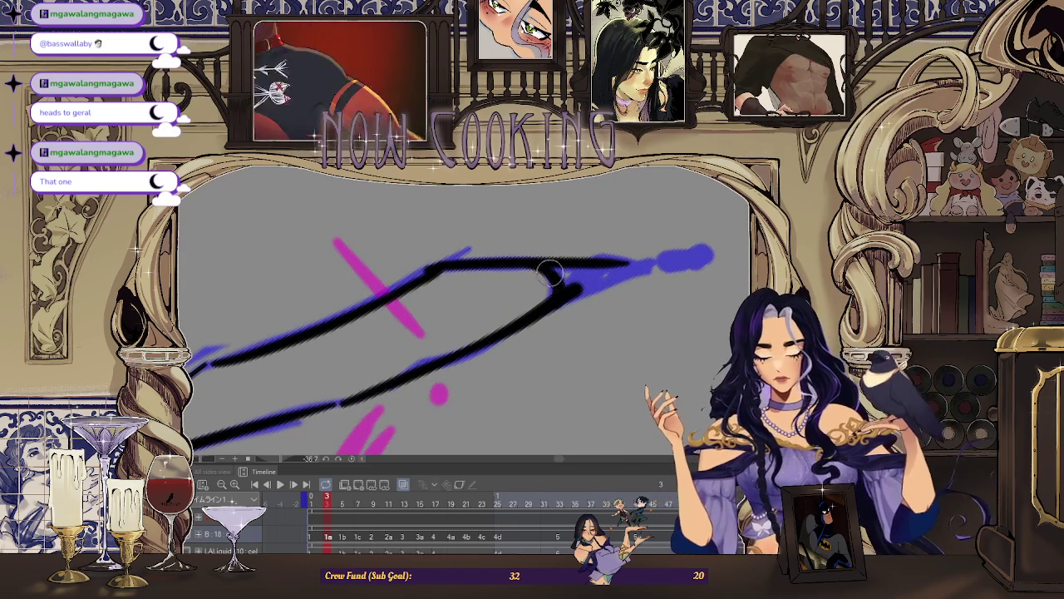
mouse_move(549, 291)
mouse_down()
mouse_move(575, 275)
mouse_move(700, 256)
mouse_up()
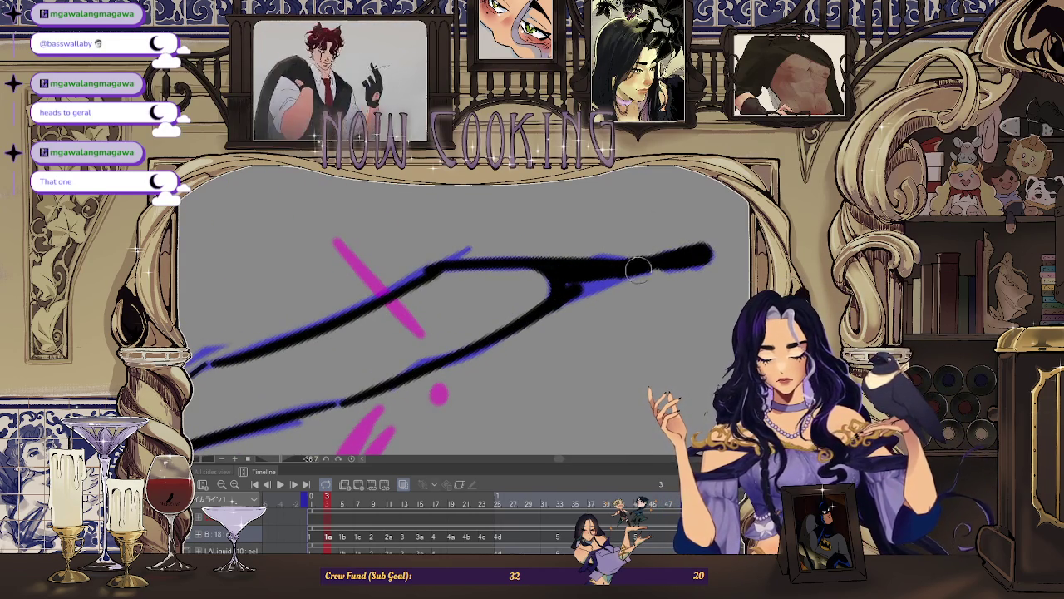
scroll(568, 301, down, 3)
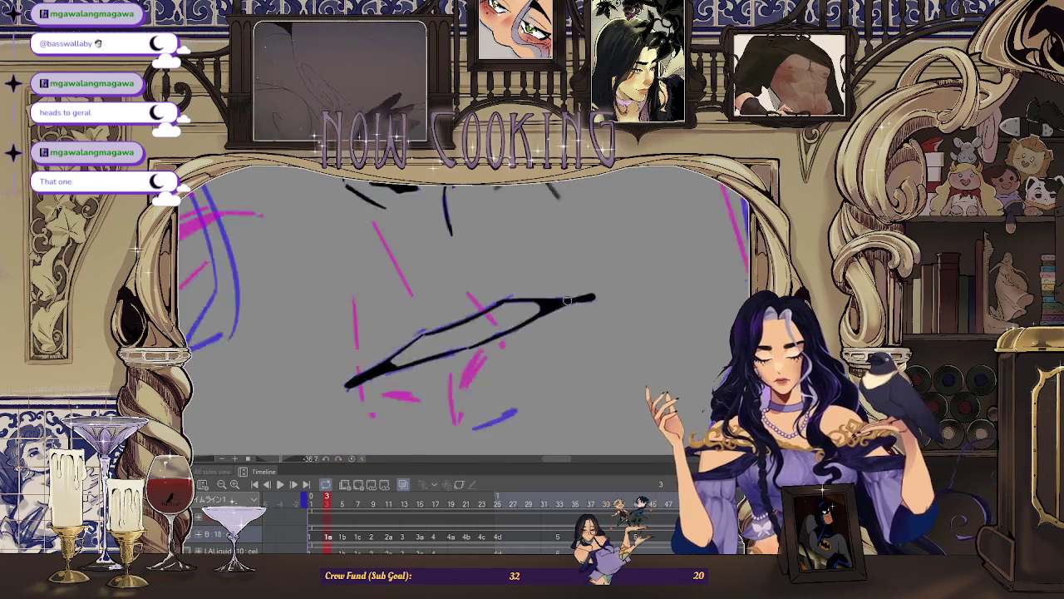
scroll(567, 300, down, 3)
scroll(517, 348, up, 2)
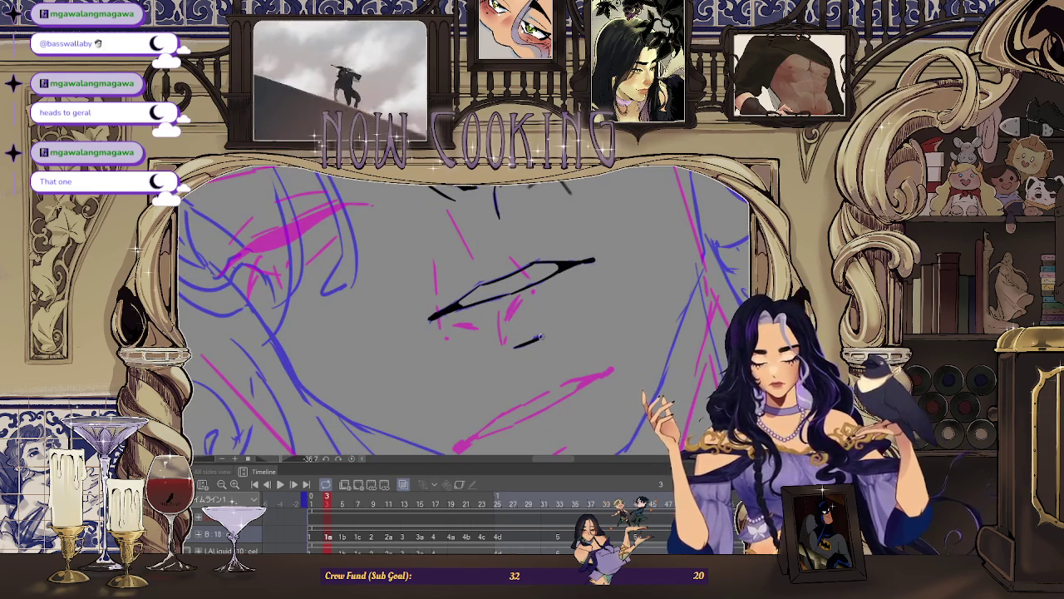
scroll(613, 245, down, 2)
scroll(552, 268, down, 2)
Pan to the left jaw and ink a bold black jawline up toward the cheek.
scroll(500, 311, down, 2)
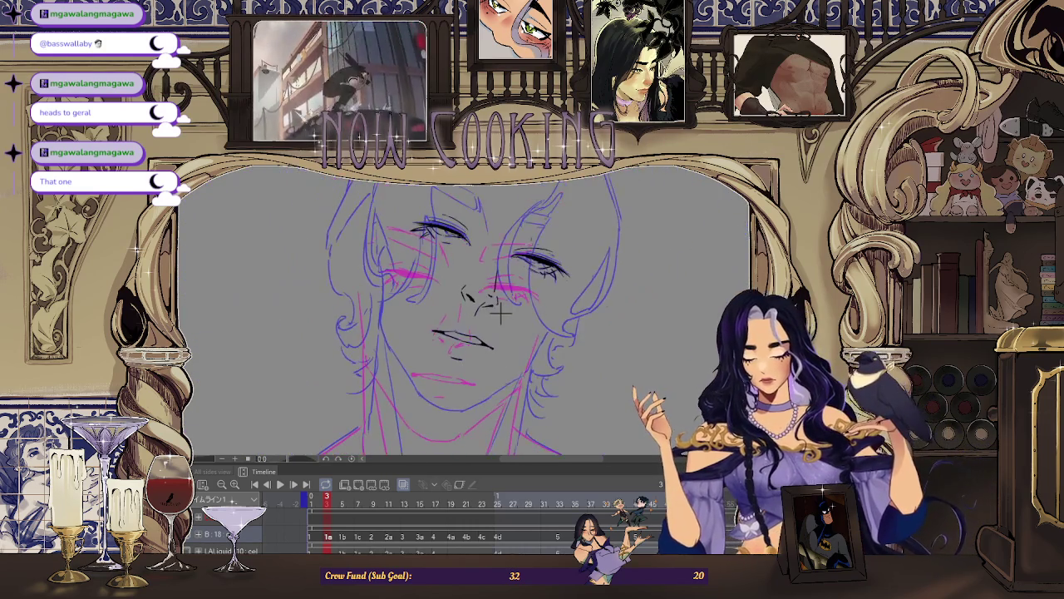
scroll(500, 312, up, 2)
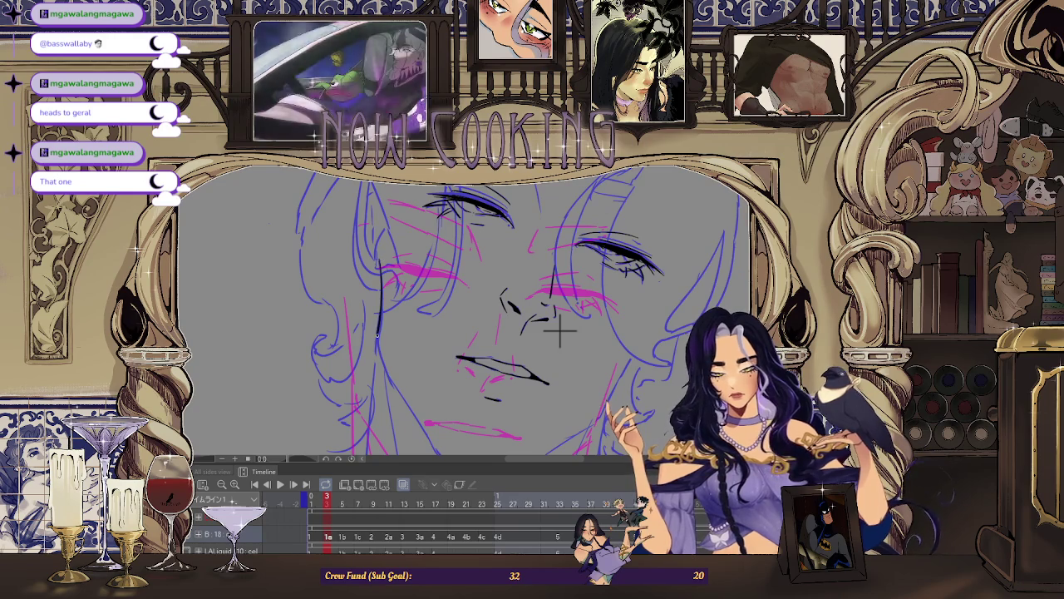
scroll(559, 330, up, 1)
scroll(505, 230, up, 1)
scroll(554, 266, up, 1)
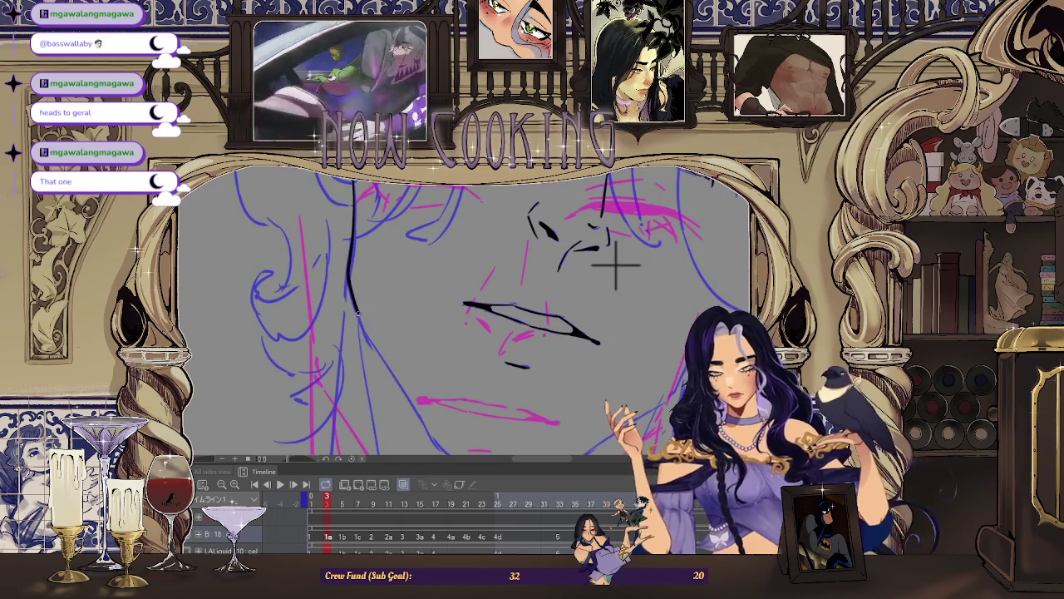
scroll(570, 275, down, 1)
scroll(558, 257, down, 1)
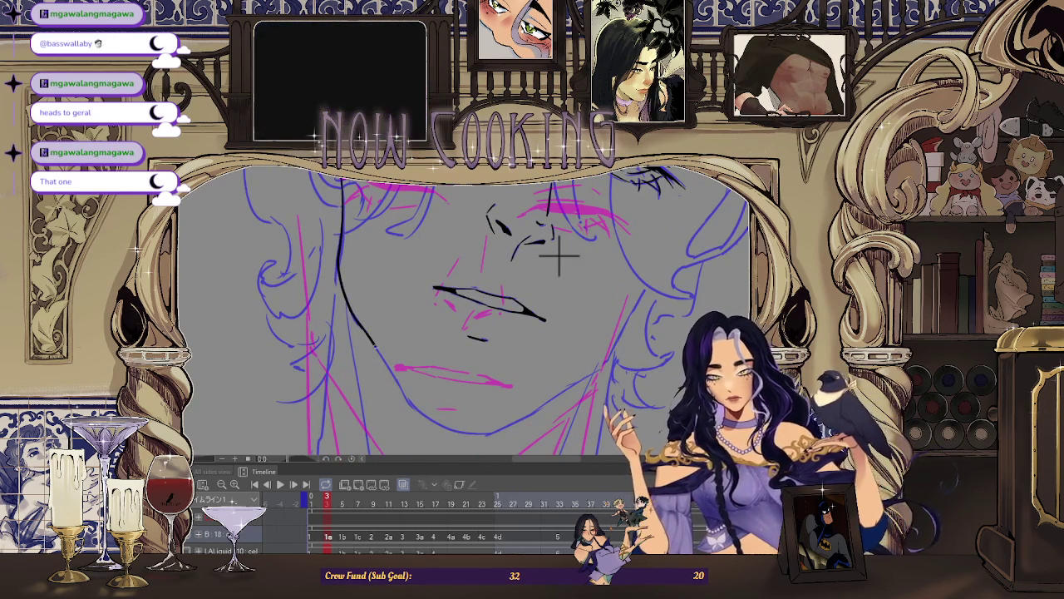
scroll(554, 249, up, 1)
mouse_move(554, 249)
mouse_down()
mouse_move(474, 297)
mouse_move(485, 268)
mouse_move(463, 265)
mouse_up()
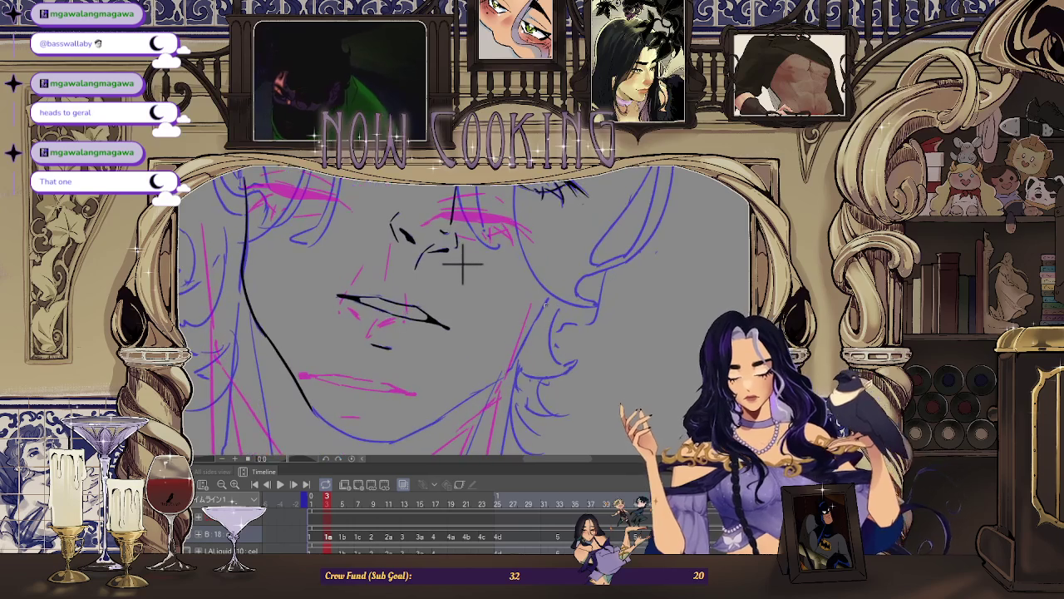
scroll(463, 264, up, 1)
scroll(487, 244, up, 1)
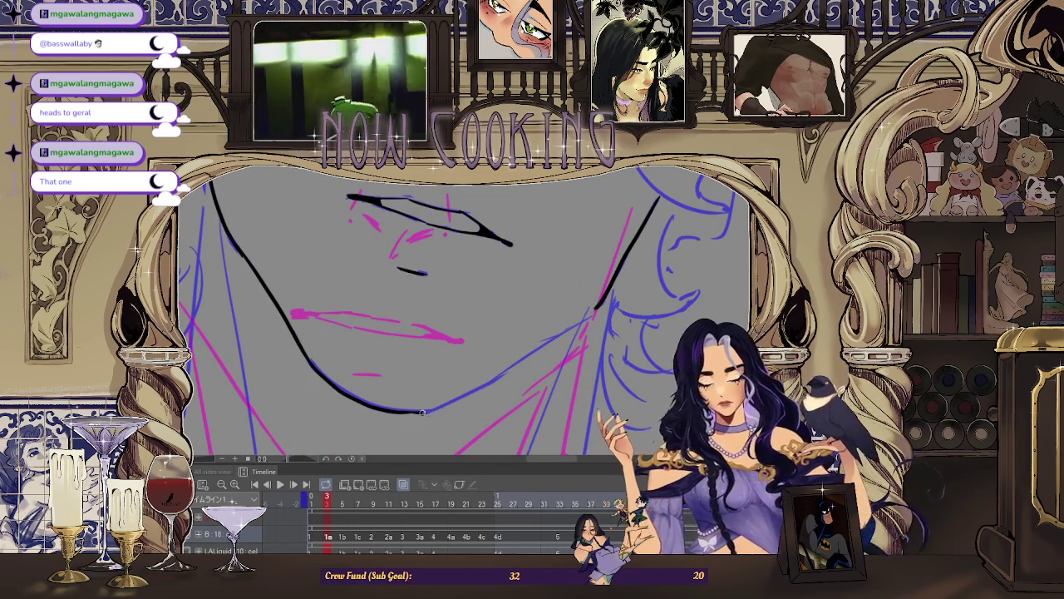
drag(395, 411, 510, 366)
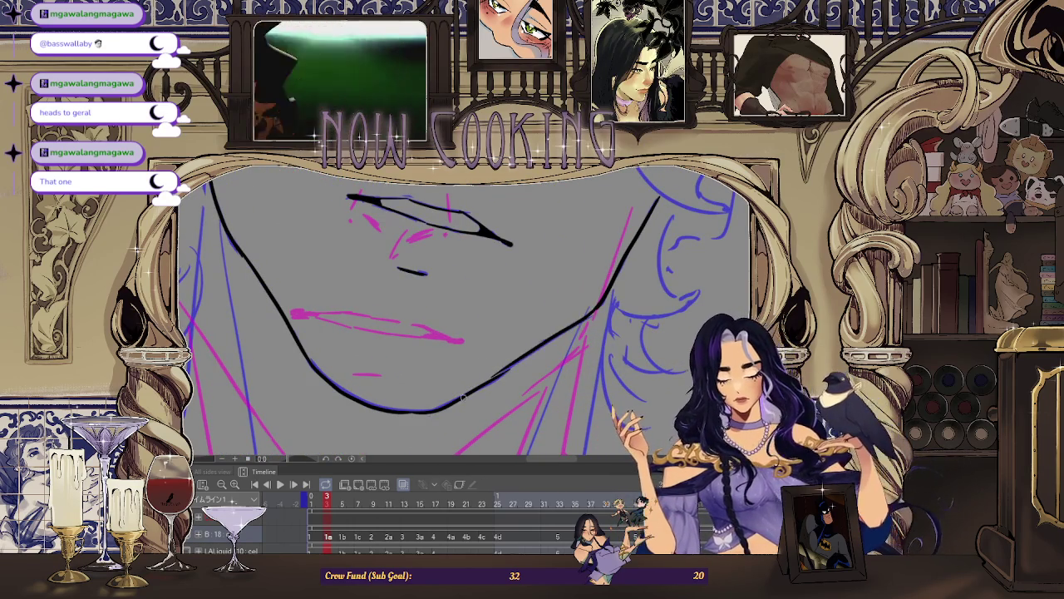
scroll(518, 200, down, 1)
scroll(507, 274, down, 1)
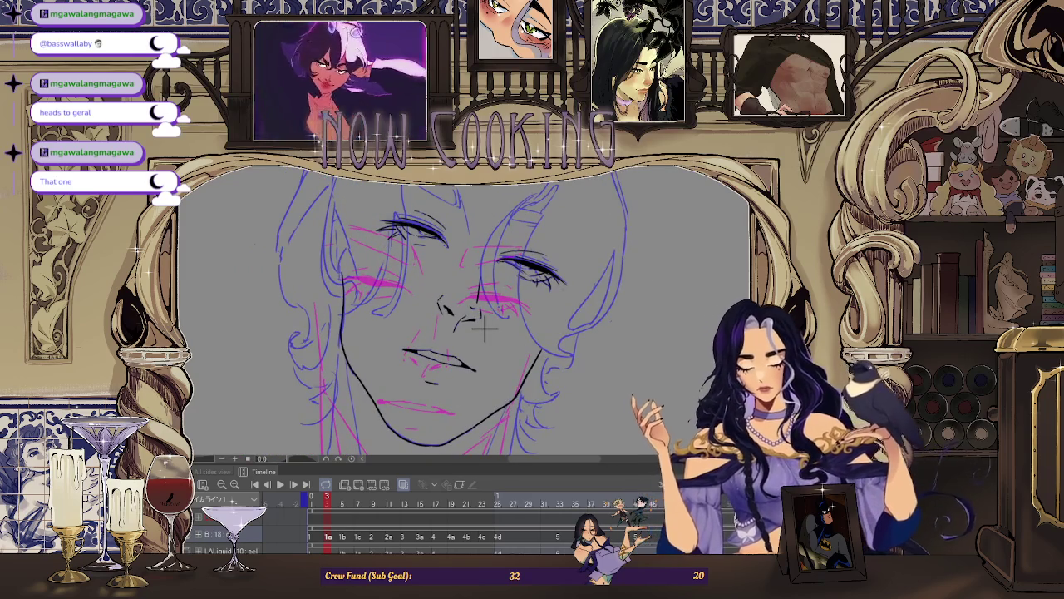
Rotate the canvas view and ink a black eyebrow line extending to the right.
scroll(482, 390, up, 1)
scroll(495, 229, up, 1)
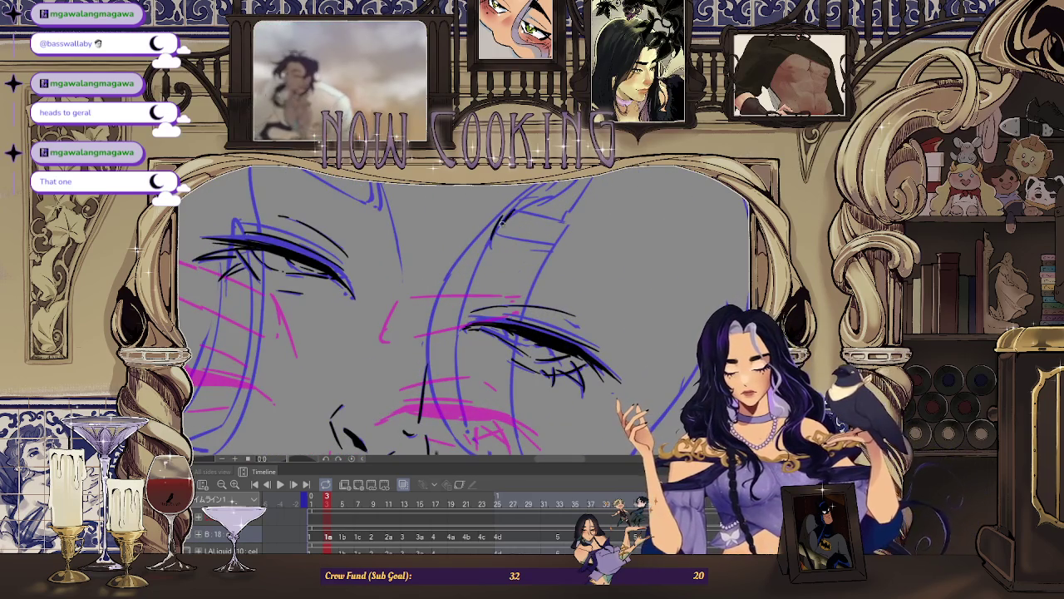
scroll(499, 274, down, 1)
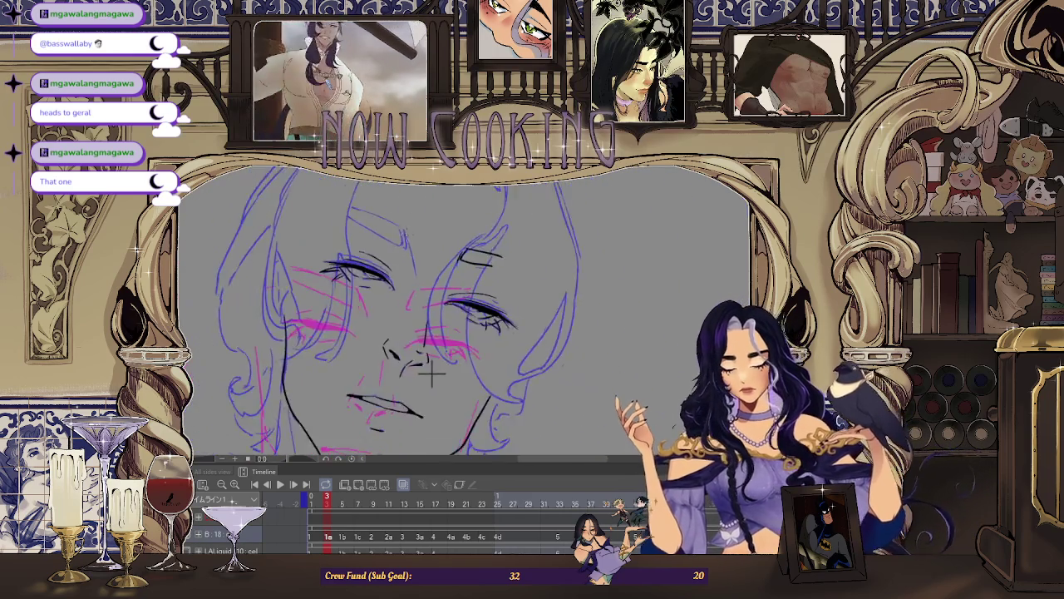
scroll(465, 332, up, 1)
scroll(441, 416, down, 1)
scroll(441, 418, down, 1)
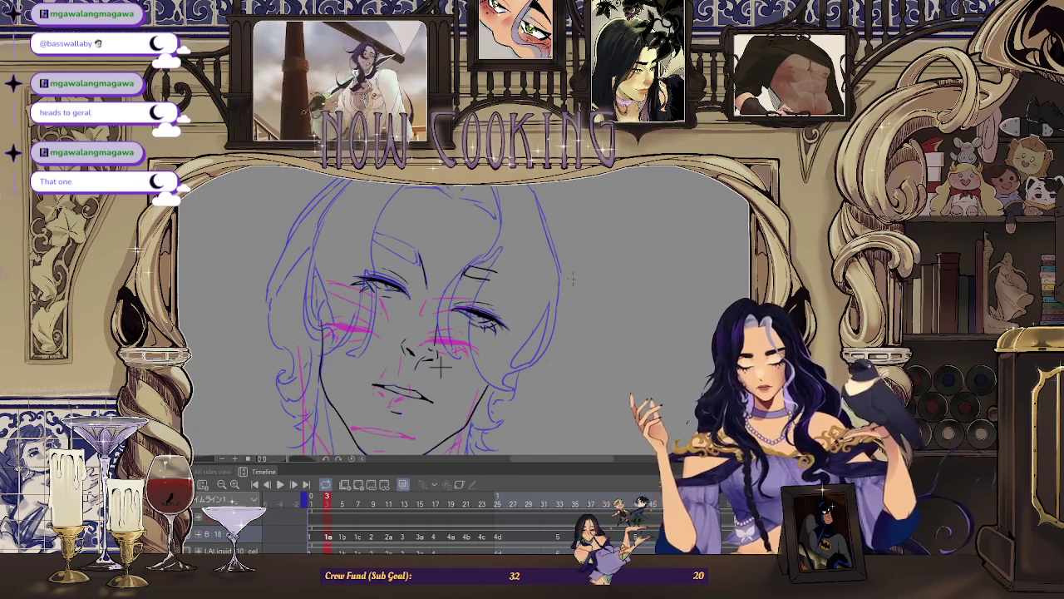
scroll(432, 363, up, 1)
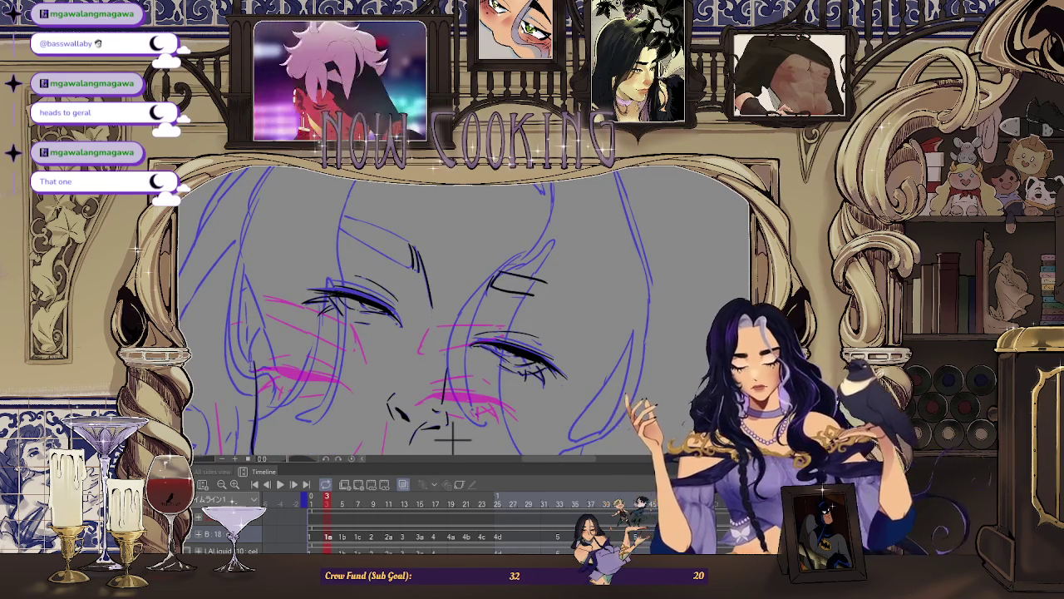
mouse_move(453, 439)
mouse_down()
mouse_move(557, 424)
mouse_move(524, 425)
mouse_up()
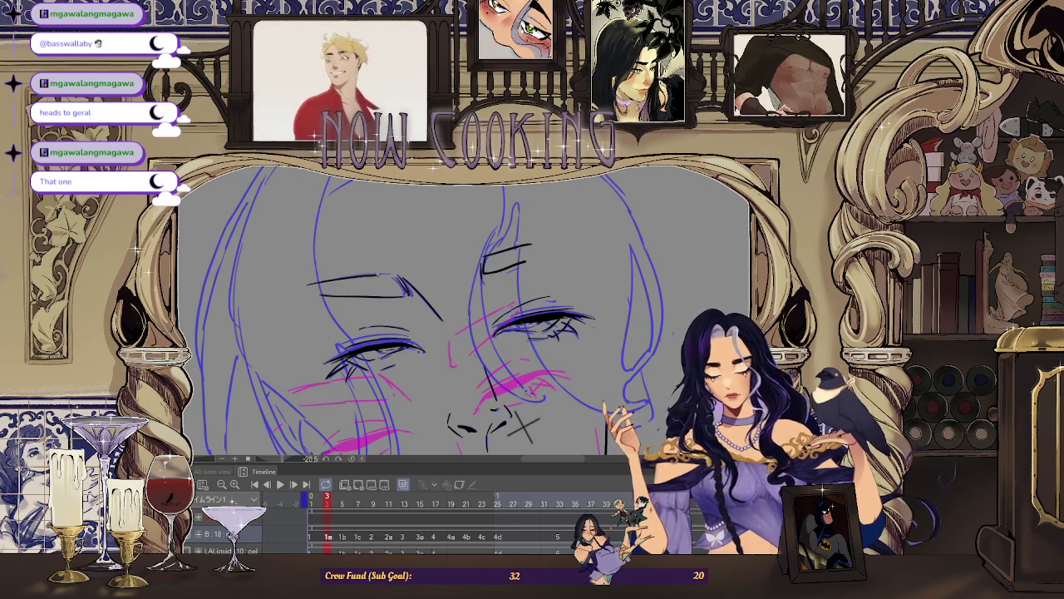
drag(536, 244, 563, 241)
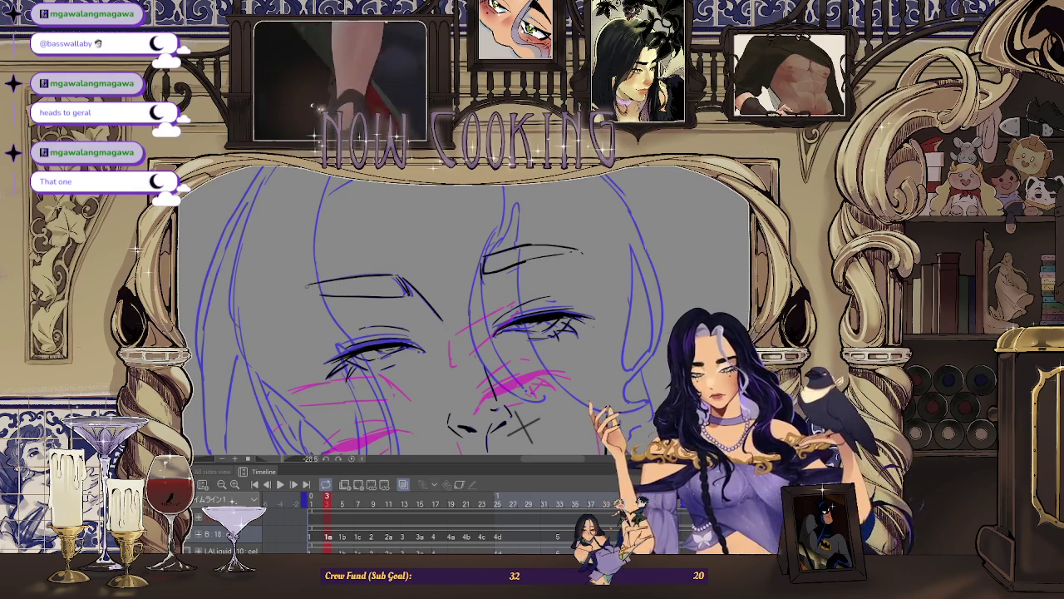
Zoom out and back in with Ctrl+minus/plus to review the inked face.
key(ctrl+minus)
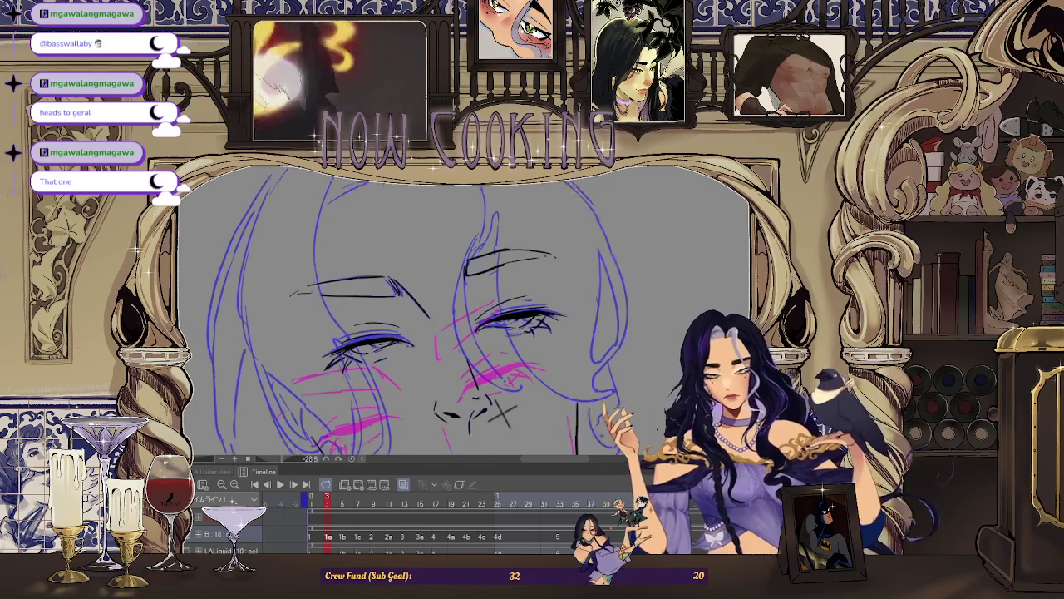
key(ctrl+minus)
key(ctrl+plus)
key(ctrl+plus)
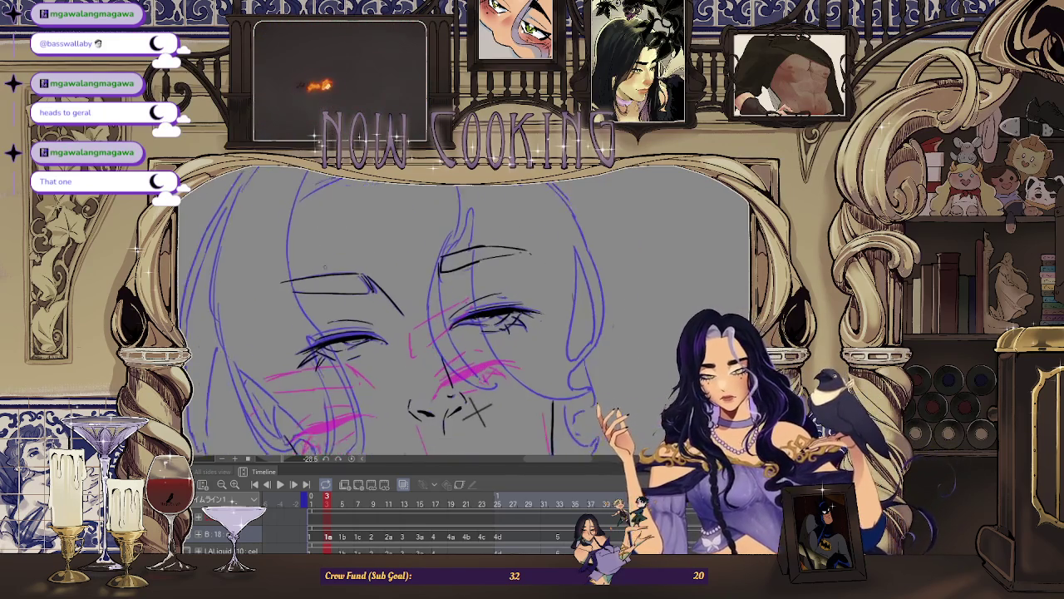
key(ctrl+plus)
key(ctrl+minus)
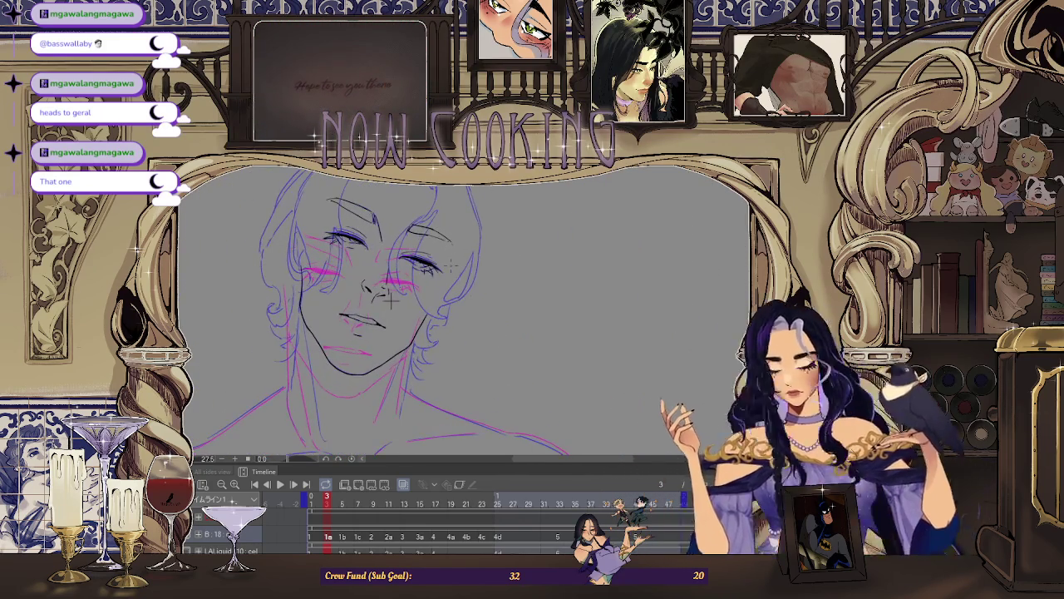
key(ctrl+plus)
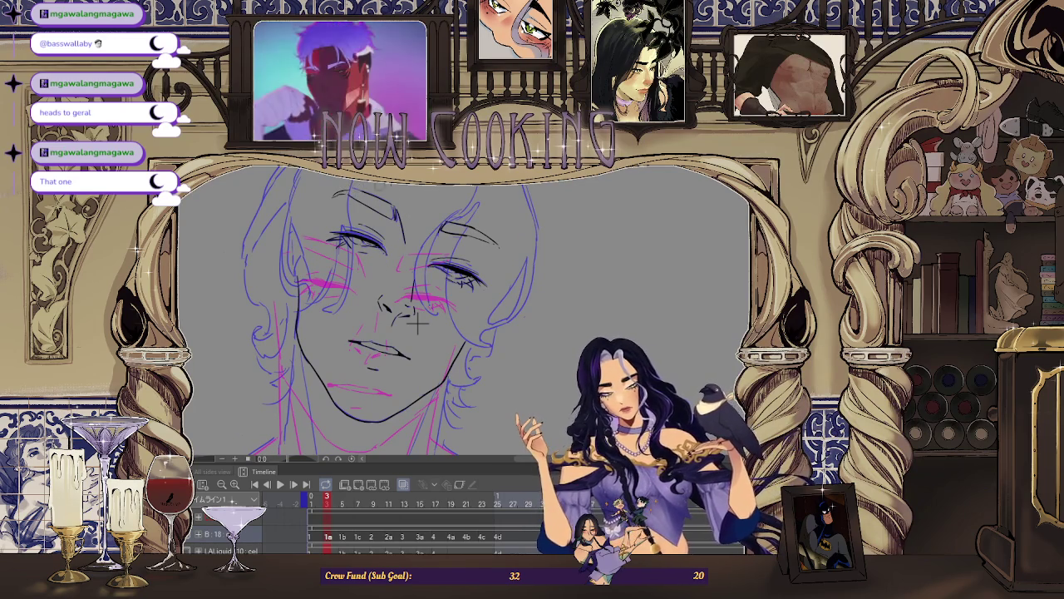
drag(415, 324, 446, 329)
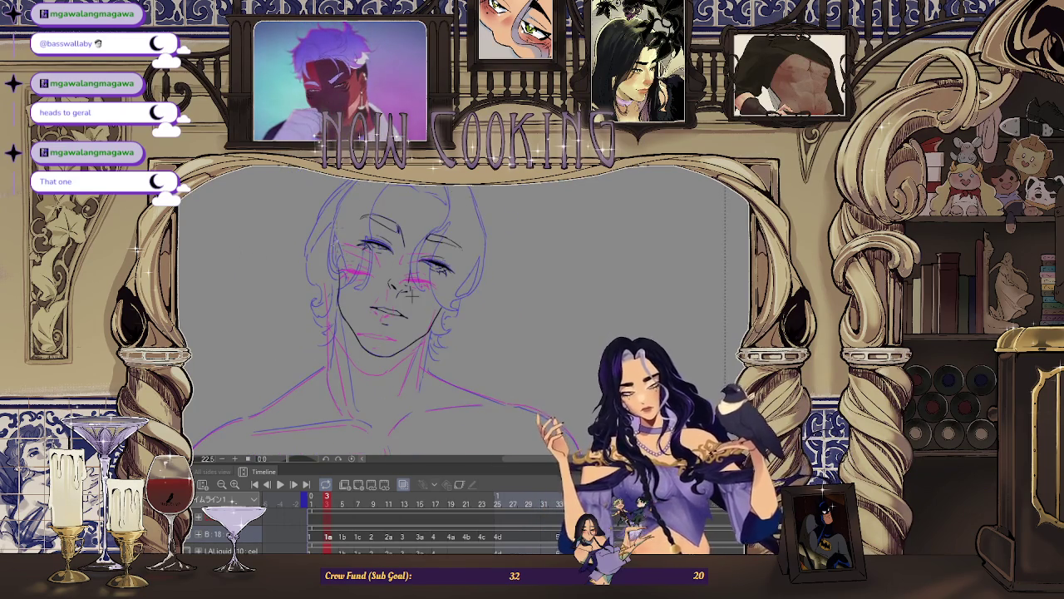
scroll(447, 328, up, 2)
scroll(446, 328, up, 1)
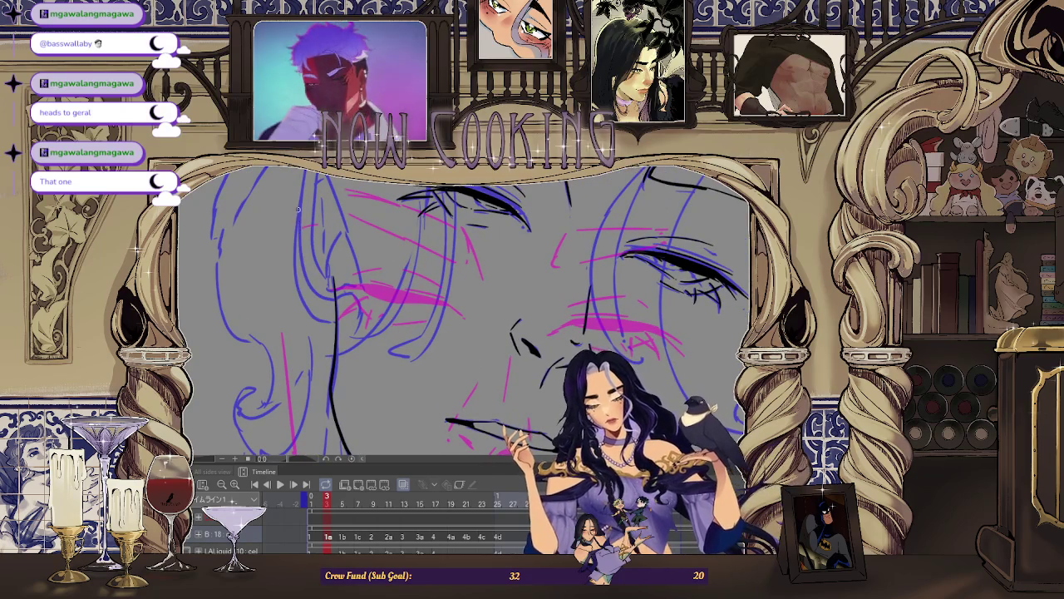
scroll(502, 349, down, 2)
scroll(501, 349, down, 1)
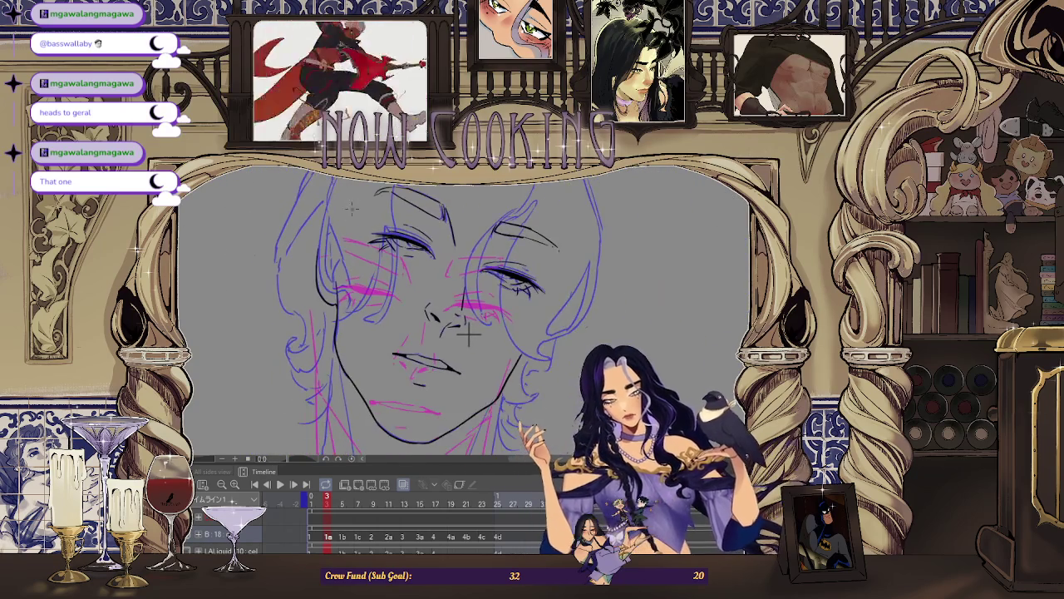
scroll(501, 349, up, 2)
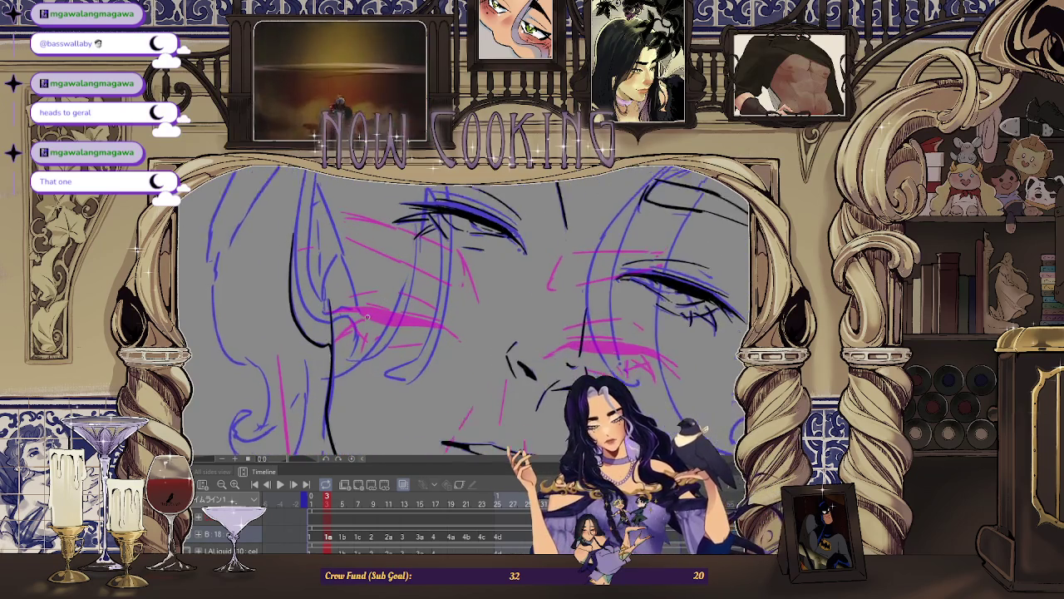
scroll(366, 316, up, 2)
scroll(354, 344, down, 2)
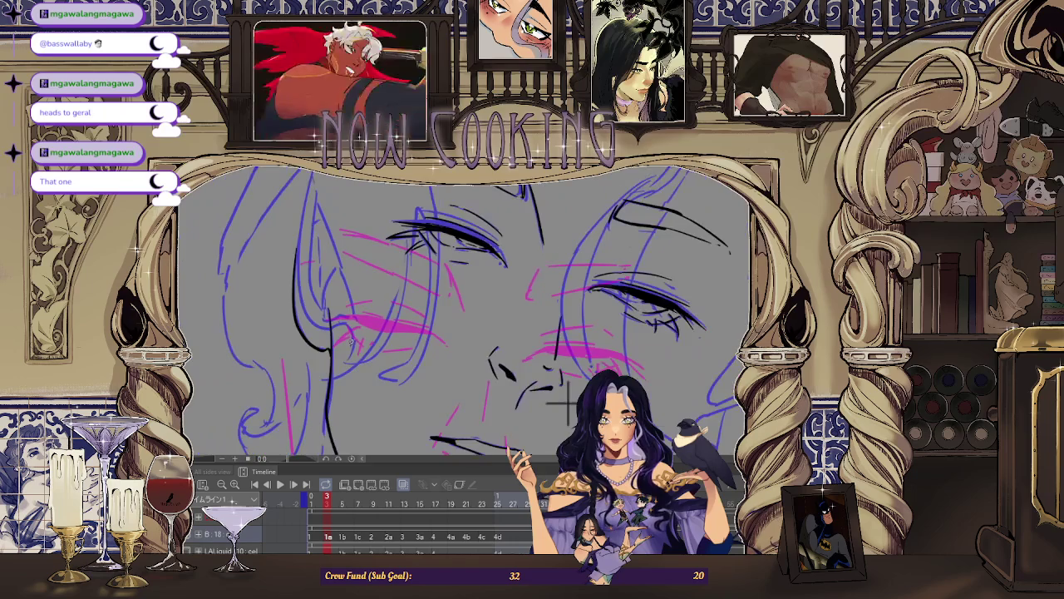
scroll(341, 329, up, 2)
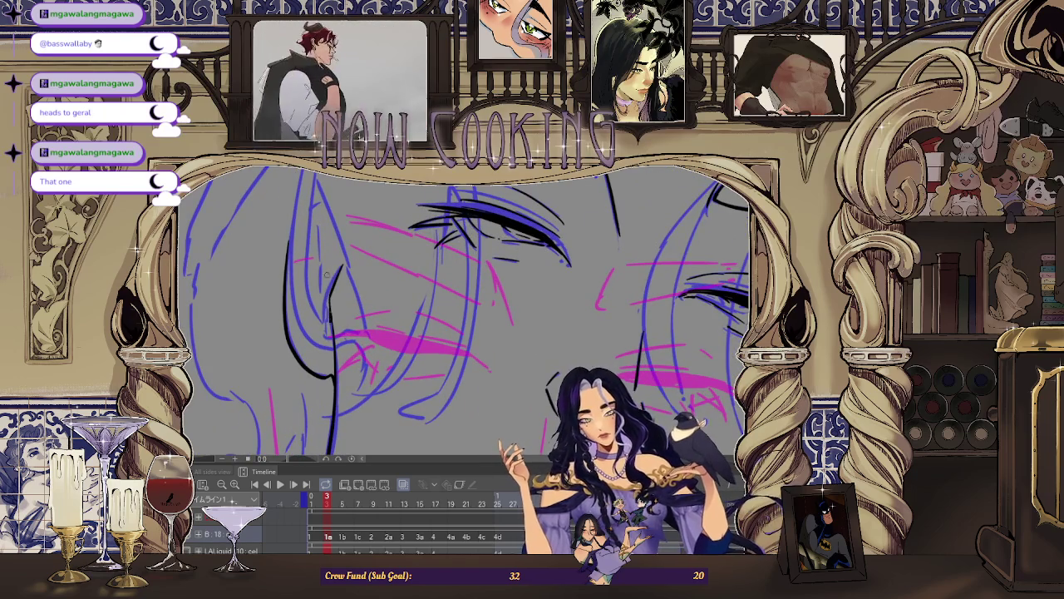
scroll(445, 358, down, 3)
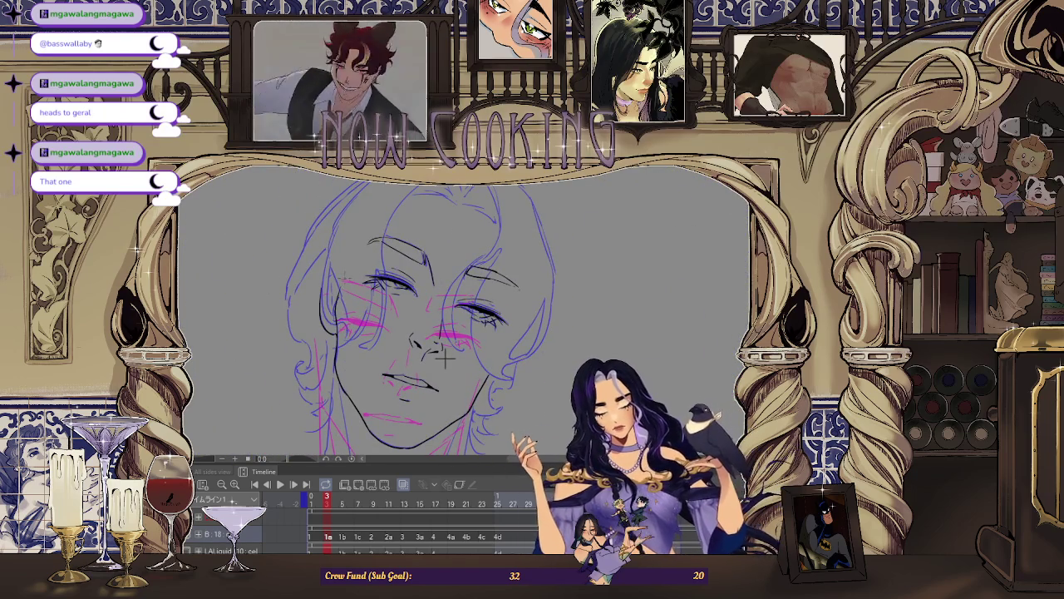
drag(445, 357, 420, 328)
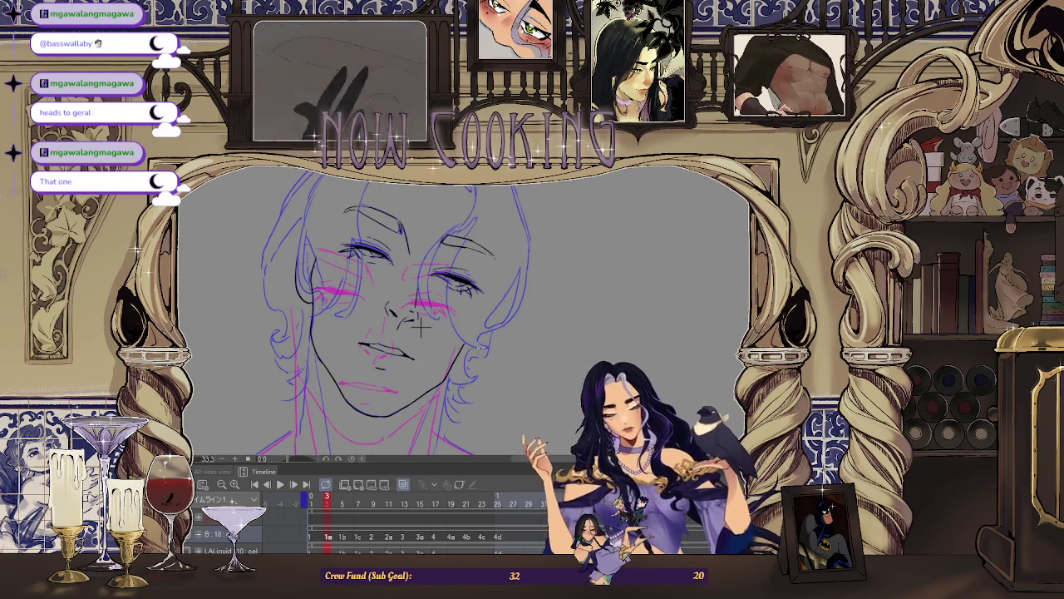
scroll(512, 362, up, 2)
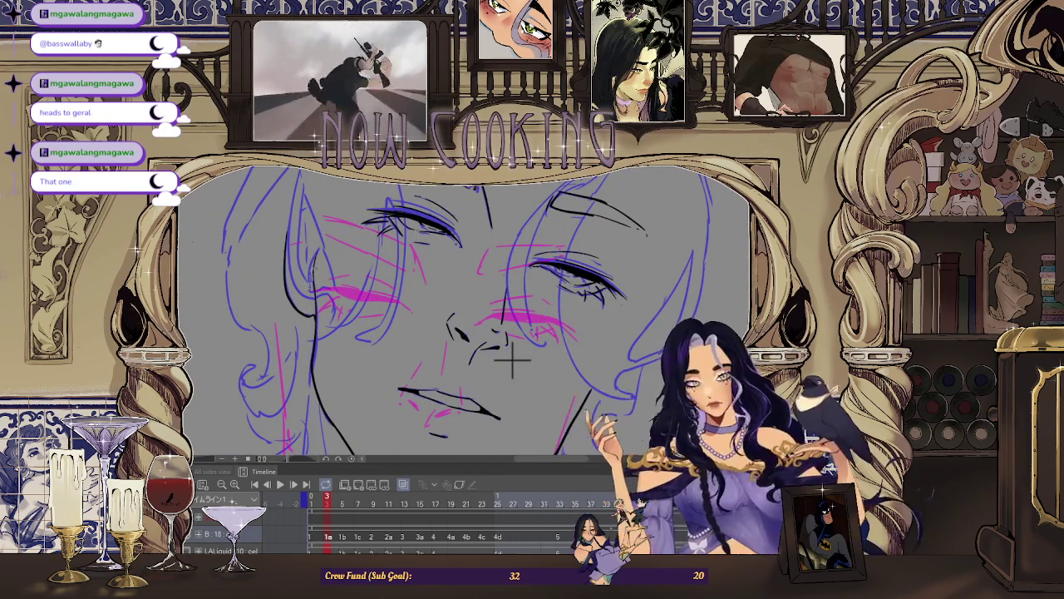
scroll(512, 362, down, 2)
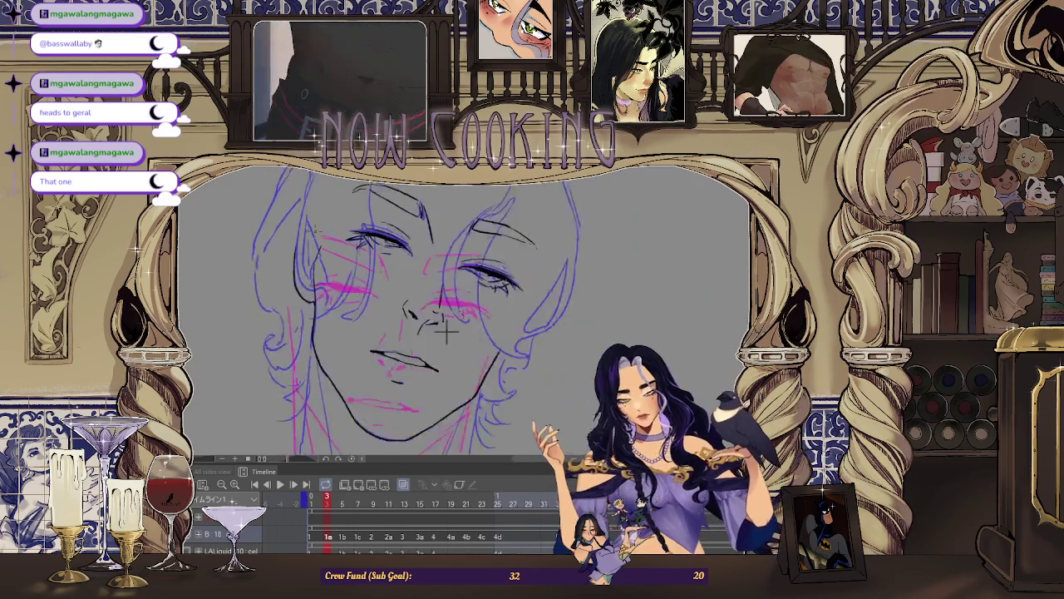
scroll(512, 361, down, 2)
scroll(512, 362, down, 1)
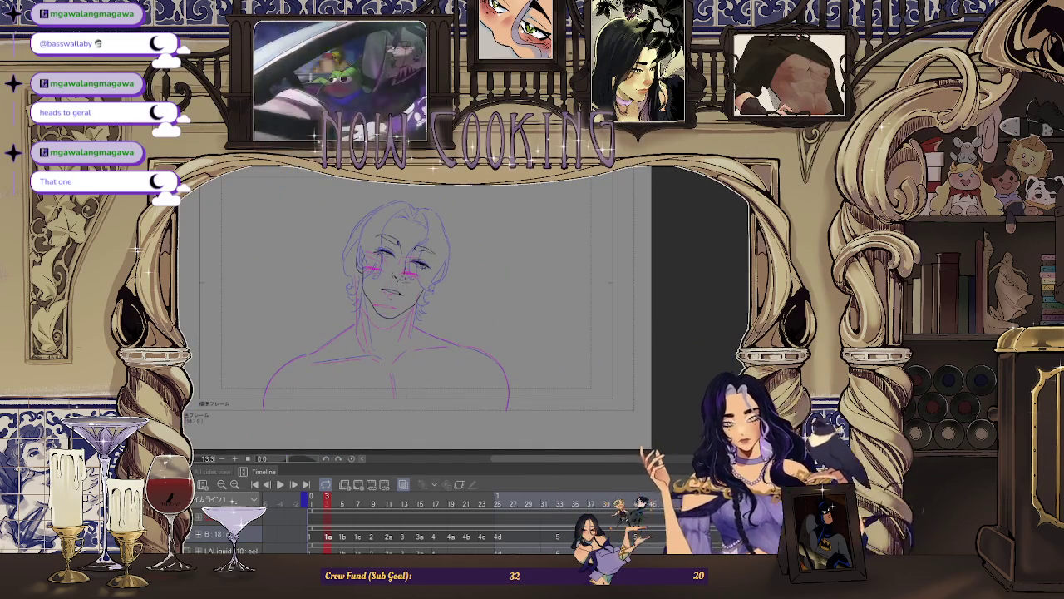
Free-transform the face sketch with Ctrl+T and commit it with OK.
key(ctrl+t)
scroll(432, 295, up, 3)
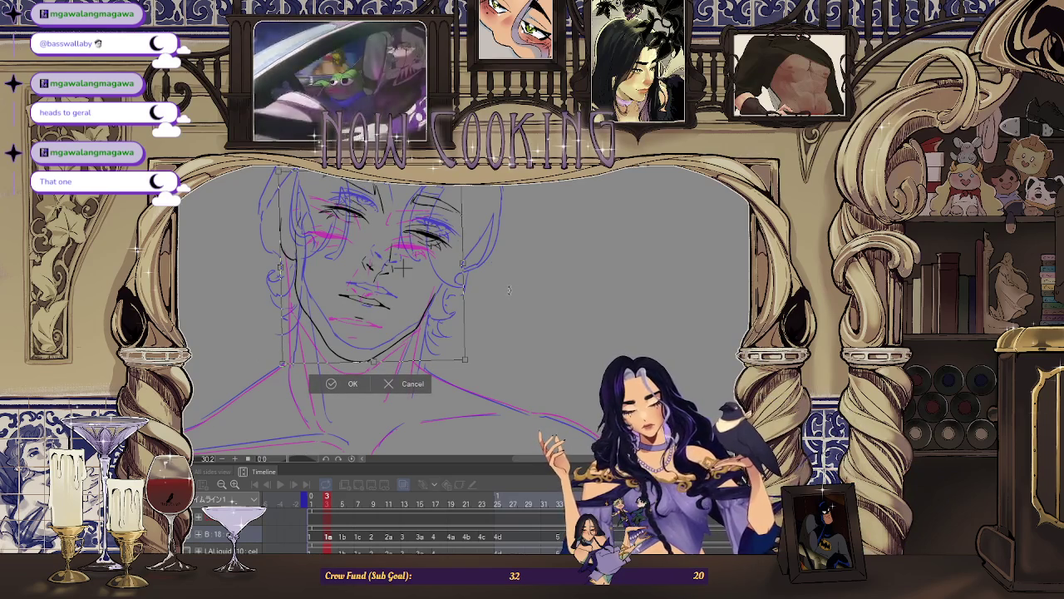
click(348, 384)
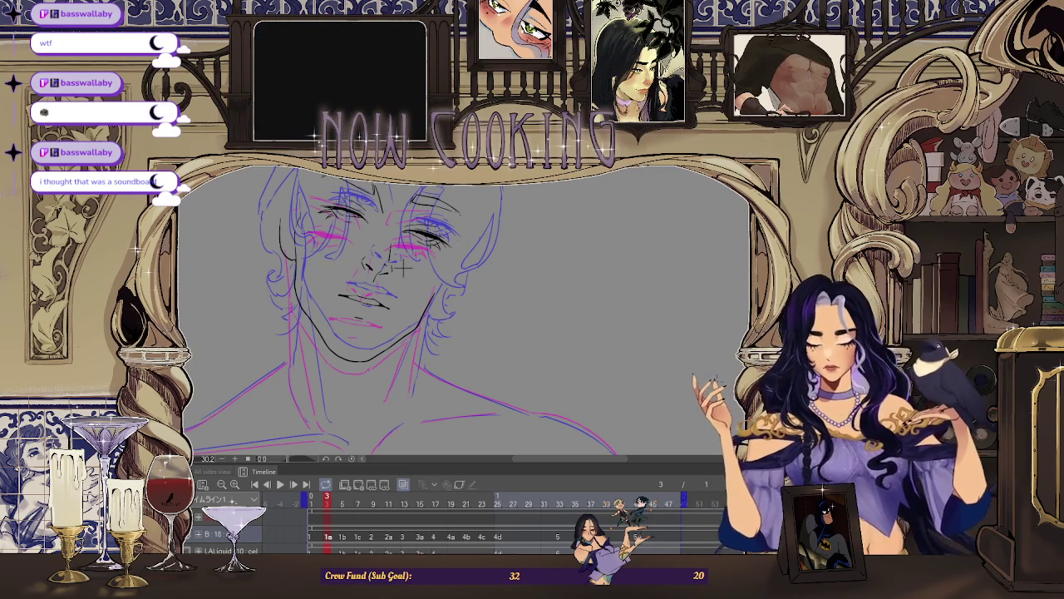
scroll(375, 400, up, 3)
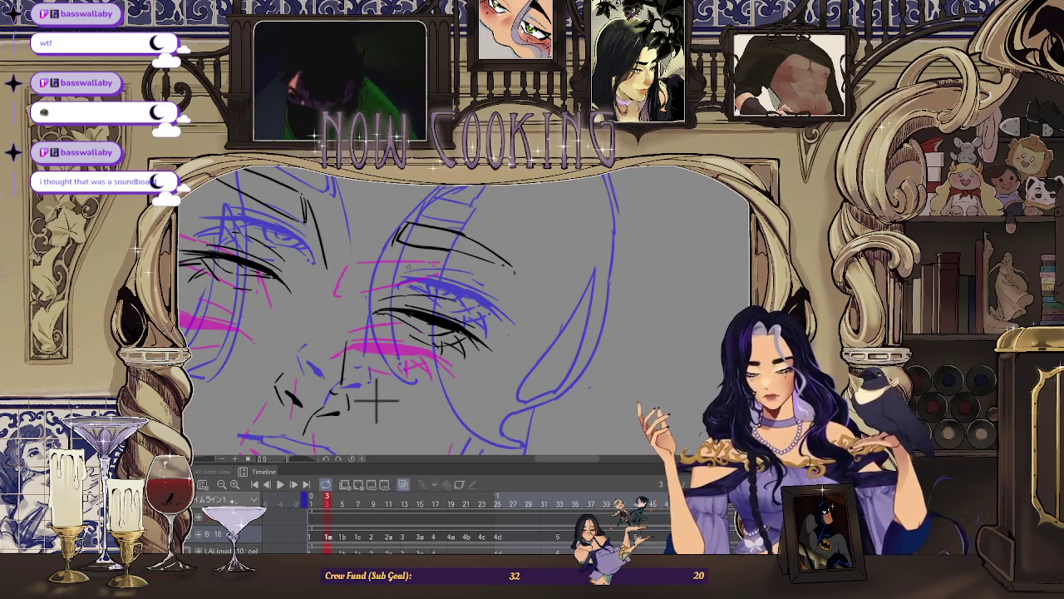
scroll(376, 395, down, 2)
scroll(391, 349, down, 2)
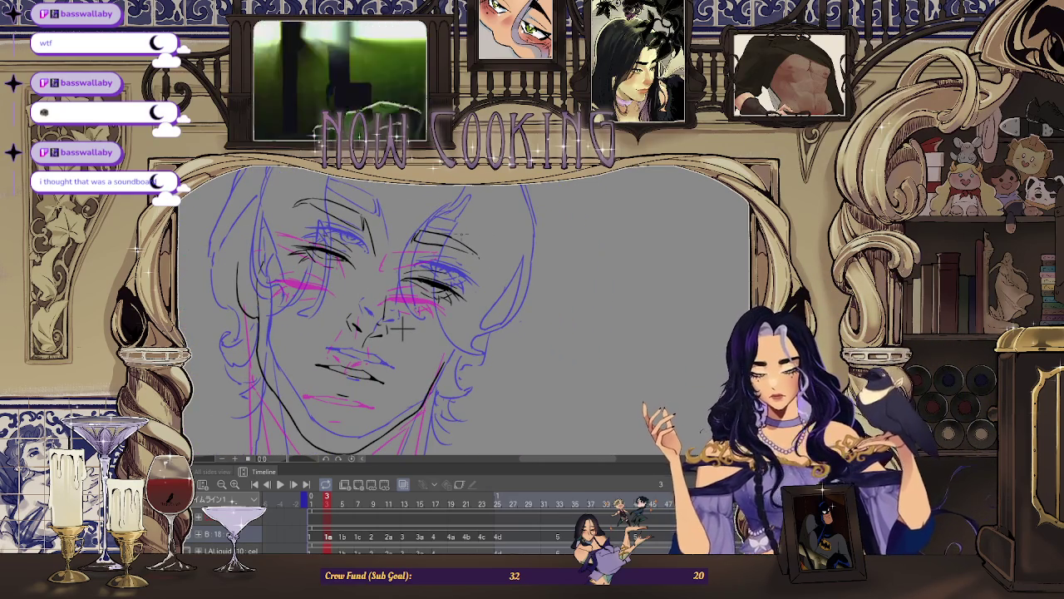
scroll(401, 330, up, 2)
scroll(391, 332, up, 2)
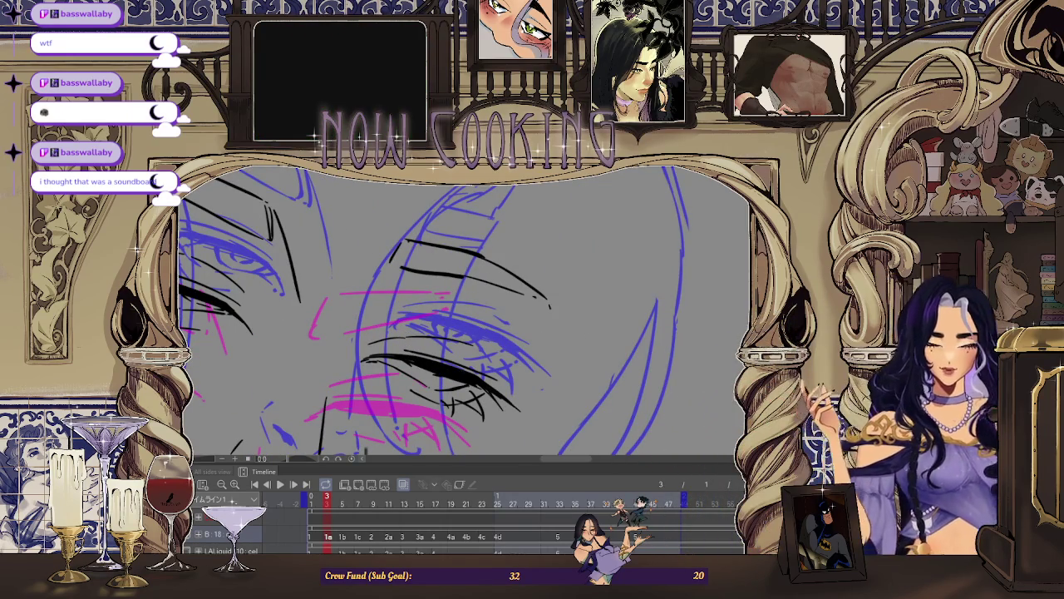
scroll(385, 260, up, 1)
scroll(385, 261, up, 1)
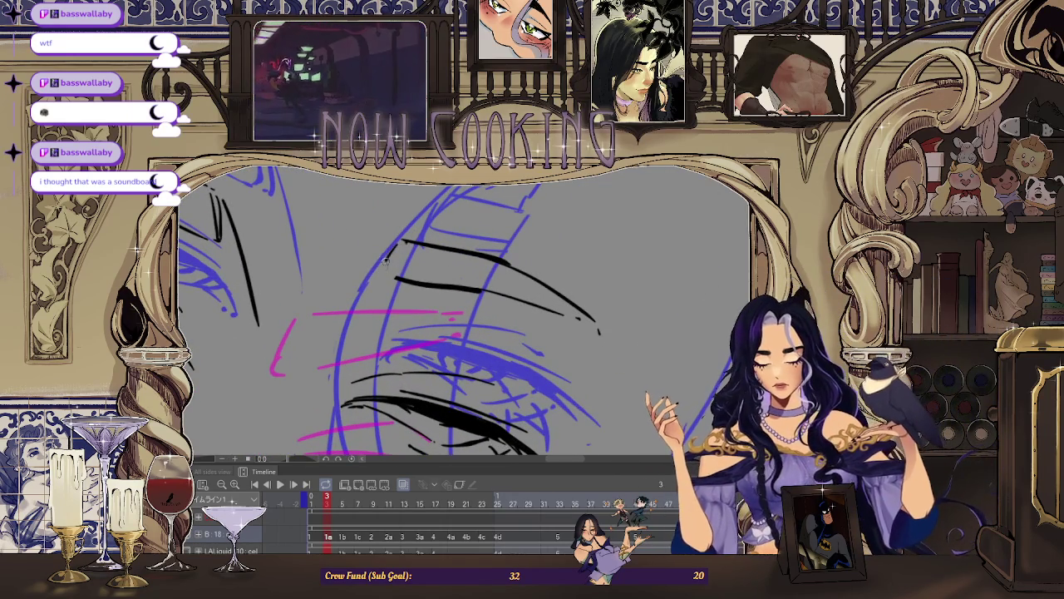
scroll(391, 245, down, 2)
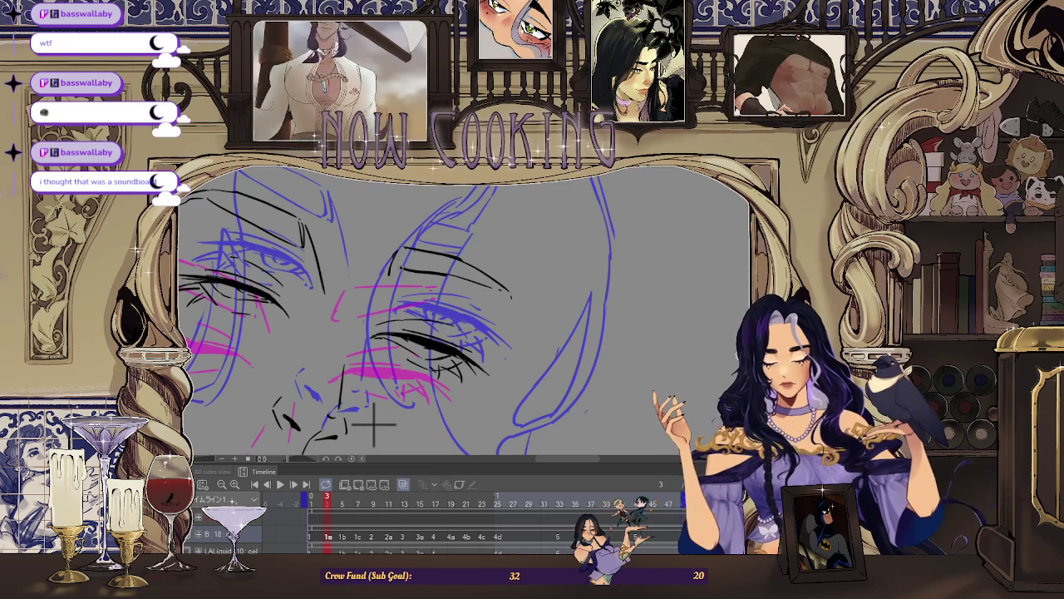
scroll(374, 424, down, 3)
scroll(380, 356, up, 3)
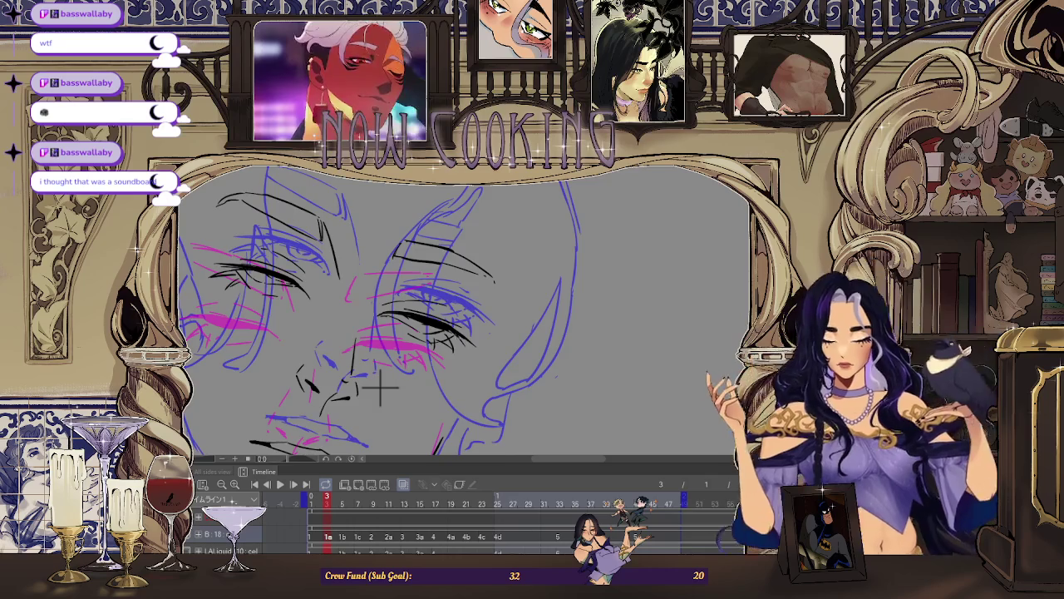
scroll(380, 387, down, 2)
scroll(430, 327, up, 2)
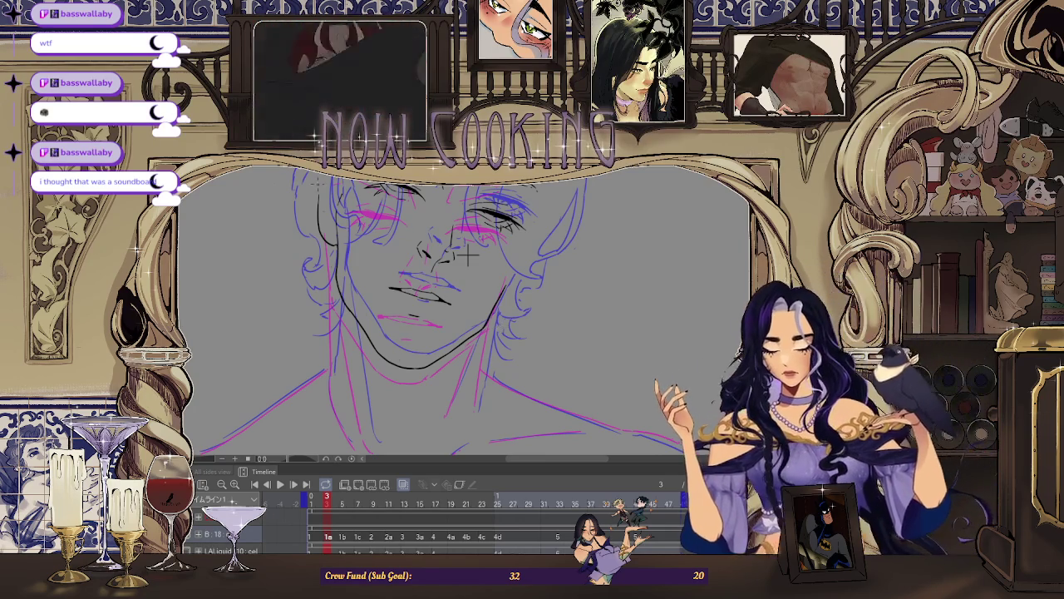
Zoom in on the face and undo the last black stroke beside the neck.
key(ctrl+plus)
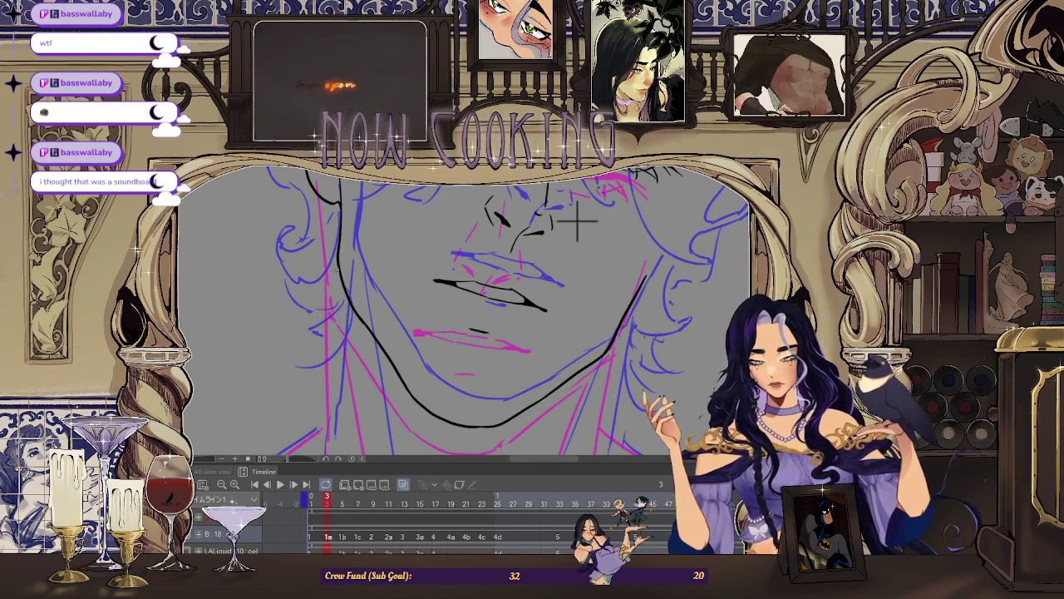
scroll(579, 222, down, 3)
scroll(579, 223, up, 3)
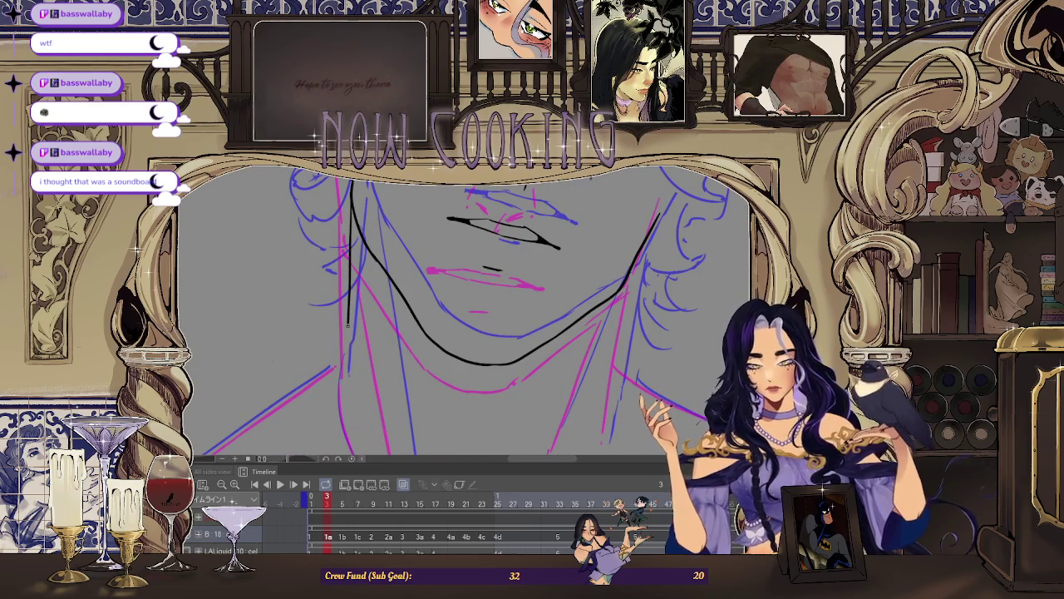
scroll(465, 312, down, 3)
scroll(466, 311, up, 2)
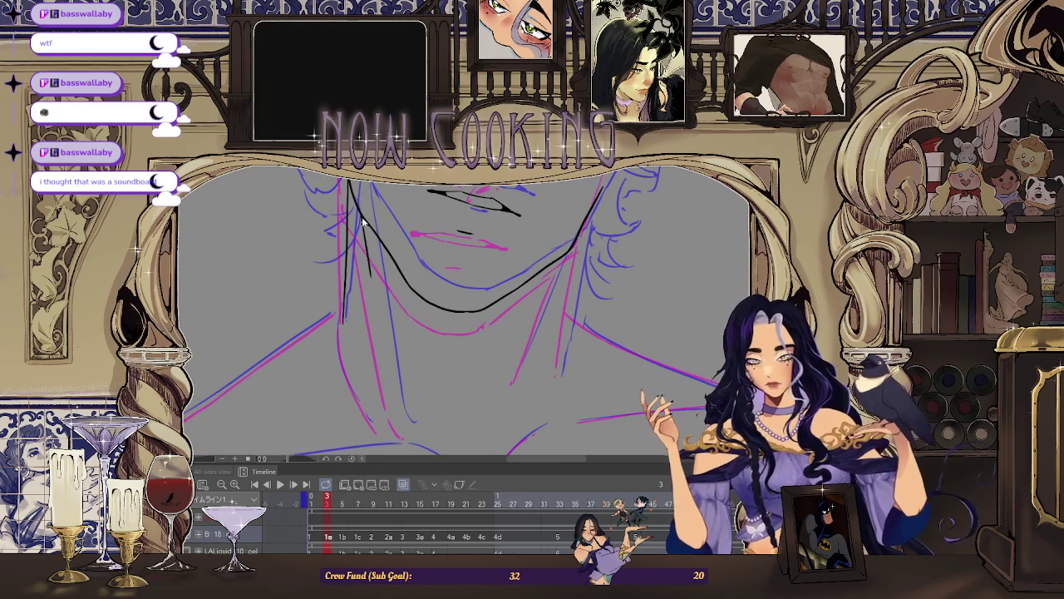
scroll(381, 351, down, 3)
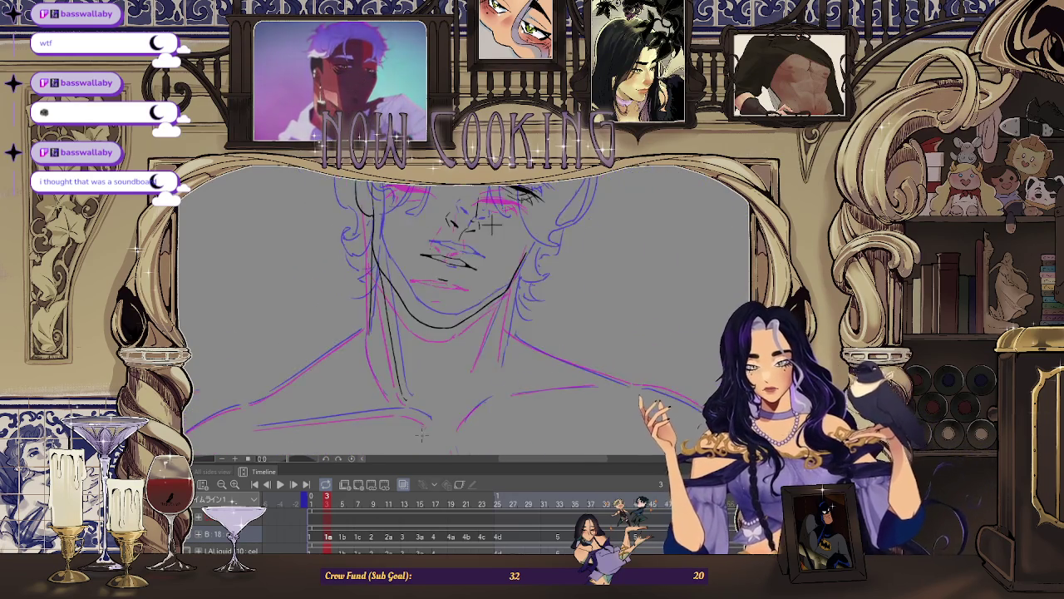
scroll(381, 351, up, 3)
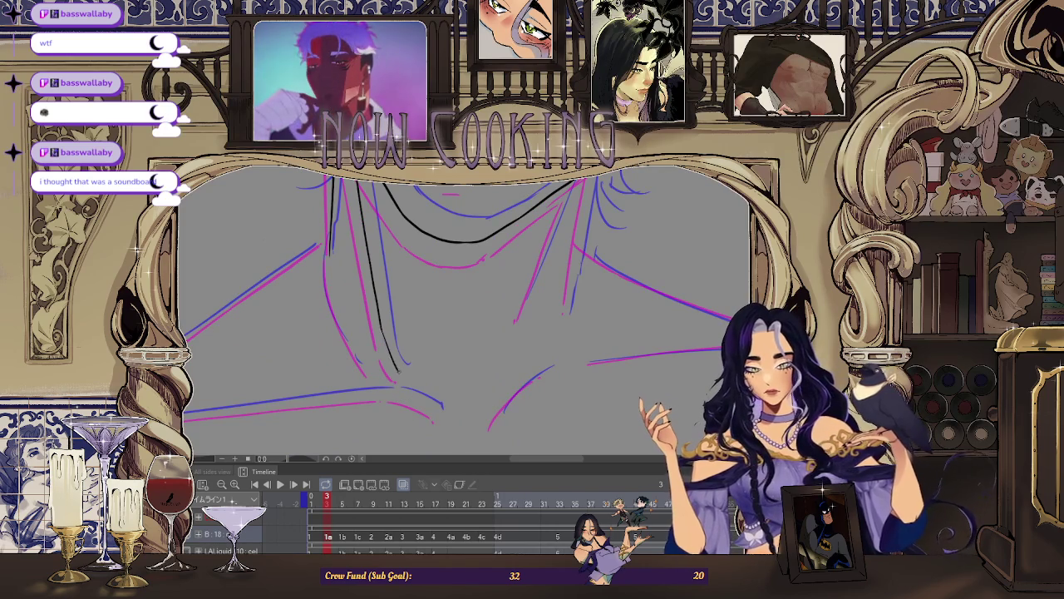
scroll(496, 258, down, 3)
scroll(497, 258, up, 3)
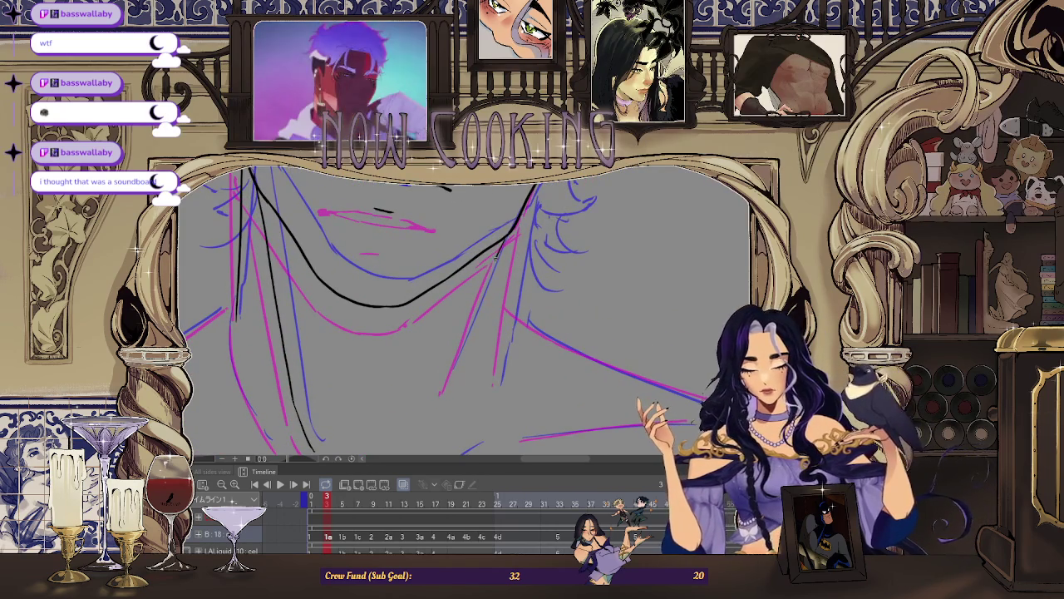
key(ctrl+z)
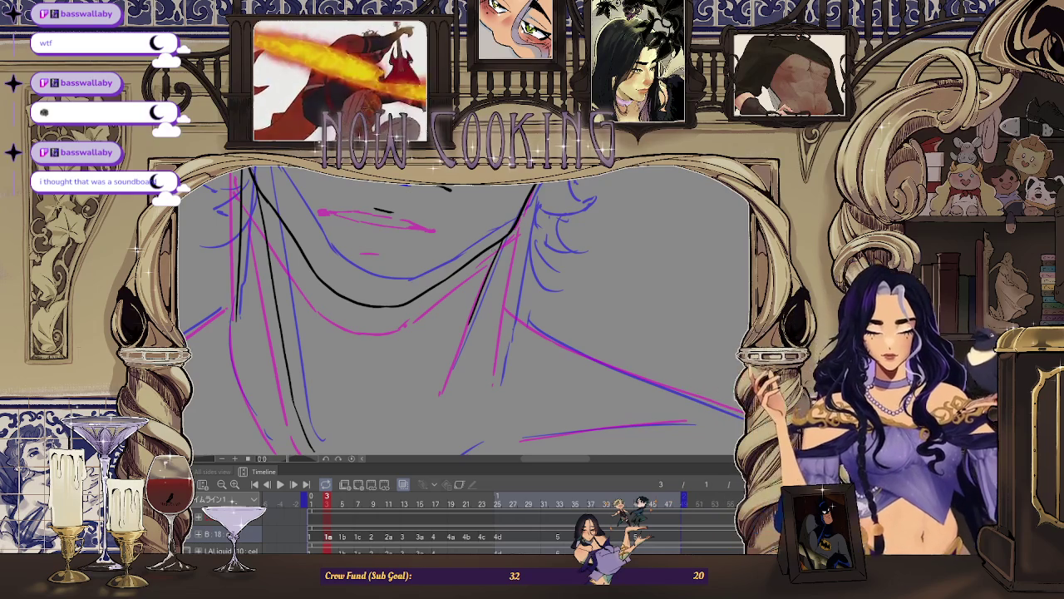
Mirror and rotate the view, then ink a black line along the shoulder sketch.
key(h)
drag(466, 307, 532, 300)
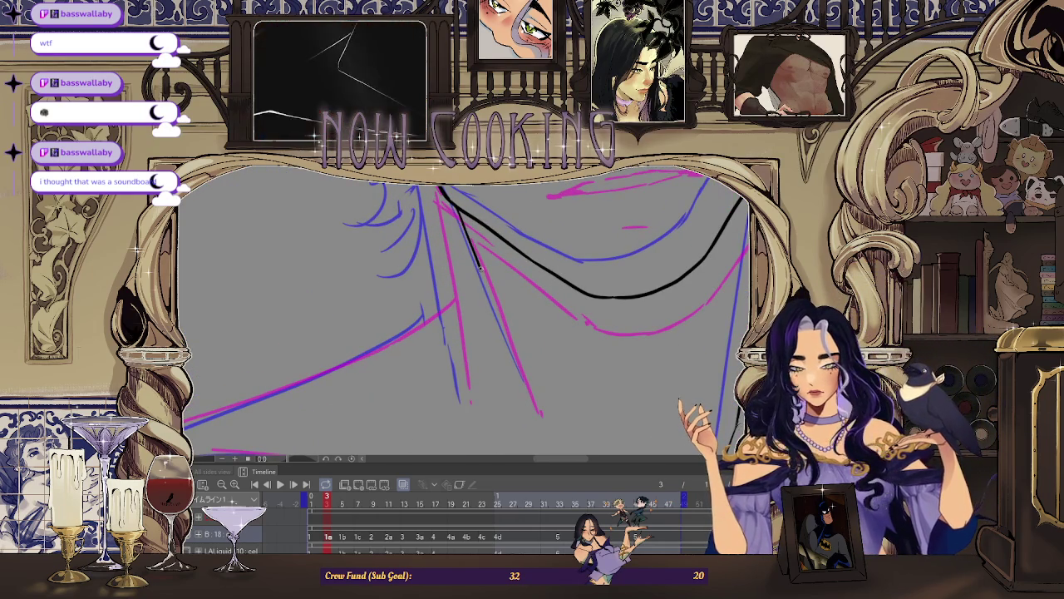
scroll(479, 267, down, 1)
scroll(476, 254, down, 1)
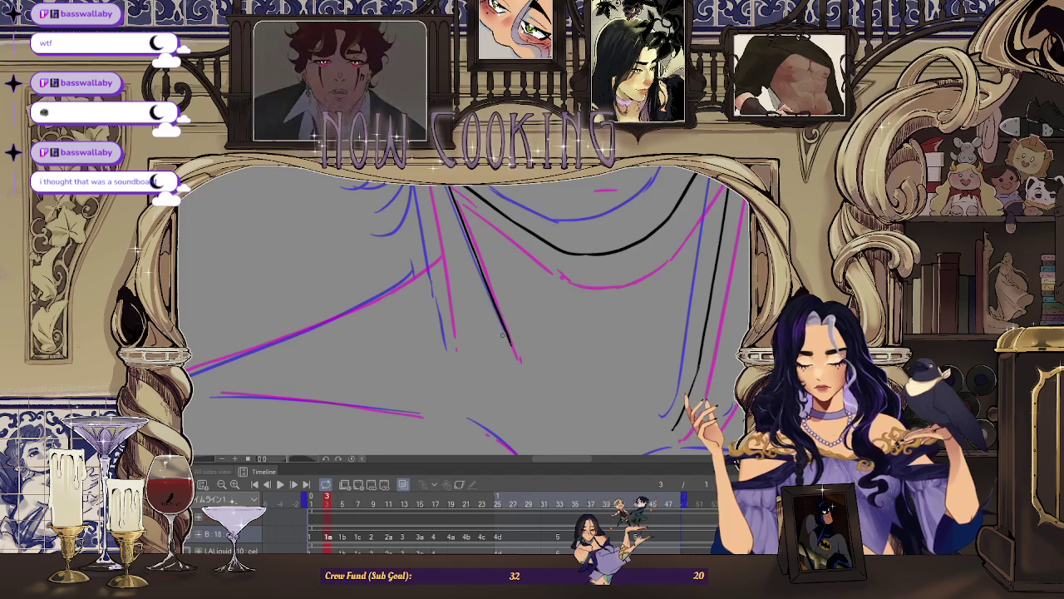
mouse_move(466, 308)
mouse_down()
mouse_move(499, 283)
mouse_move(516, 299)
mouse_move(499, 307)
mouse_up()
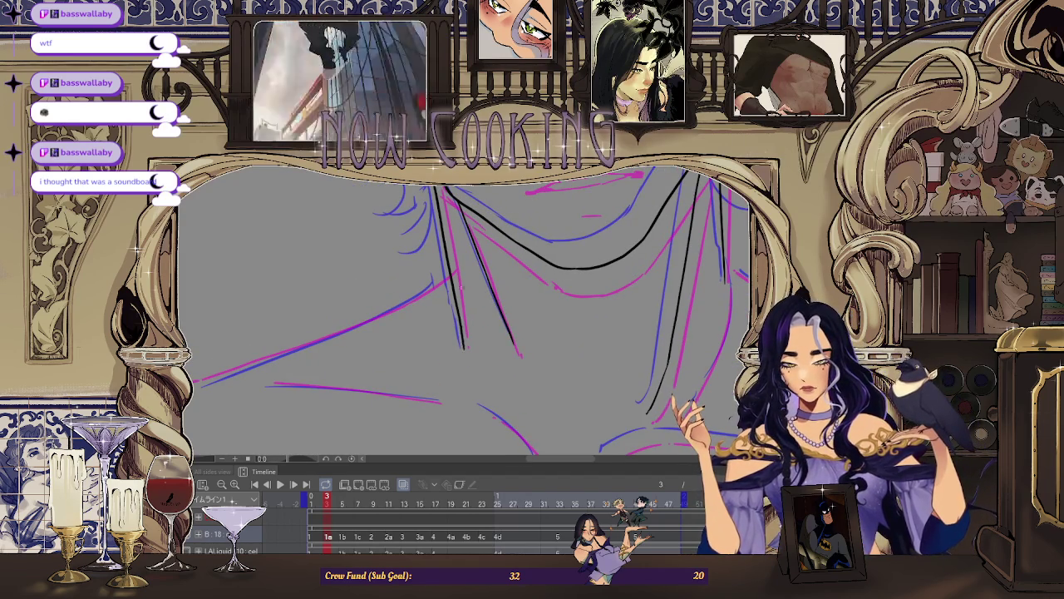
scroll(494, 426, down, 2)
scroll(494, 426, up, 3)
scroll(295, 329, up, 2)
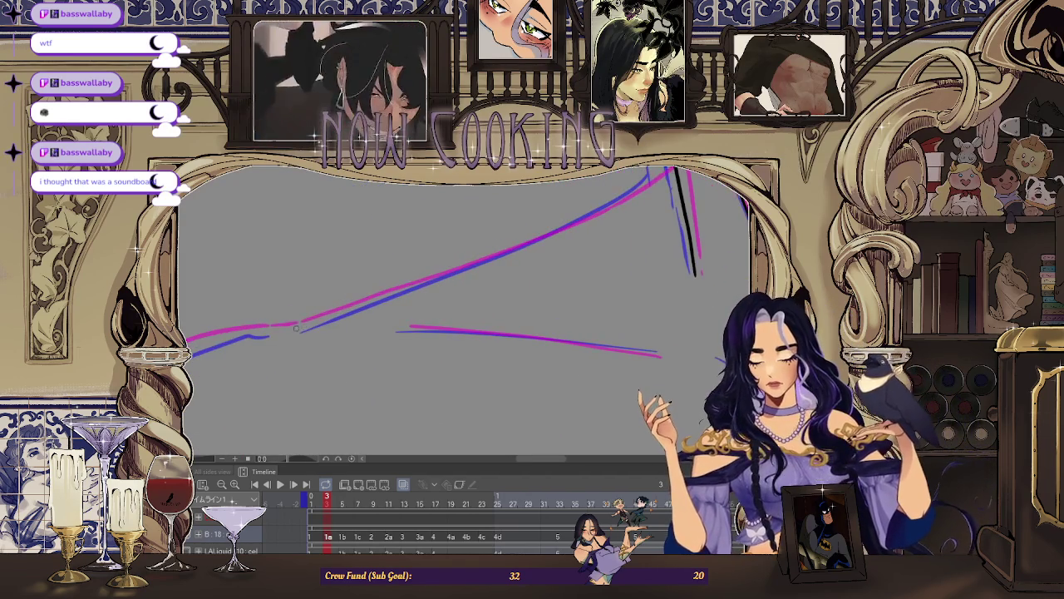
drag(390, 292, 457, 268)
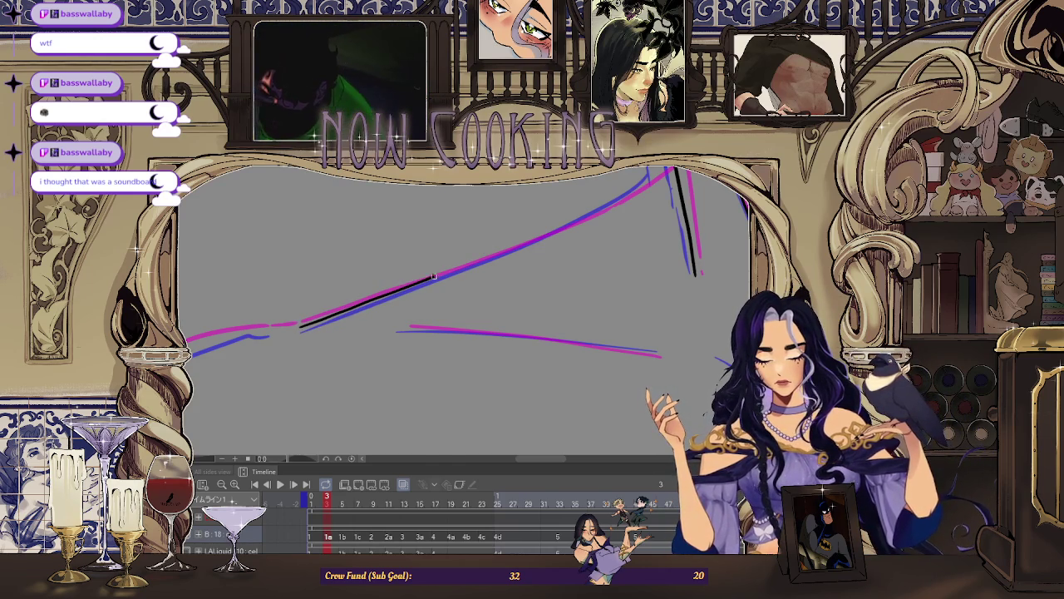
Erase the upper black curve and redraw it along the pink shoulder curve.
scroll(506, 222, up, 1)
scroll(399, 250, up, 1)
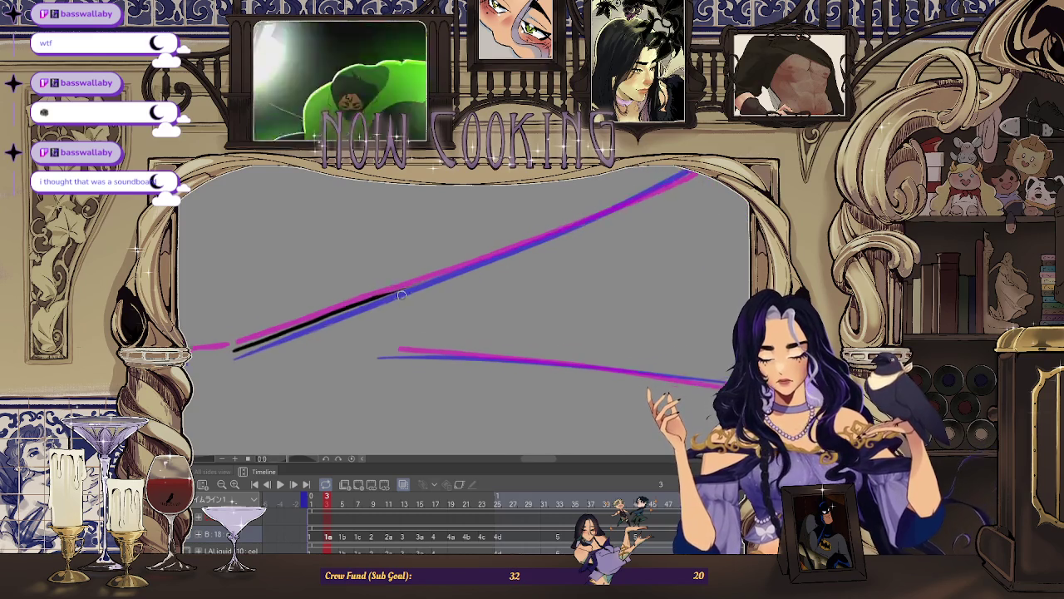
drag(597, 217, 532, 276)
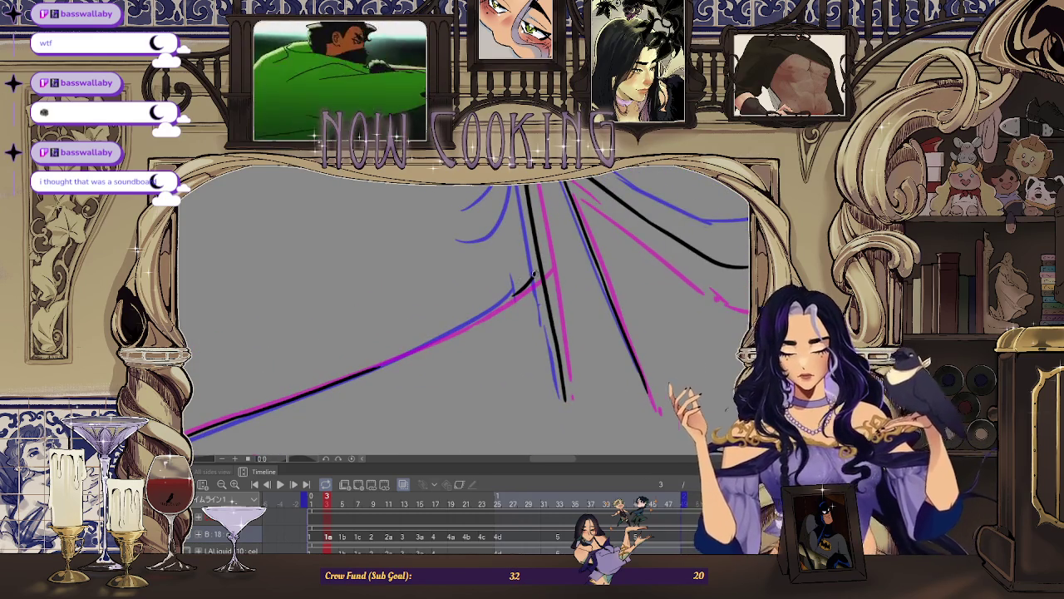
scroll(536, 266, up, 1)
scroll(361, 374, up, 1)
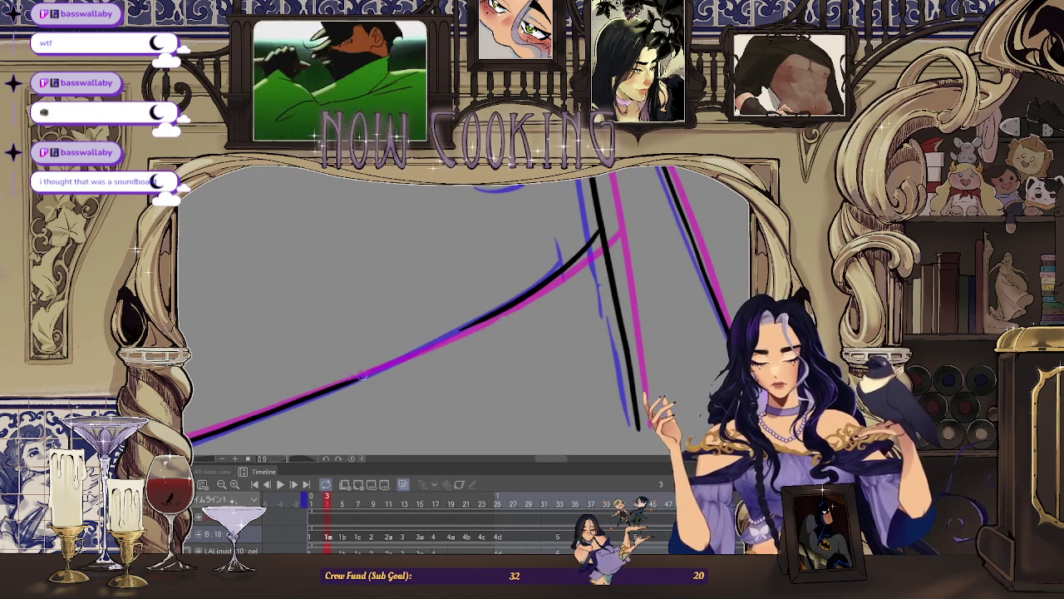
drag(413, 352, 491, 309)
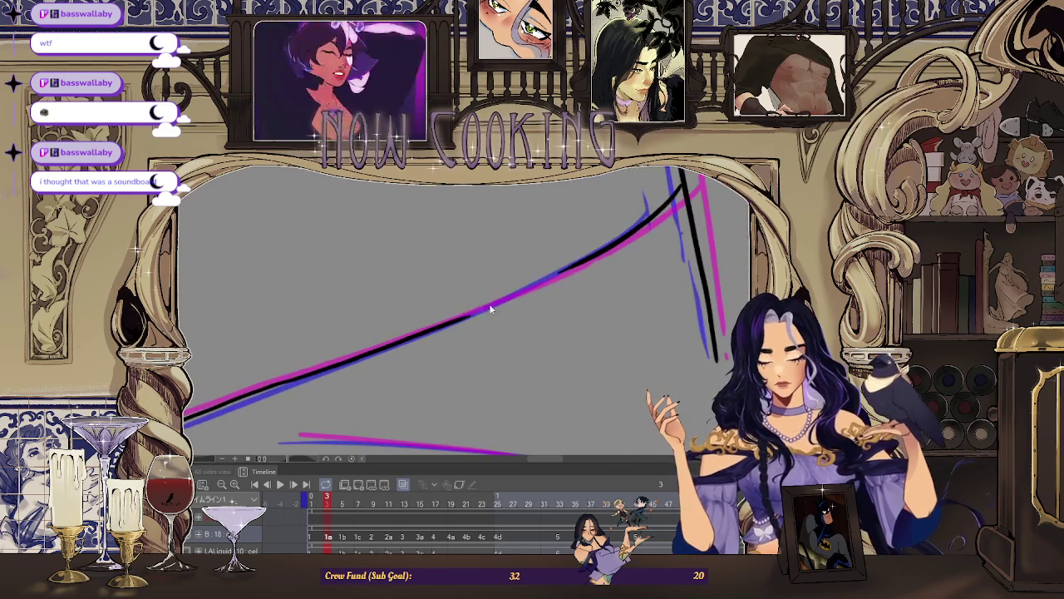
scroll(622, 239, up, 1)
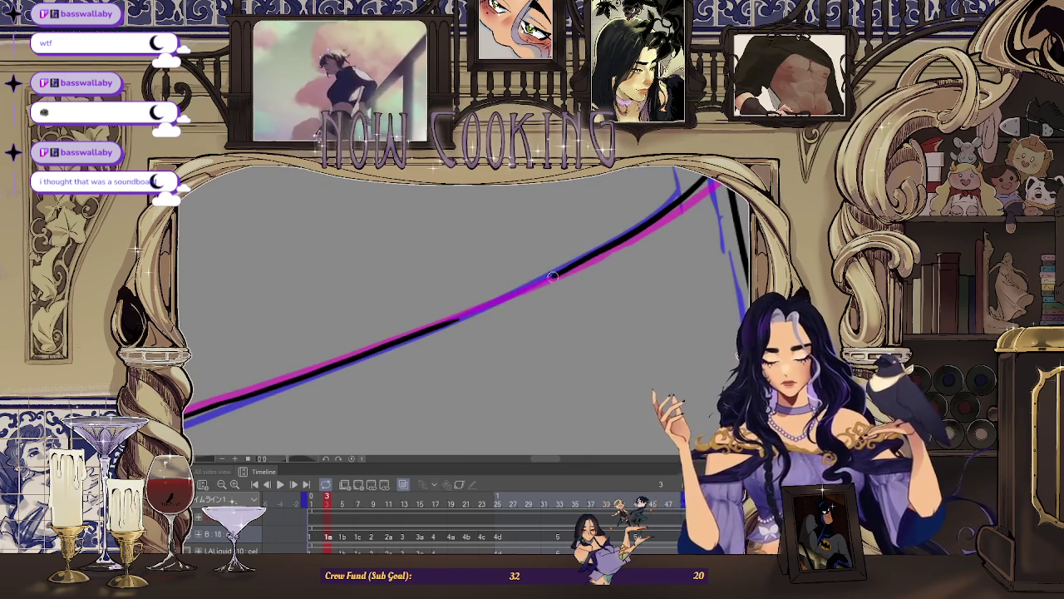
scroll(441, 316, down, 2)
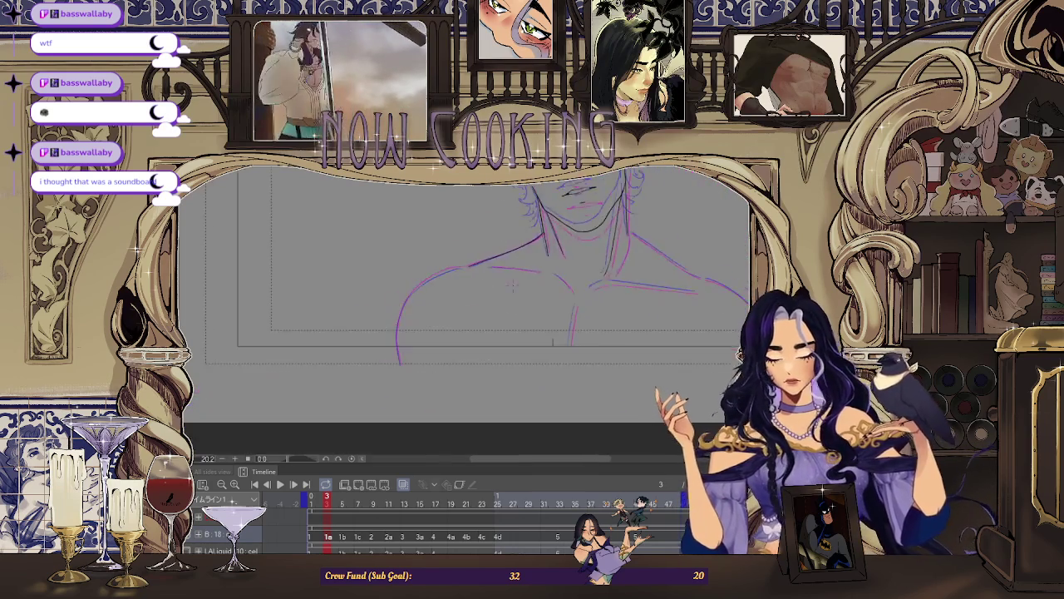
scroll(414, 313, up, 2)
scroll(399, 370, up, 2)
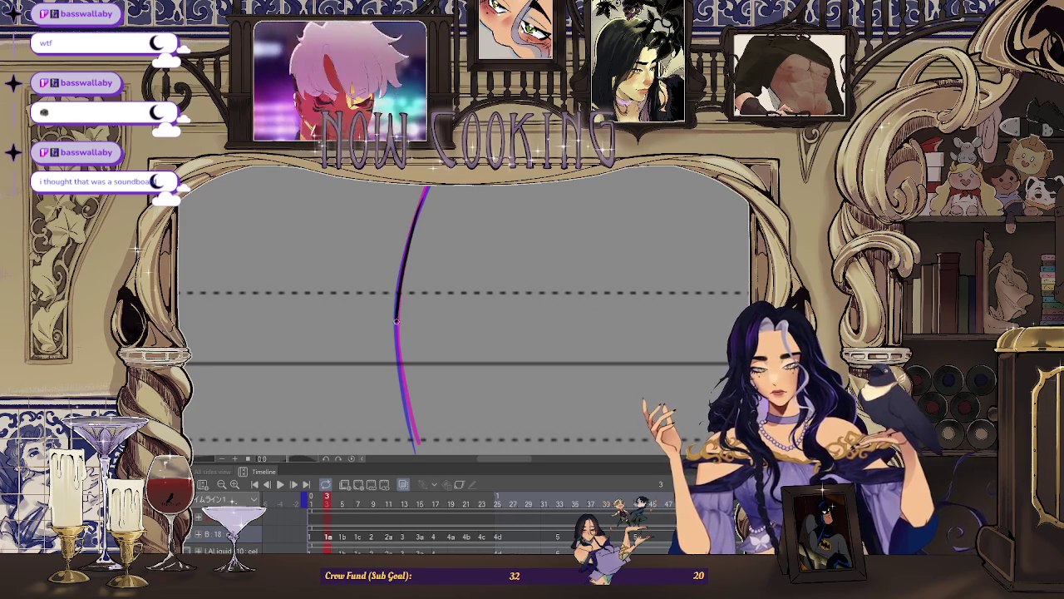
scroll(409, 427, down, 2)
scroll(390, 296, up, 2)
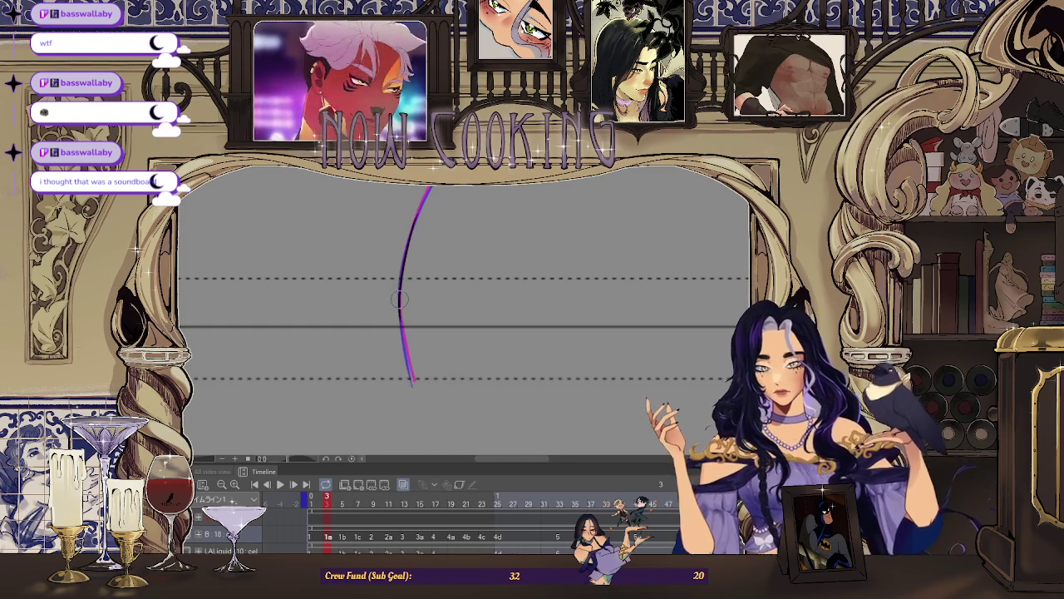
scroll(399, 299, up, 1)
scroll(421, 426, down, 2)
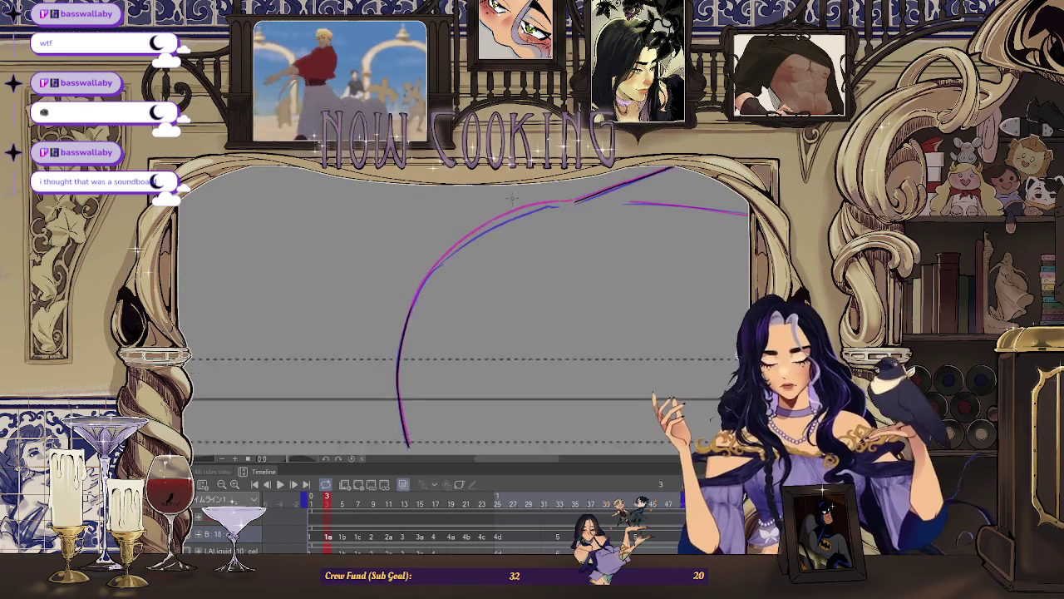
drag(431, 259, 373, 357)
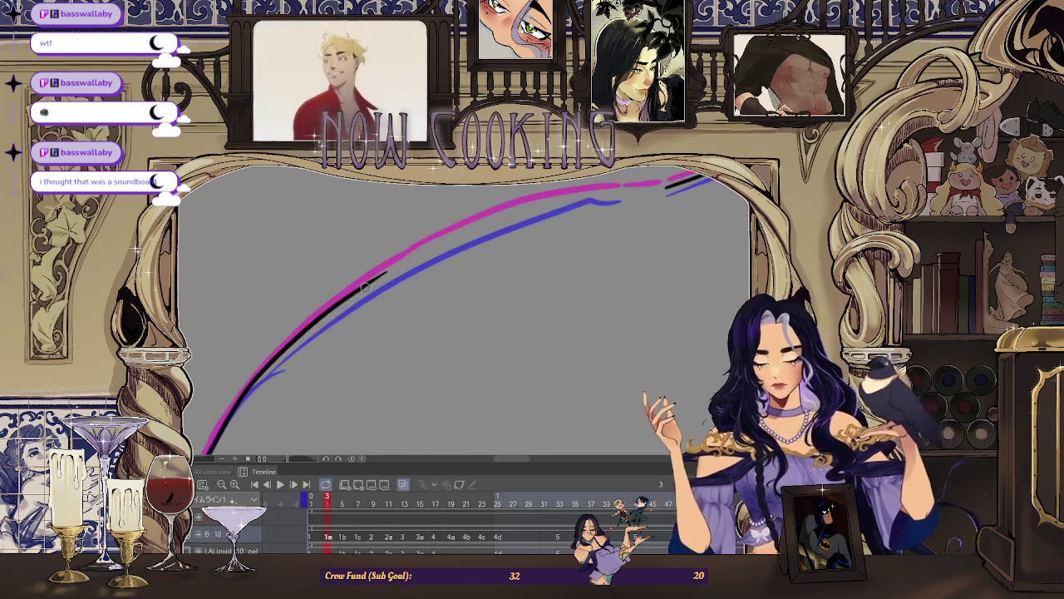
drag(378, 279, 536, 204)
Replace the rough black line over the chest stroke with a redrawn one.
scroll(638, 193, down, 5)
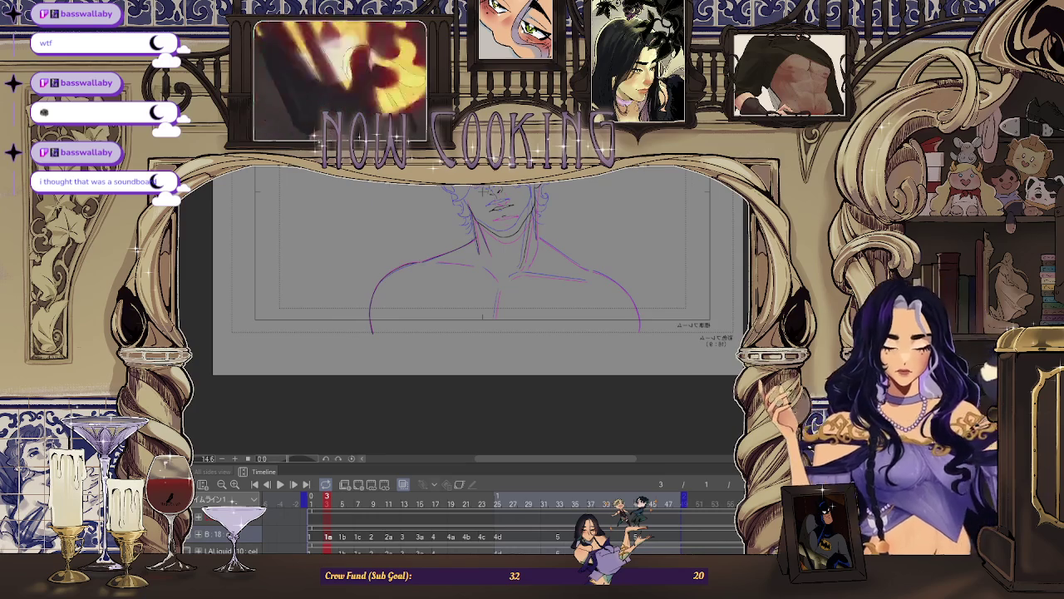
drag(810, 254, 732, 257)
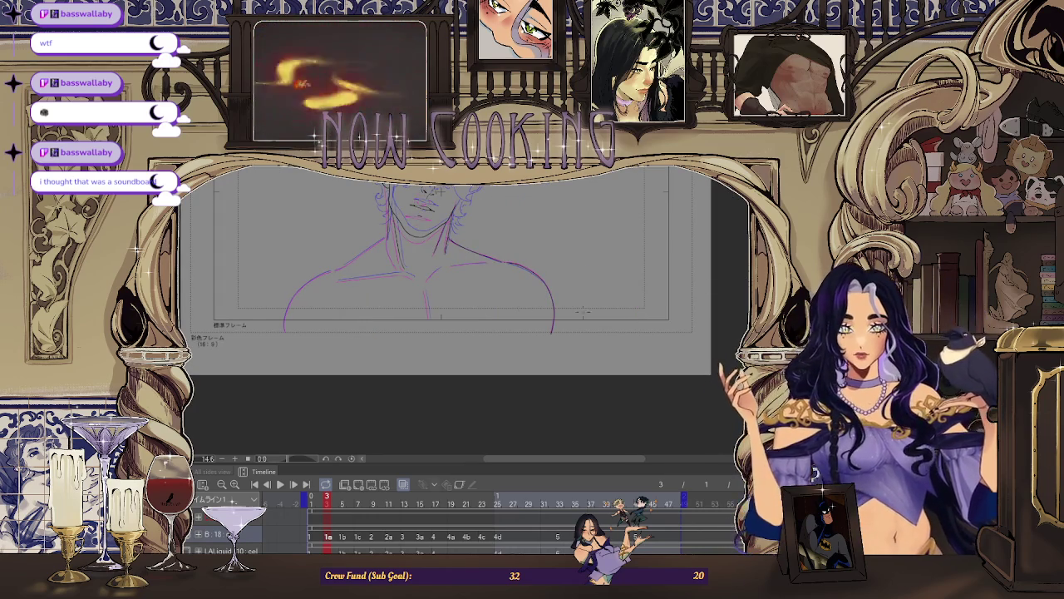
scroll(651, 275, down, 3)
scroll(651, 275, up, 3)
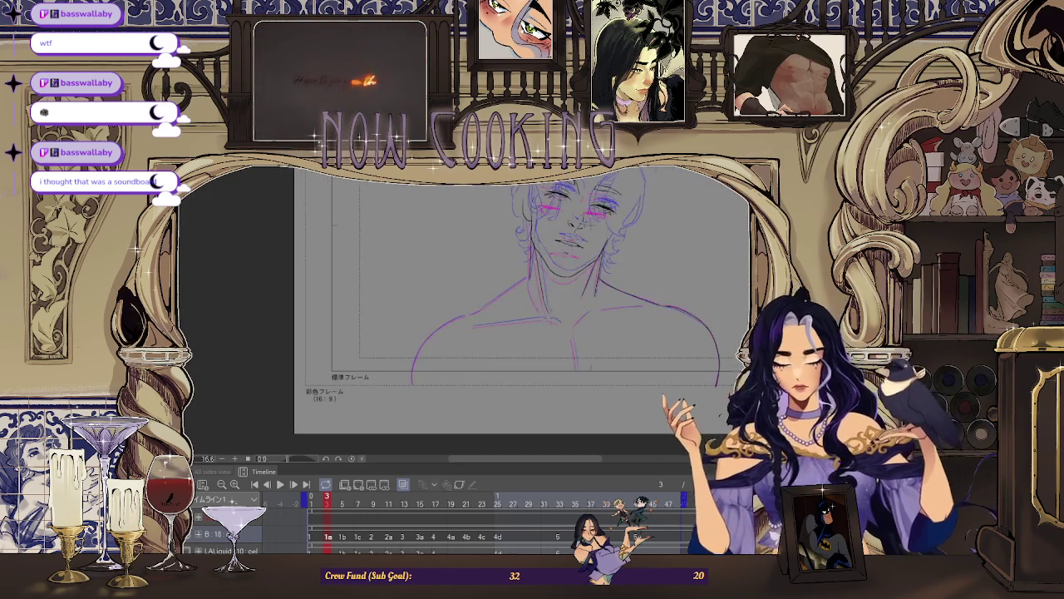
scroll(582, 291, up, 3)
scroll(494, 305, up, 3)
scroll(494, 305, up, 2)
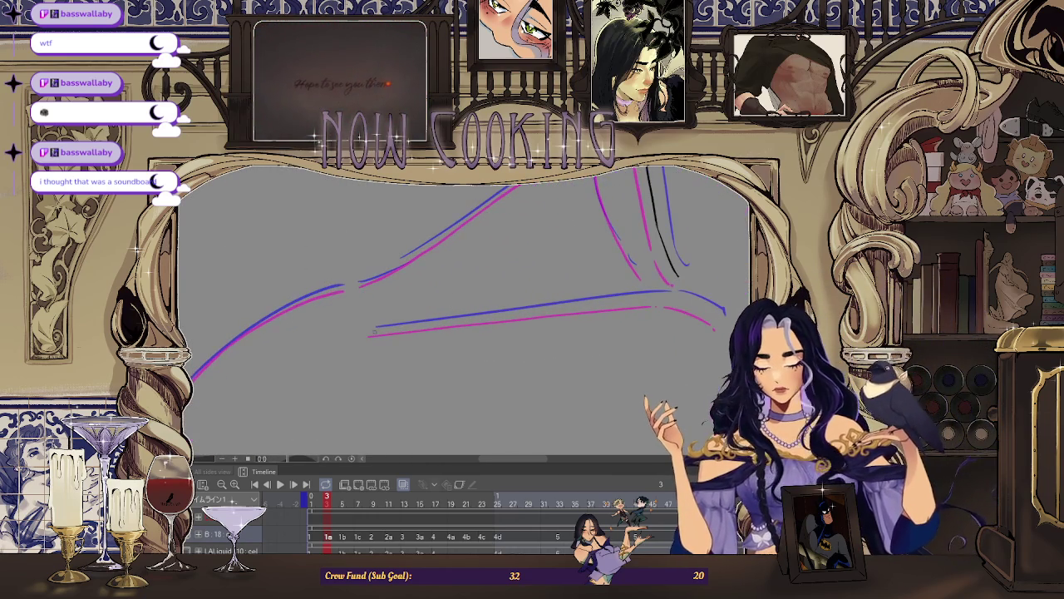
drag(657, 290, 373, 330)
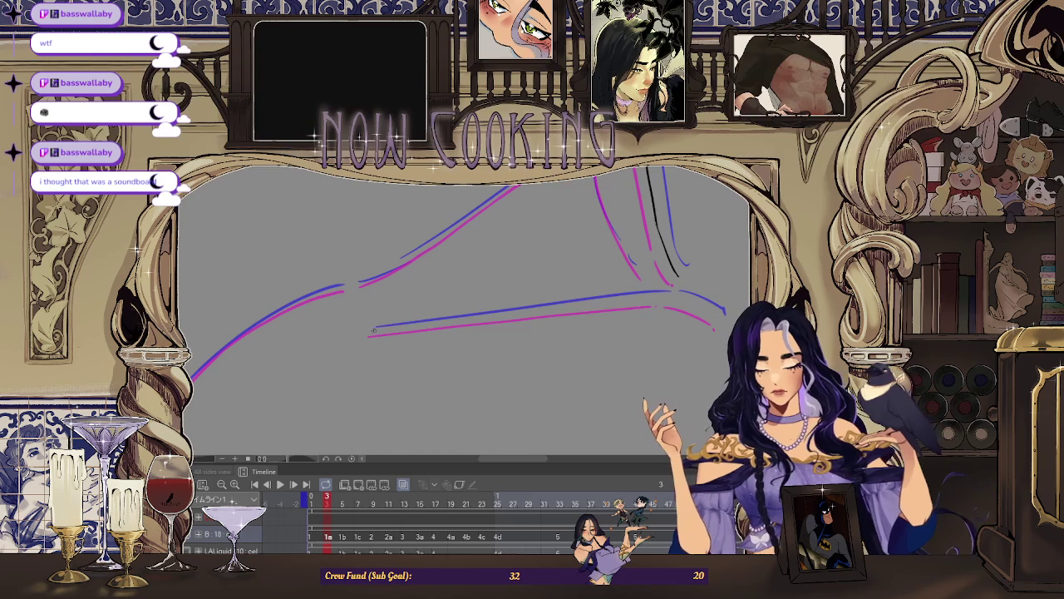
key(ctrl+z)
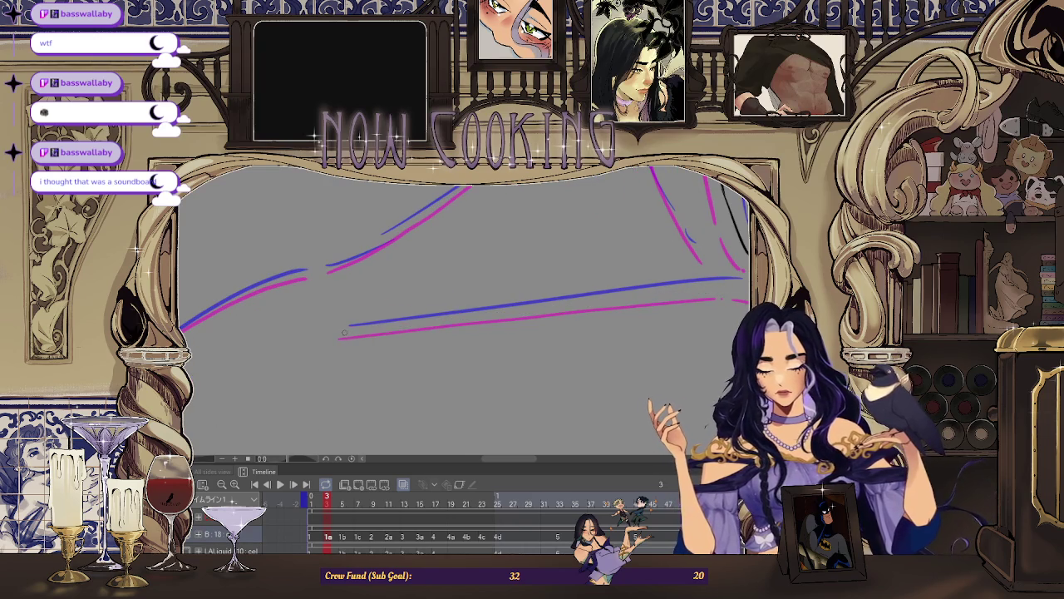
mouse_move(342, 335)
mouse_down()
mouse_move(725, 287)
mouse_move(505, 285)
mouse_up()
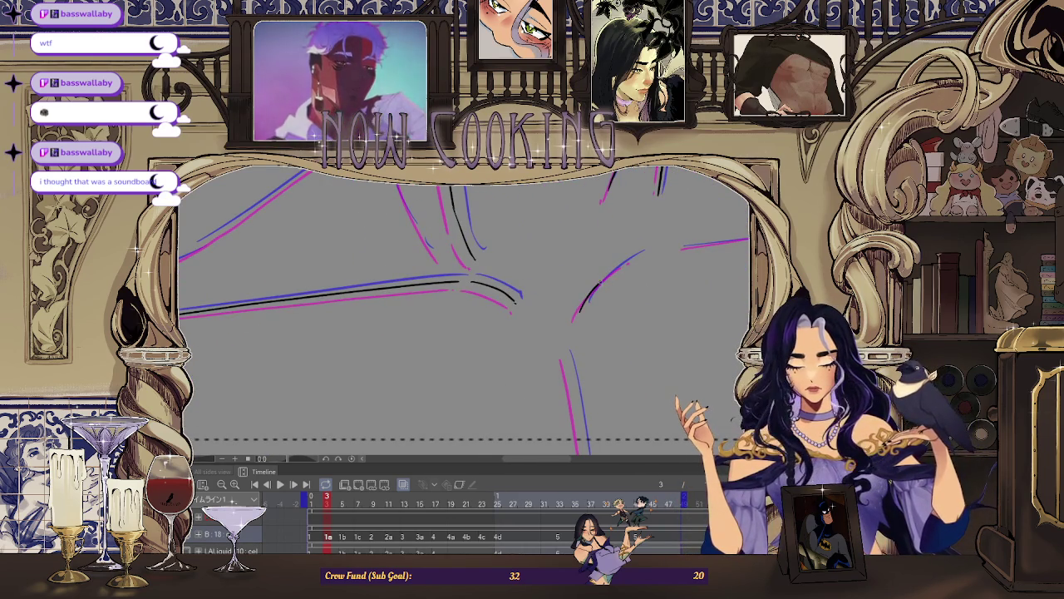
Flip the canvas view horizontally and vertically to check the drawing, then flip it back.
scroll(630, 259, down, 3)
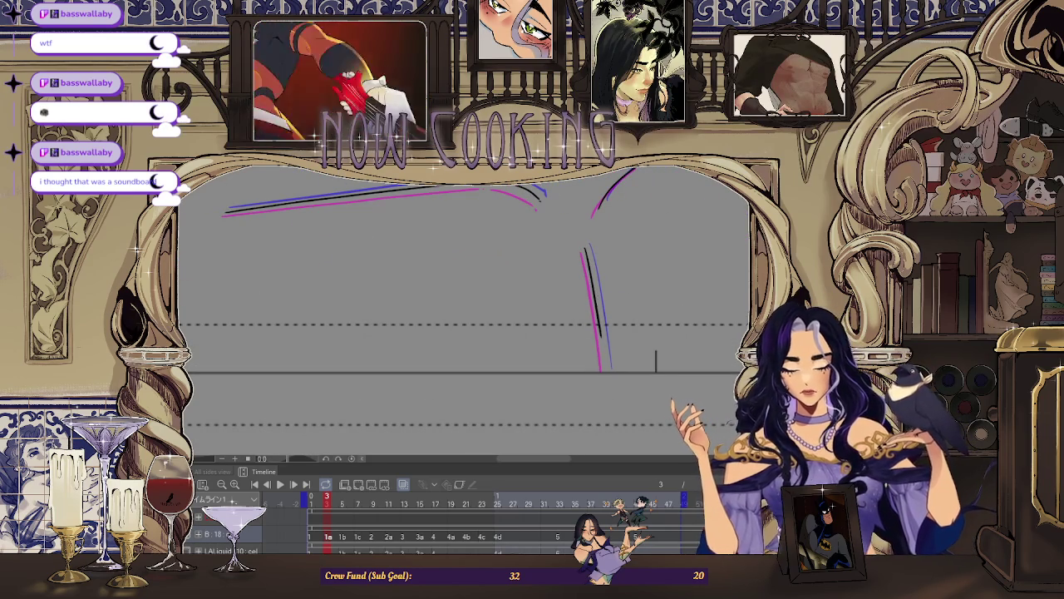
key(ctrl+shift+v)
key(h)
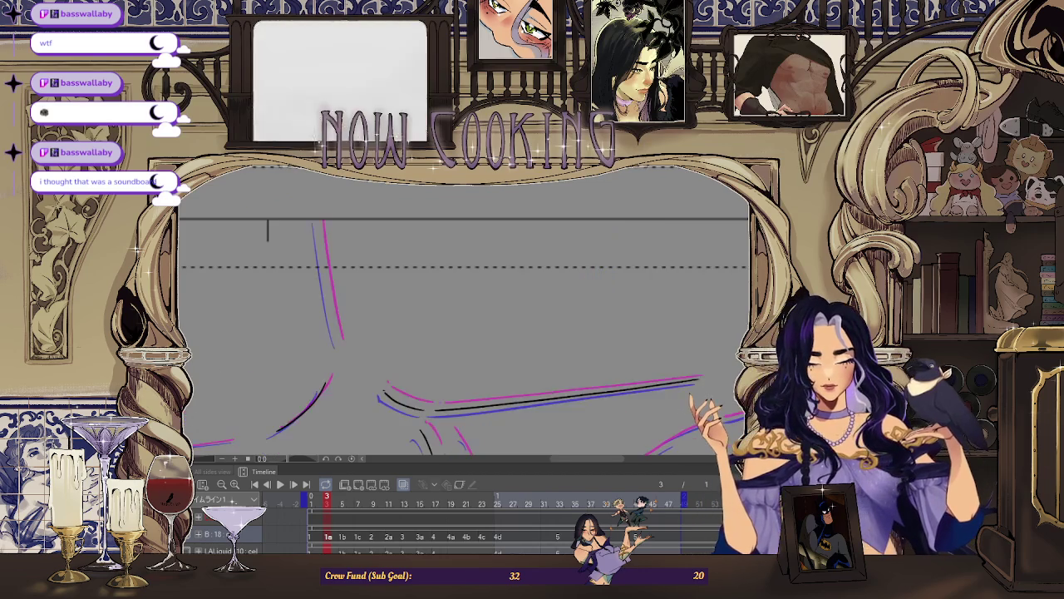
key(ctrl+shift+v)
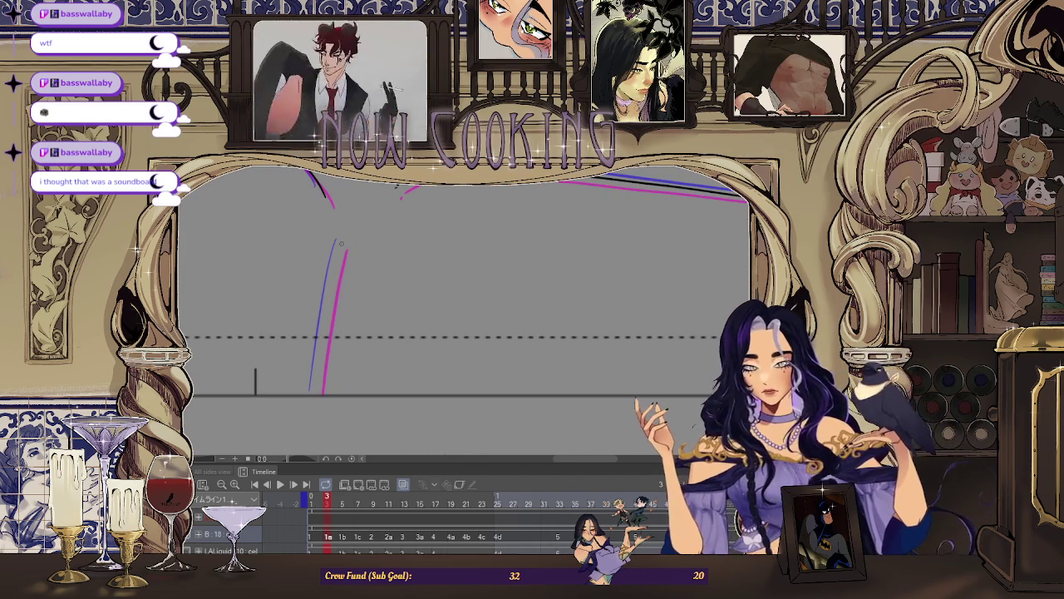
scroll(465, 316, down, 3)
scroll(466, 316, down, 2)
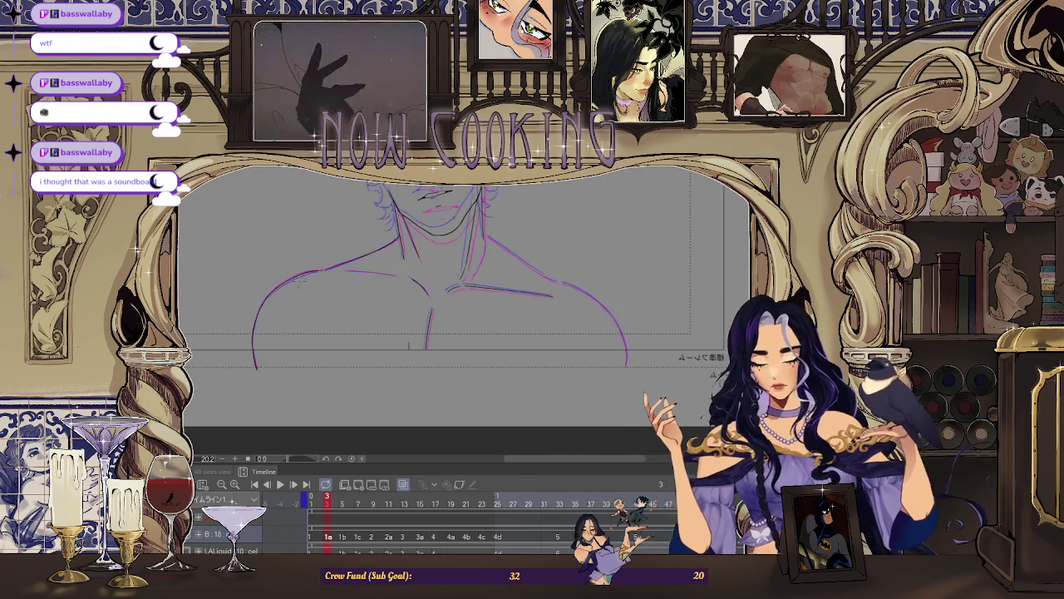
scroll(557, 233, up, 2)
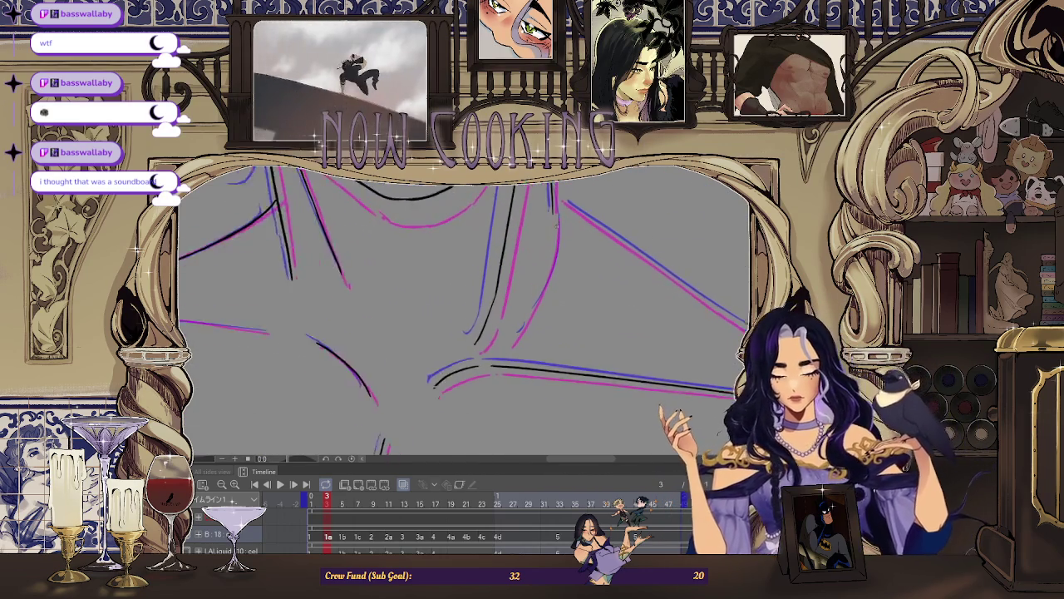
scroll(557, 232, up, 2)
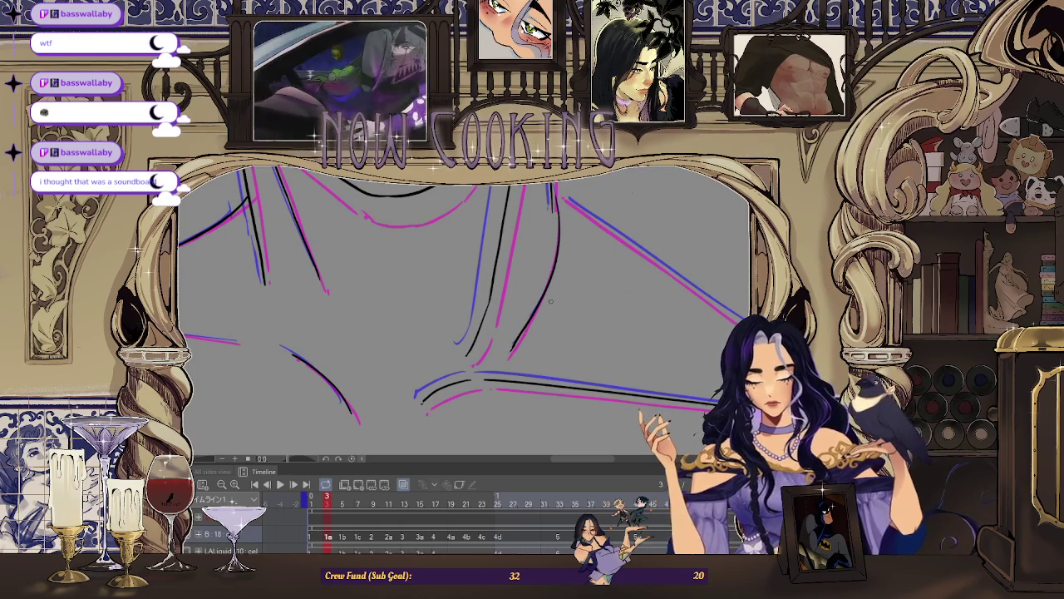
scroll(533, 315, up, 2)
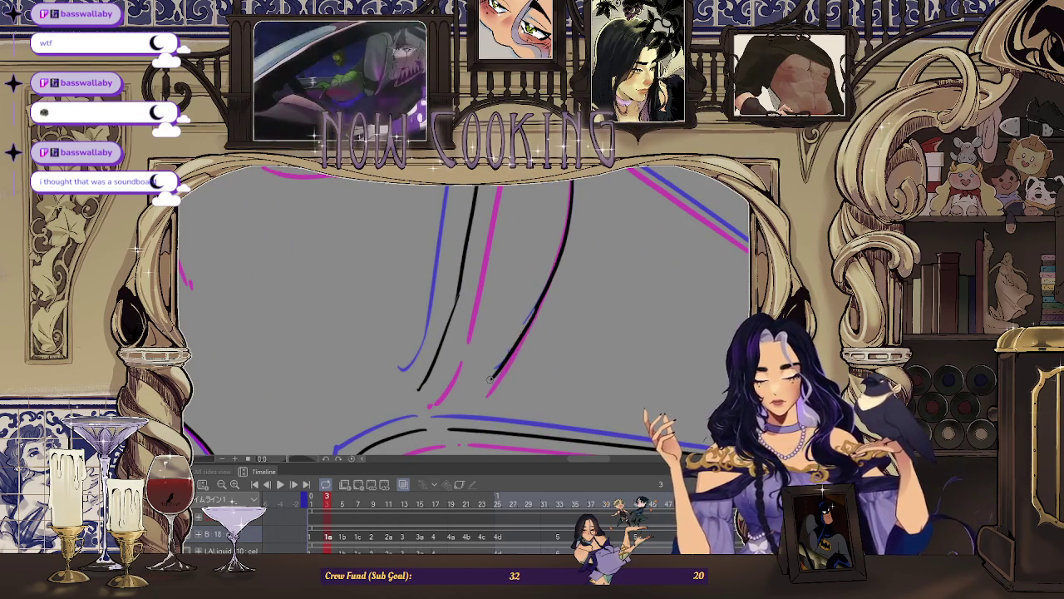
scroll(509, 358, down, 2)
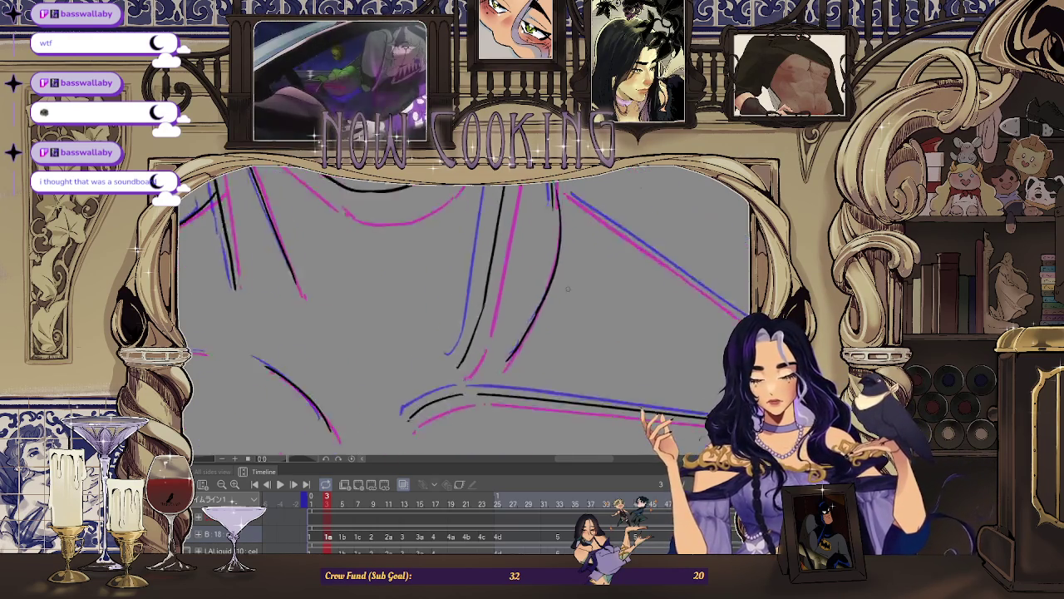
scroll(466, 308, down, 1)
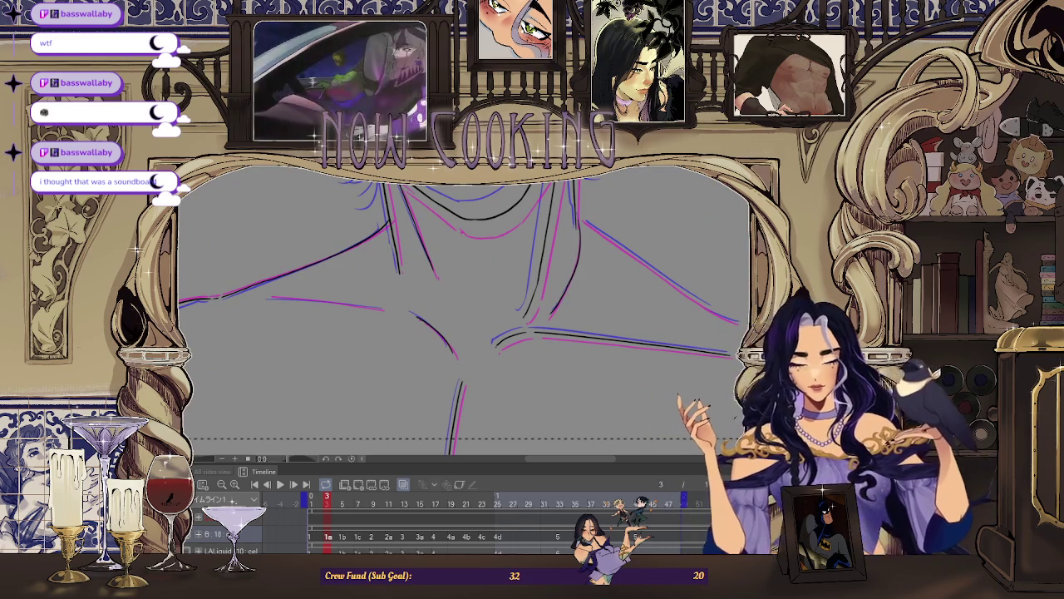
Remove the old chest stroke and redraw it along the magenta chest line.
drag(256, 299, 256, 324)
scroll(255, 325, up, 3)
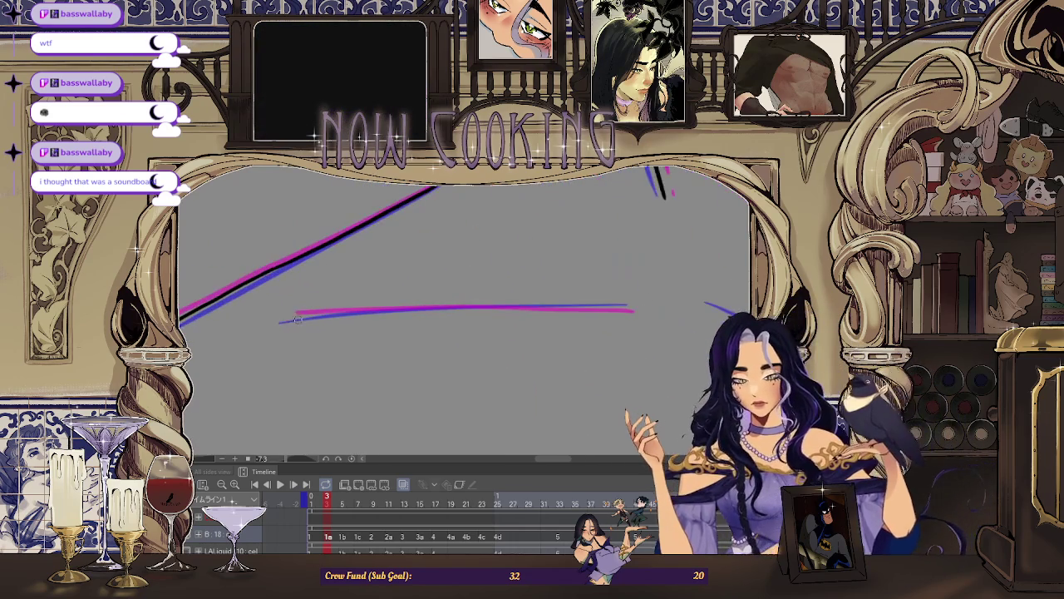
scroll(348, 311, up, 1)
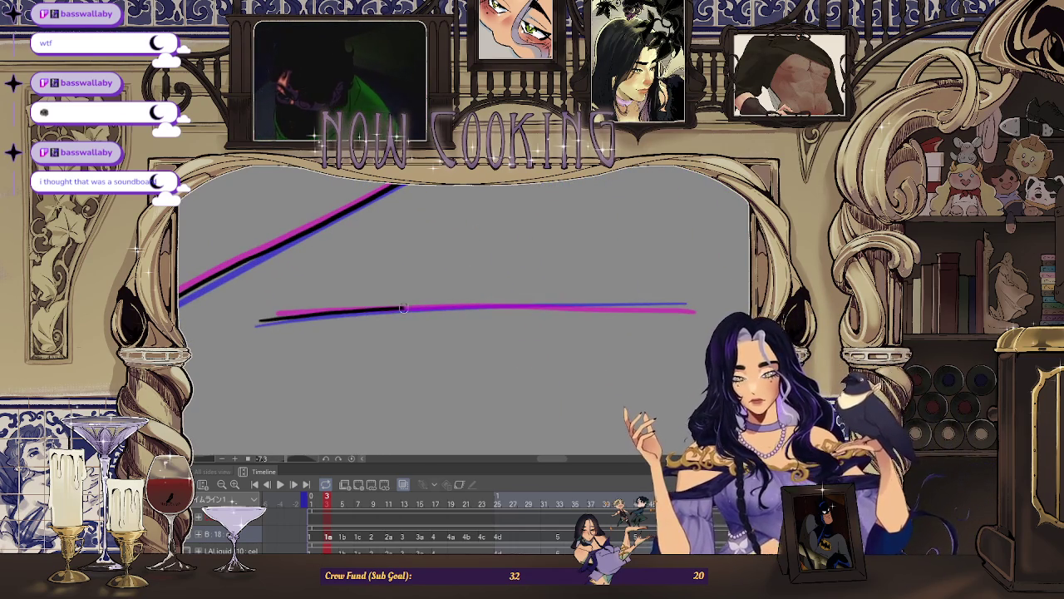
key(ctrl+z)
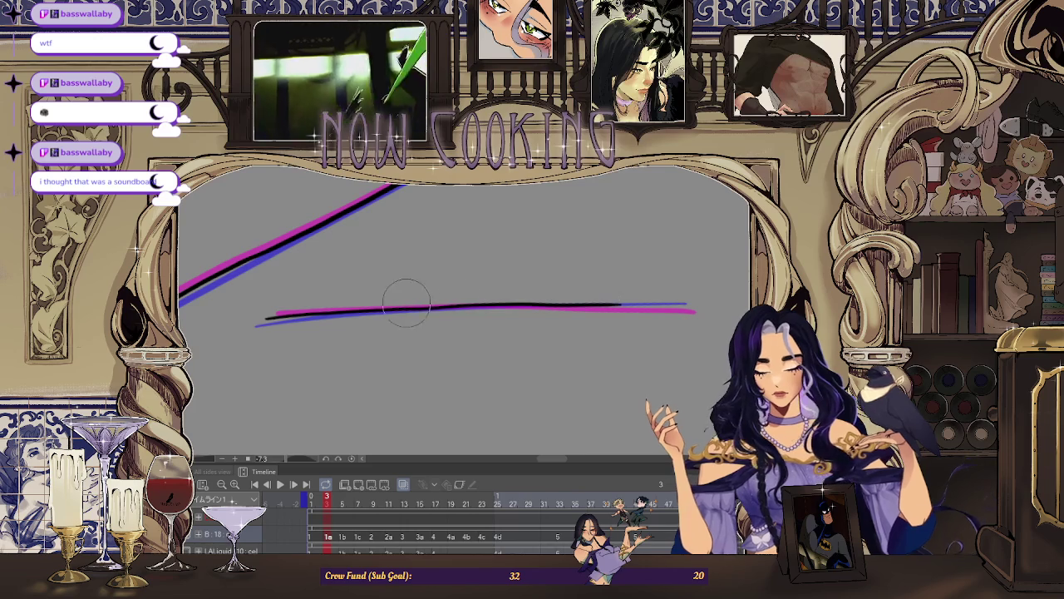
mouse_move(407, 301)
mouse_down()
mouse_move(657, 298)
mouse_move(392, 314)
mouse_up()
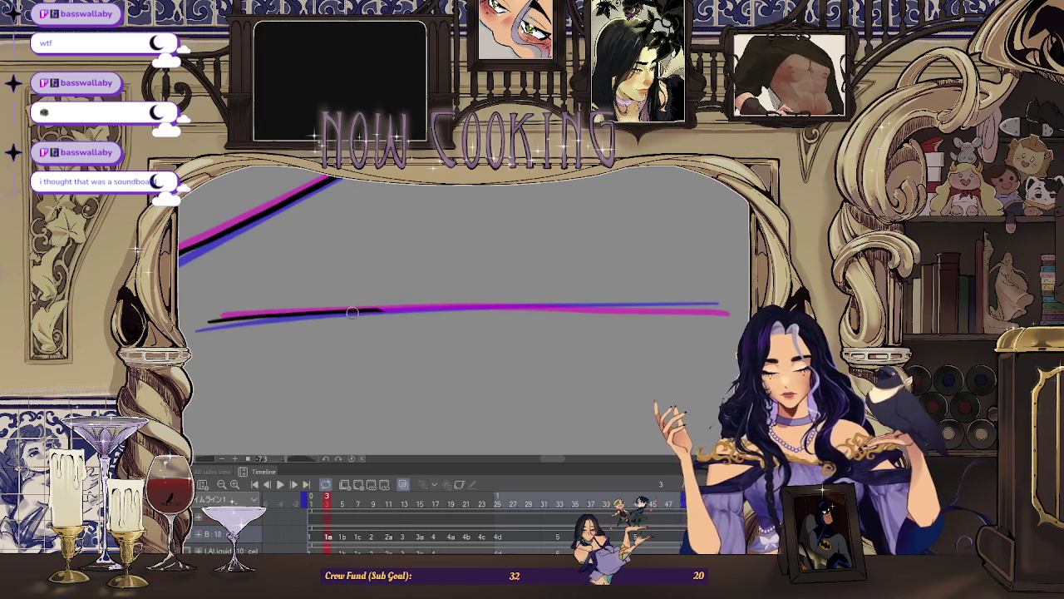
drag(456, 307, 718, 309)
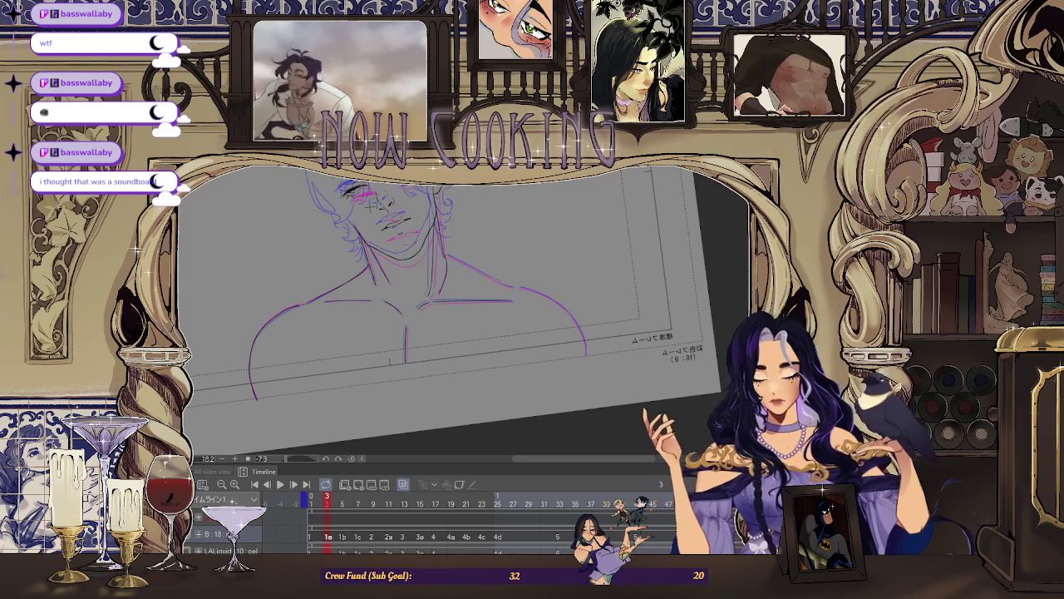
Ink a short black line along the shoulder curve.
scroll(365, 216, up, 2)
scroll(357, 241, up, 2)
scroll(345, 260, up, 2)
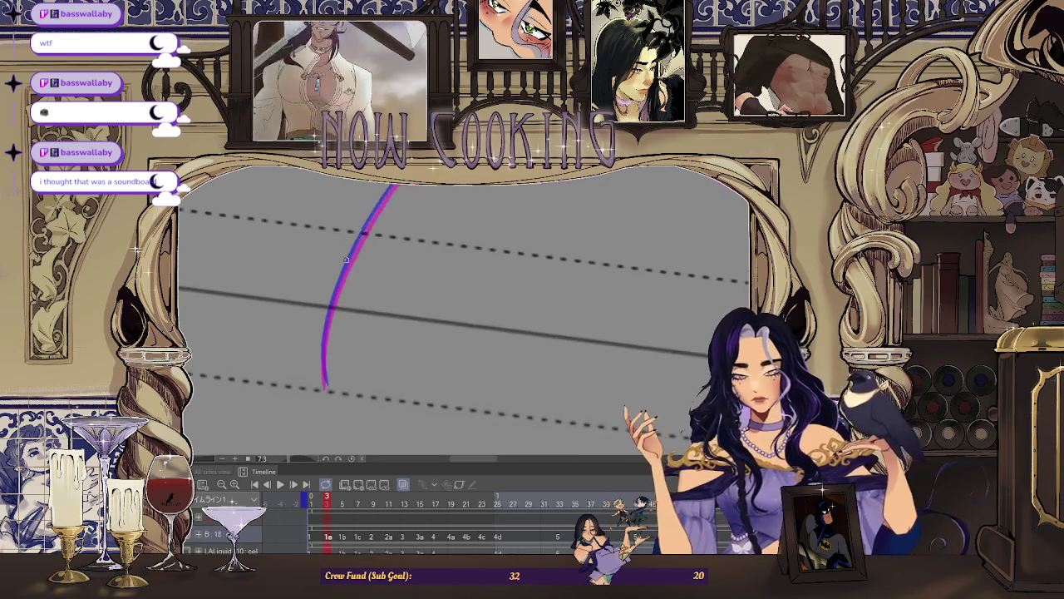
drag(377, 211, 358, 246)
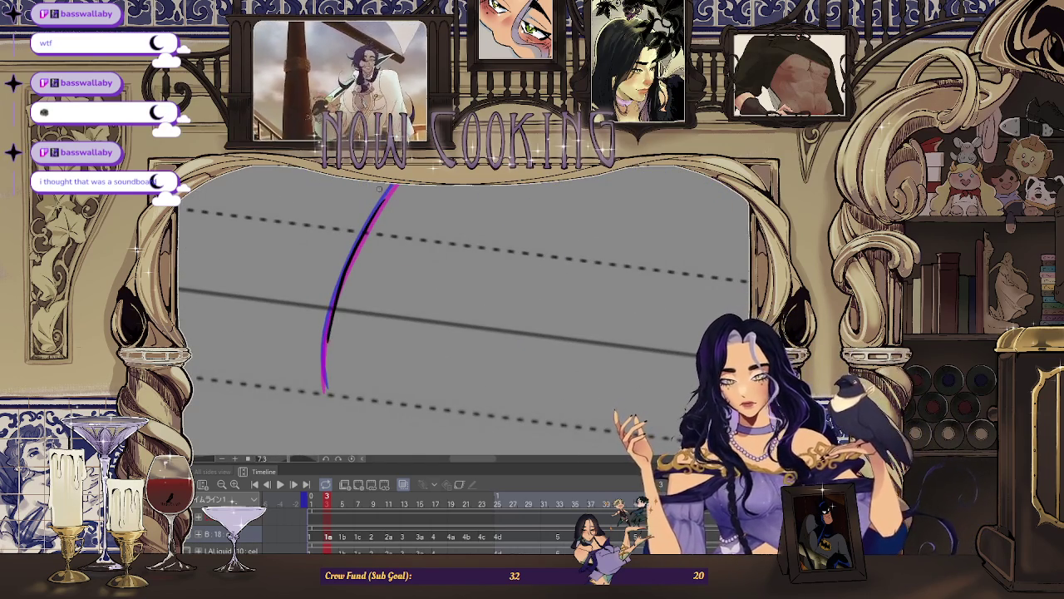
scroll(370, 224, up, 1)
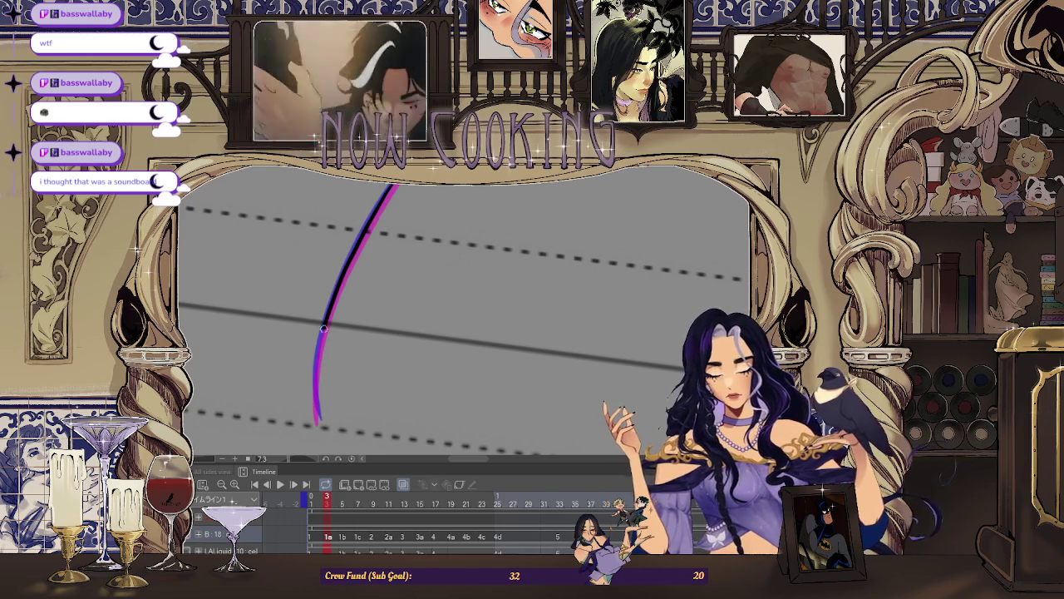
Trim the shoulder line with the eraser and extend it along the curve, then view the neck and shoulders.
drag(316, 420, 316, 329)
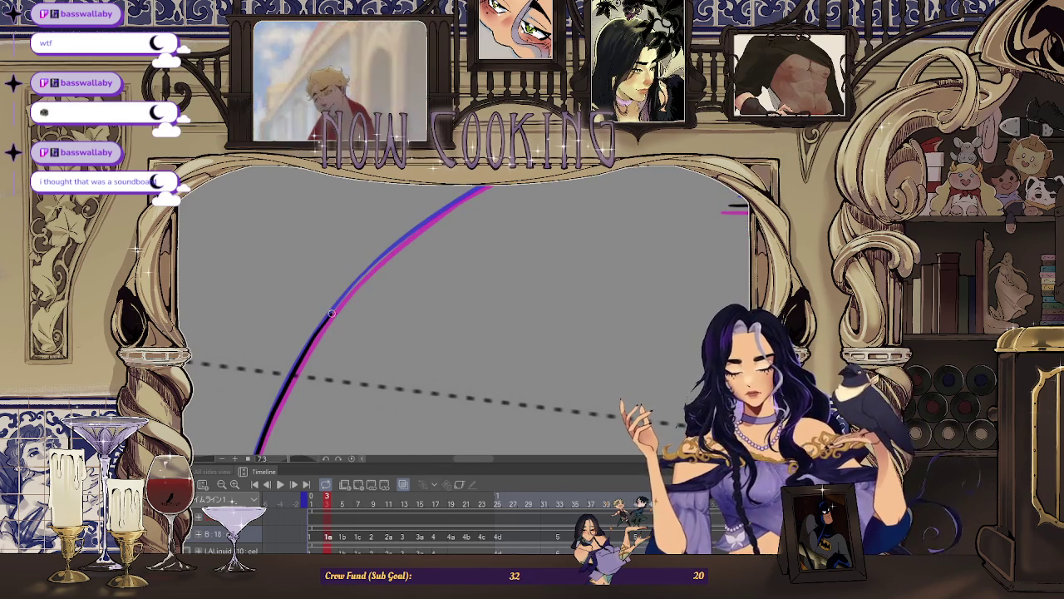
drag(418, 241, 266, 355)
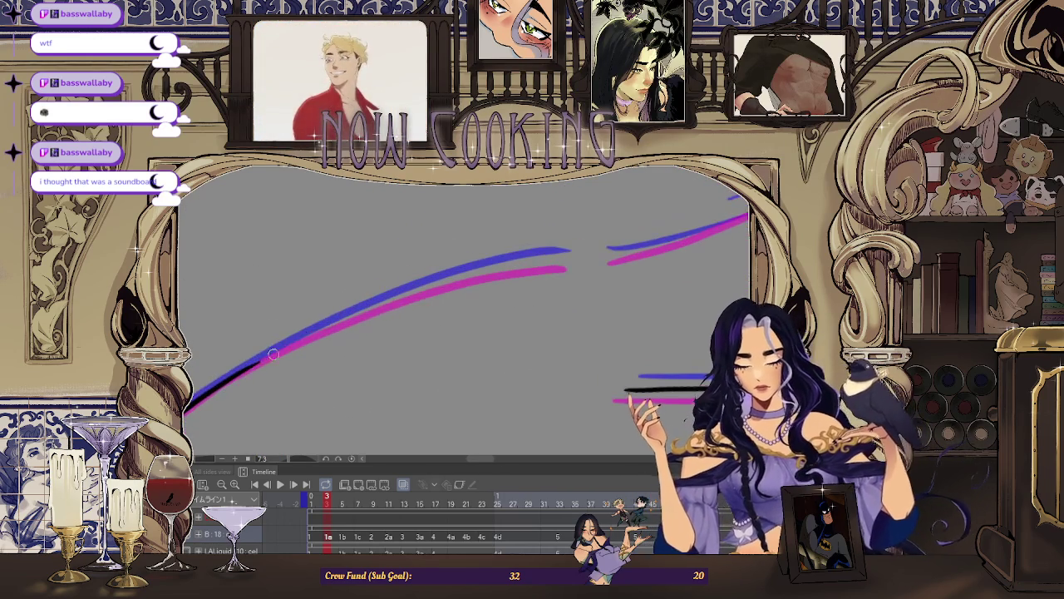
drag(431, 293, 248, 366)
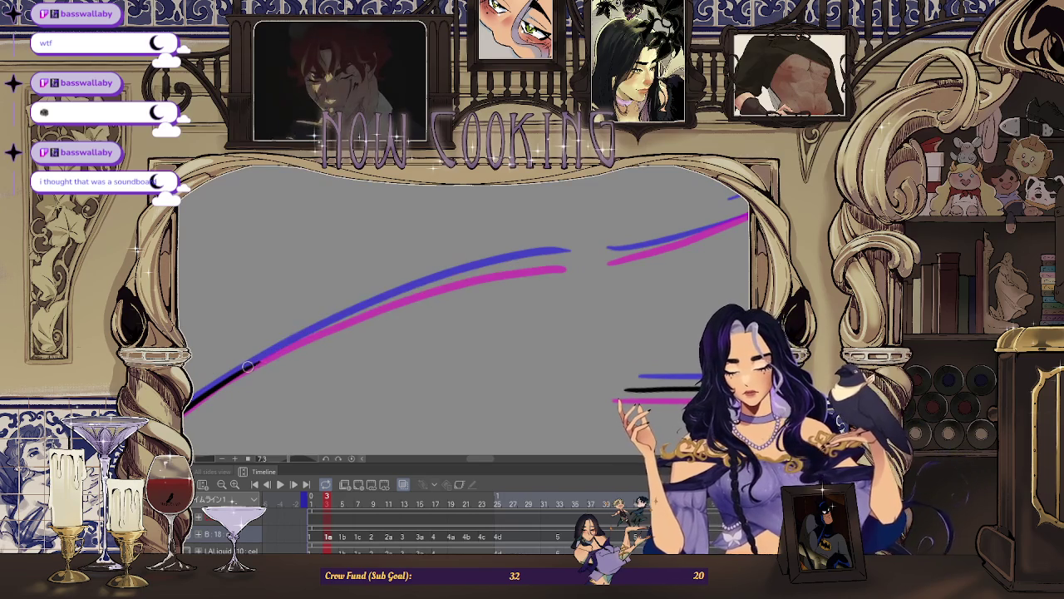
mouse_move(353, 316)
mouse_down()
mouse_move(457, 274)
mouse_move(497, 290)
mouse_move(595, 254)
mouse_move(271, 257)
mouse_move(284, 261)
mouse_up()
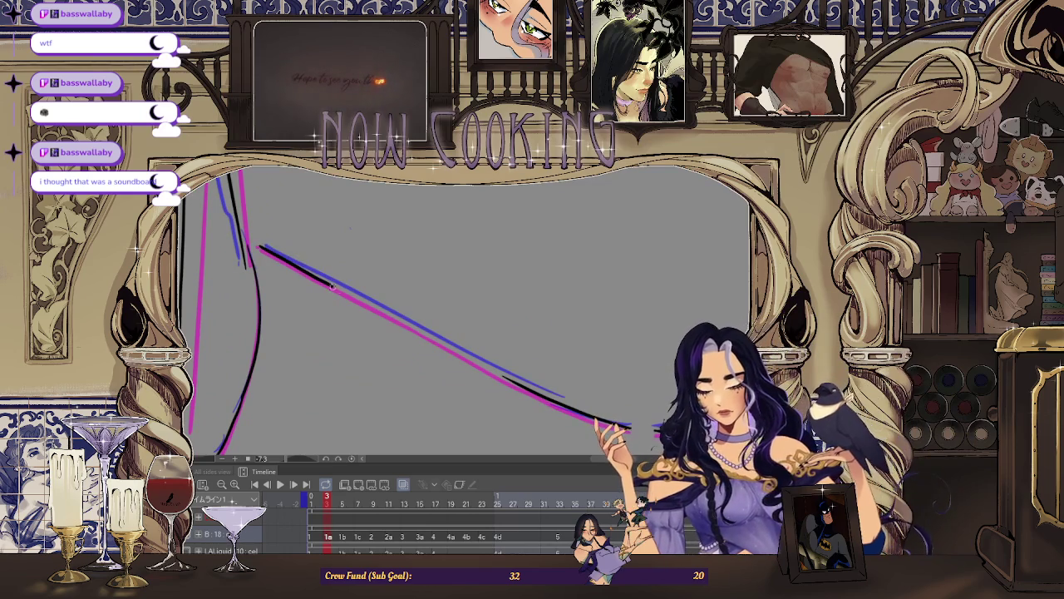
drag(331, 286, 357, 193)
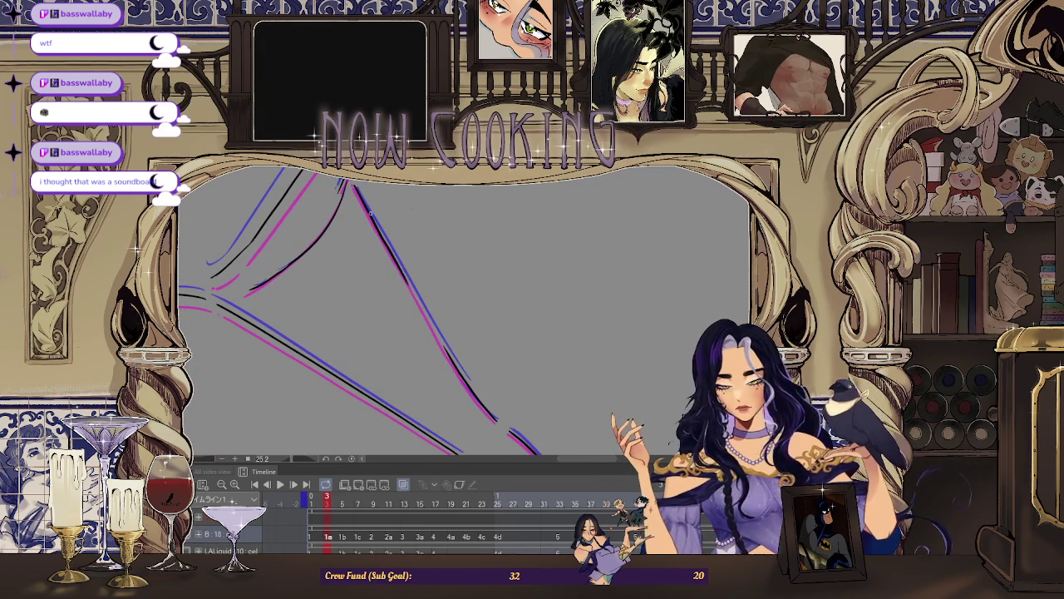
mouse_move(387, 242)
mouse_down()
mouse_move(362, 223)
mouse_move(436, 330)
mouse_up()
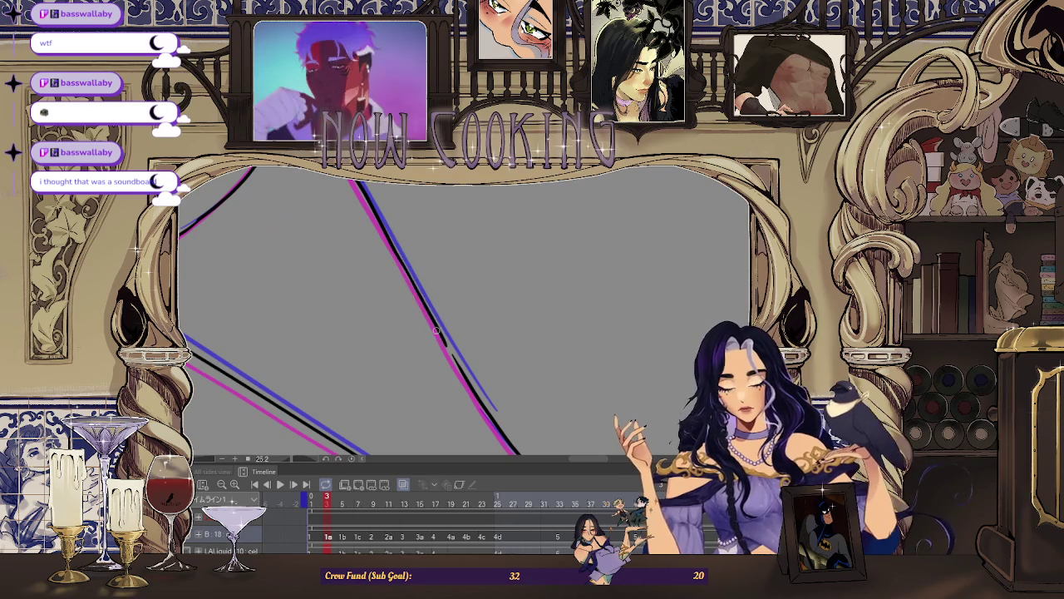
mouse_move(409, 275)
mouse_down()
mouse_move(391, 299)
mouse_move(416, 282)
mouse_move(432, 299)
mouse_up()
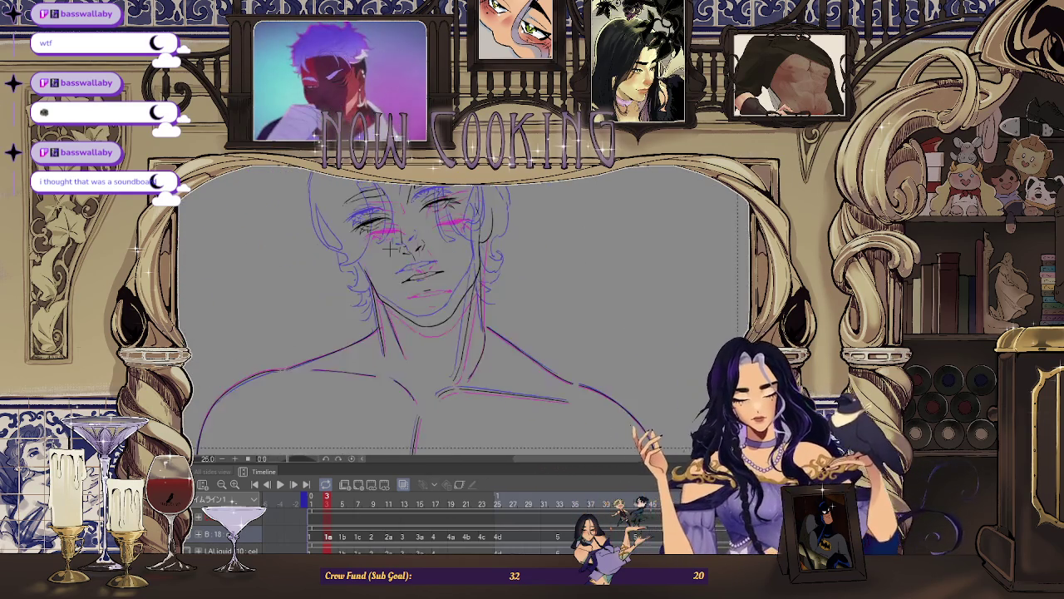
Fit the view and zoom on the face, play the animation, then stop on the first frame.
key(ctrl+0)
scroll(496, 233, up, 3)
drag(465, 208, 449, 258)
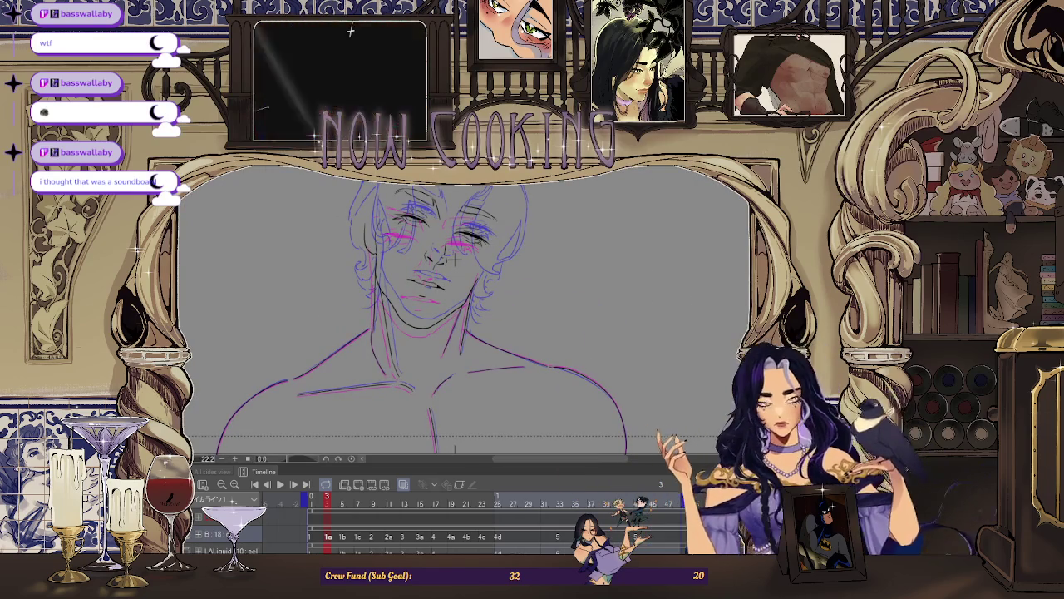
key(Return)
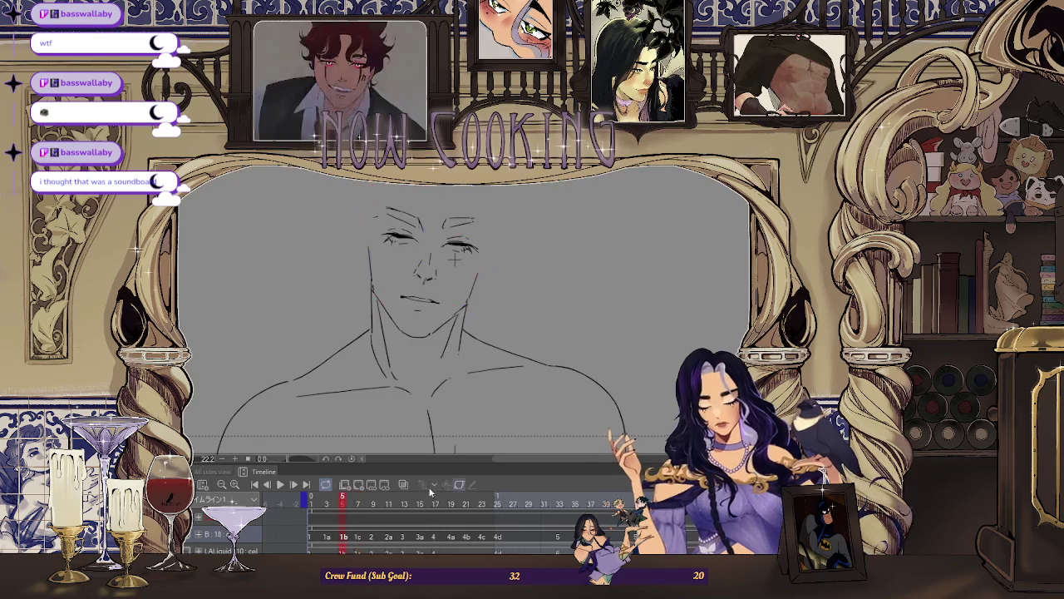
click(280, 484)
scroll(496, 261, down, 2)
scroll(582, 263, down, 2)
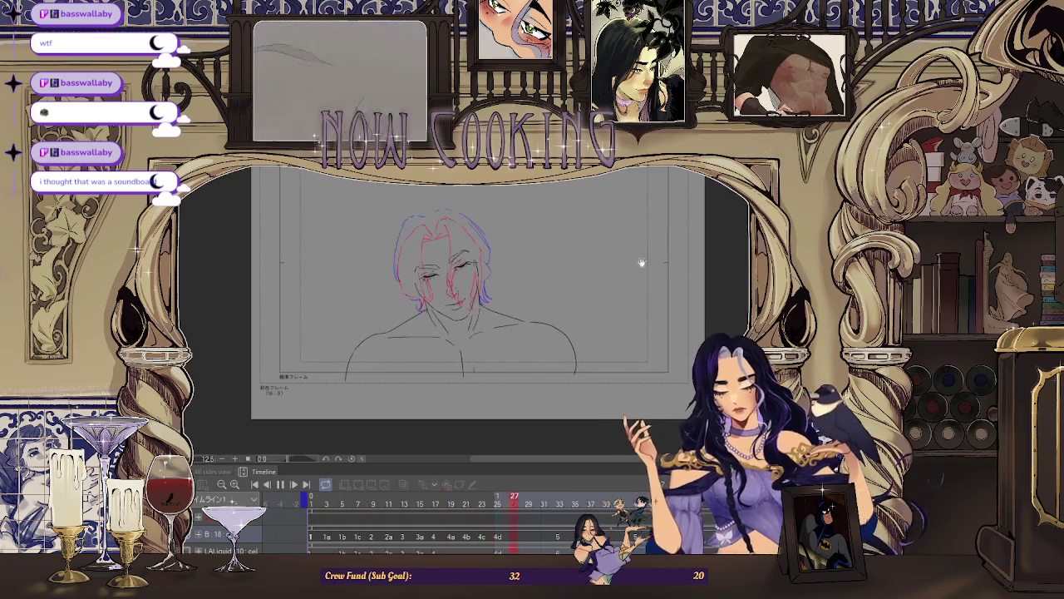
scroll(518, 245, up, 1)
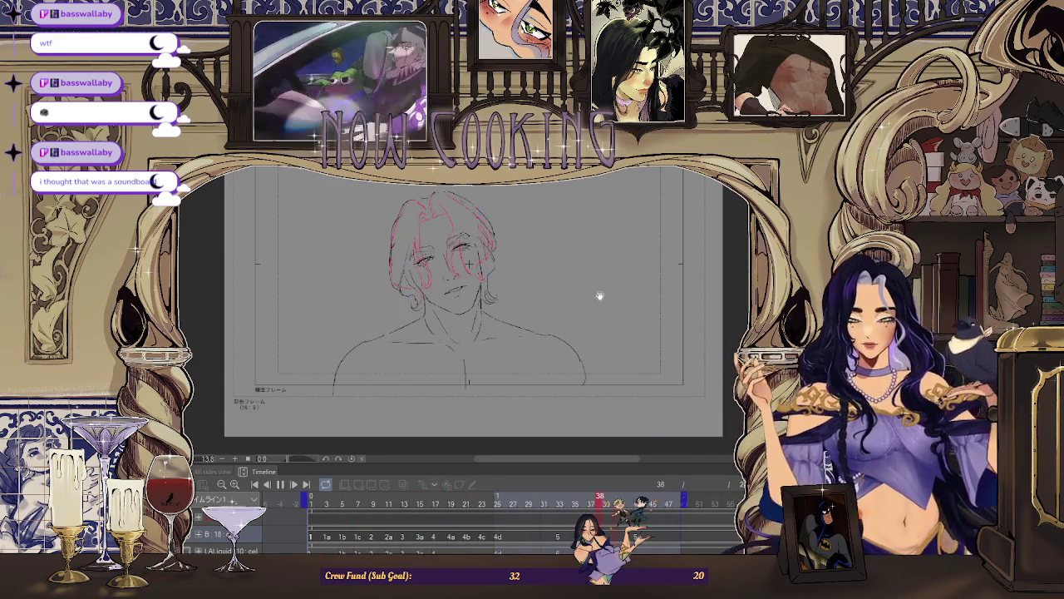
key(space)
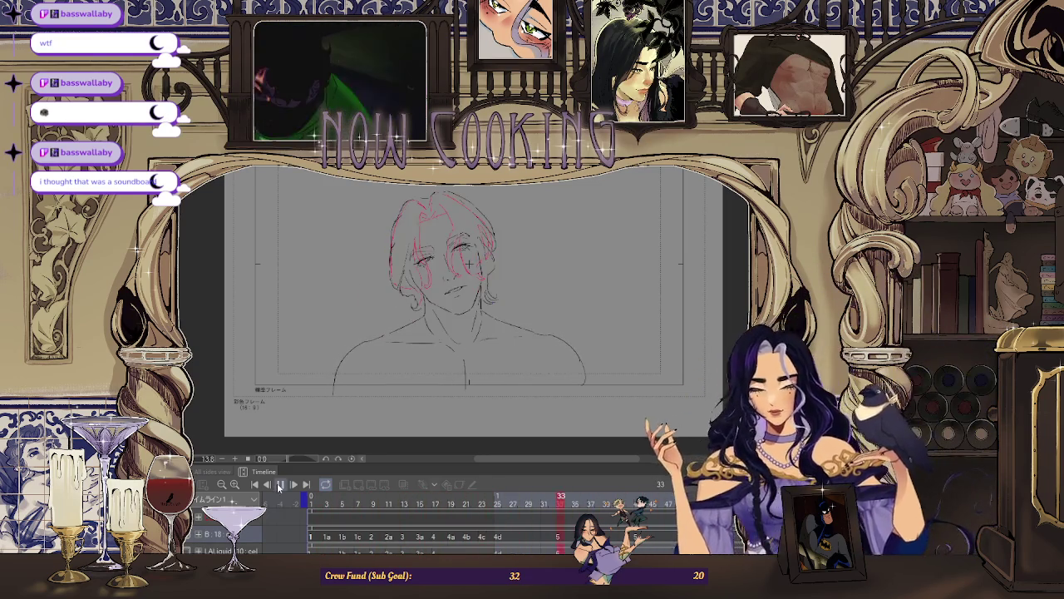
click(312, 537)
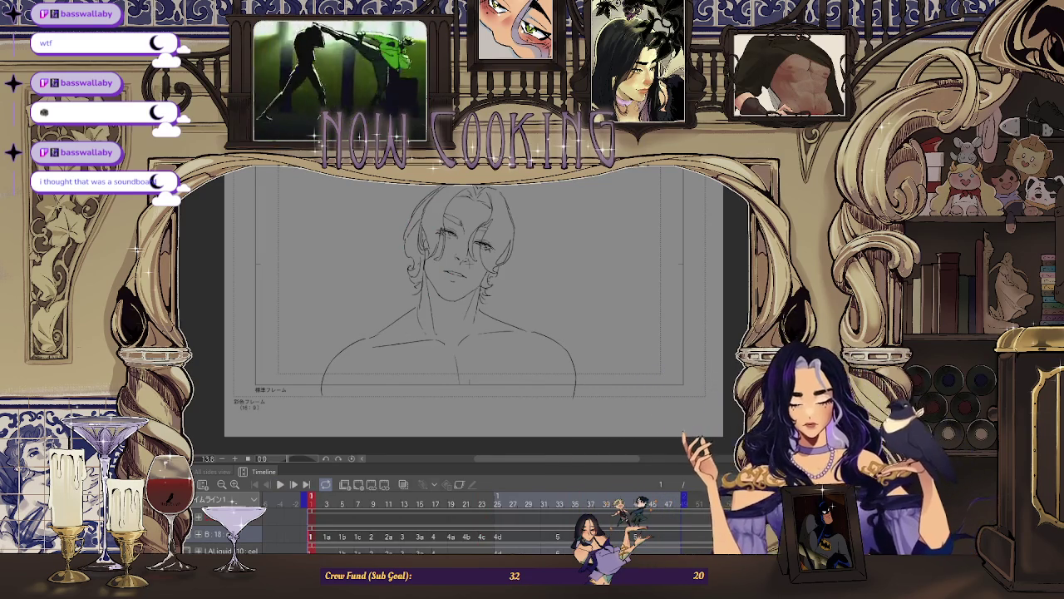
Undo and redo repeatedly to compare the hair strokes with neighbouring frames.
key(ctrl+z)
key(ctrl+y)
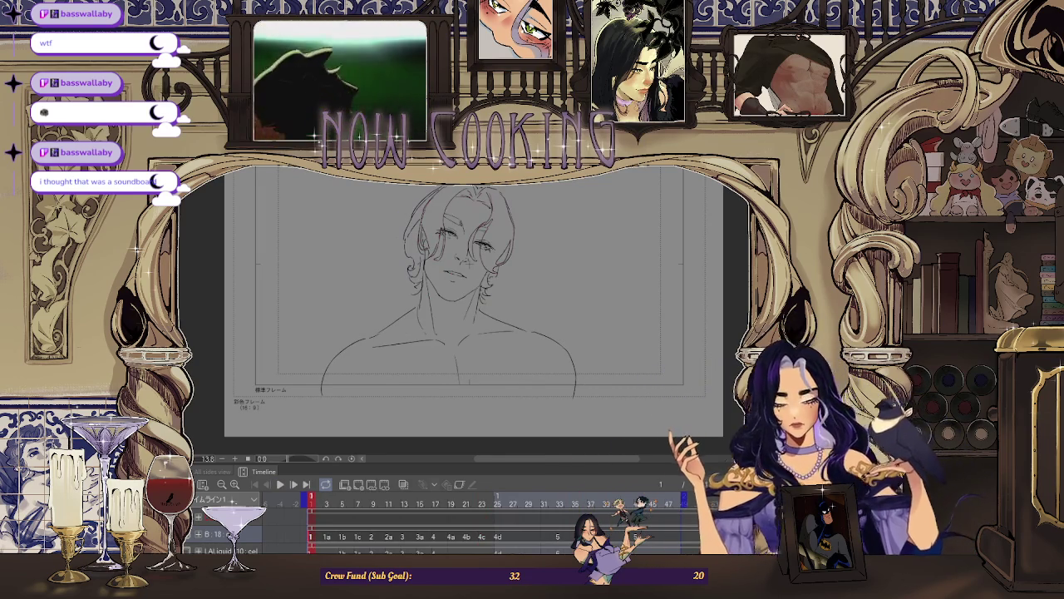
key(ctrl+z)
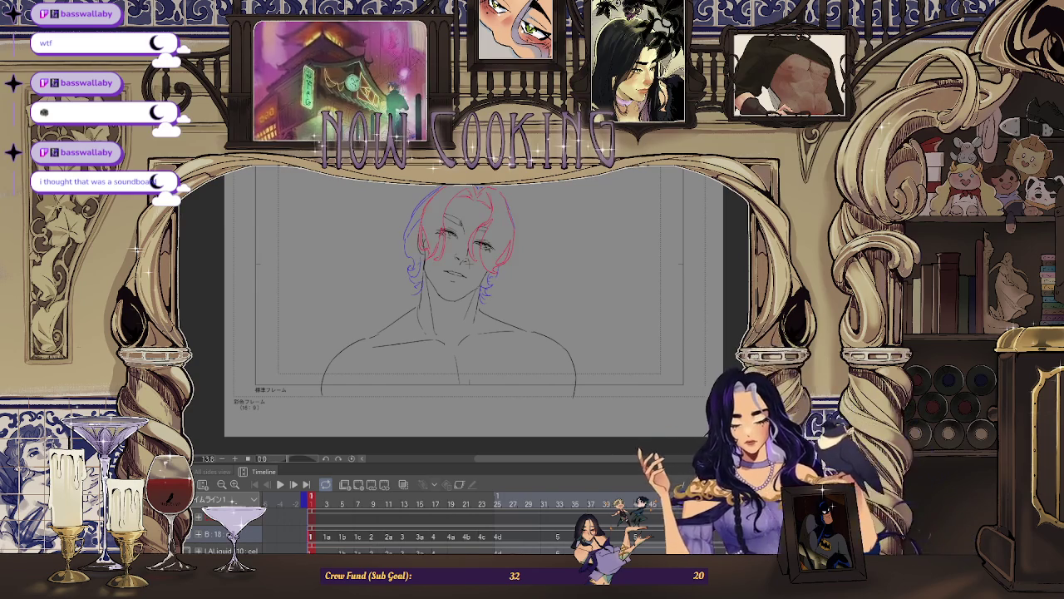
key(ctrl+y)
key(ctrl+z)
key(ctrl+y)
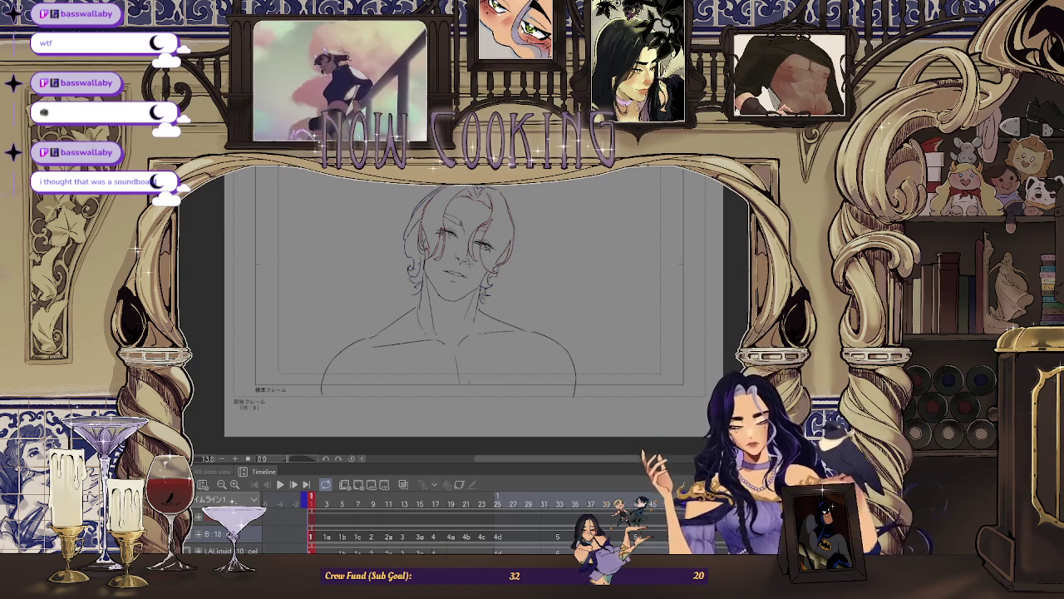
key(ctrl+z)
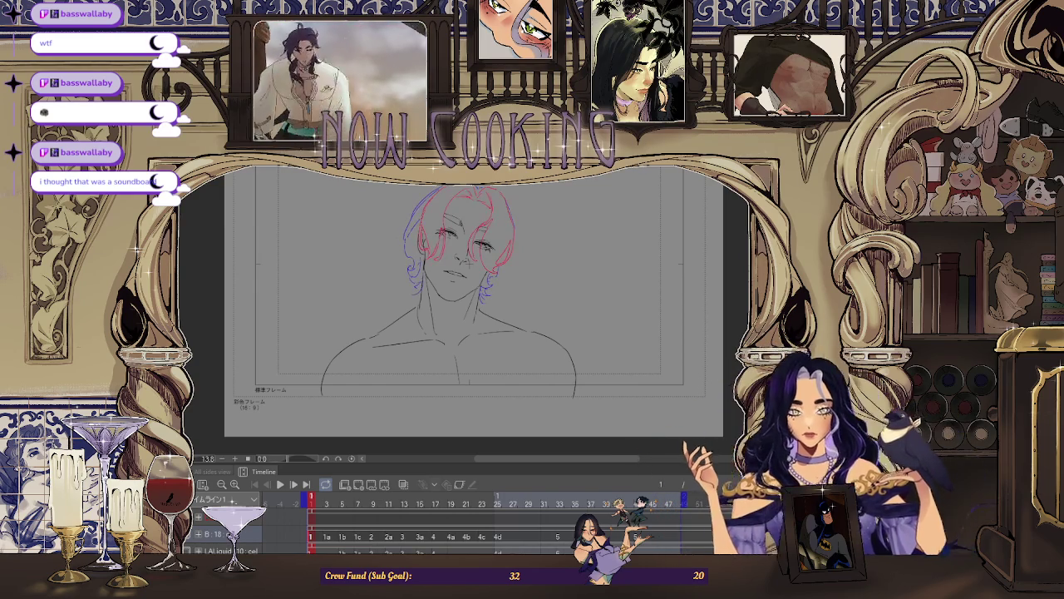
key(ctrl+z)
key(ctrl+y)
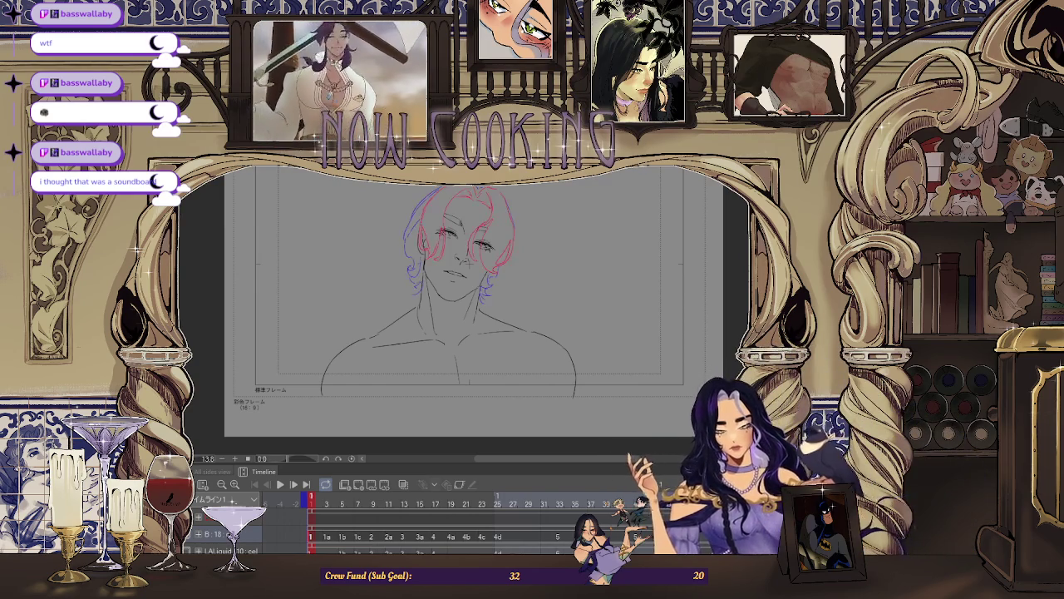
key(ctrl+z)
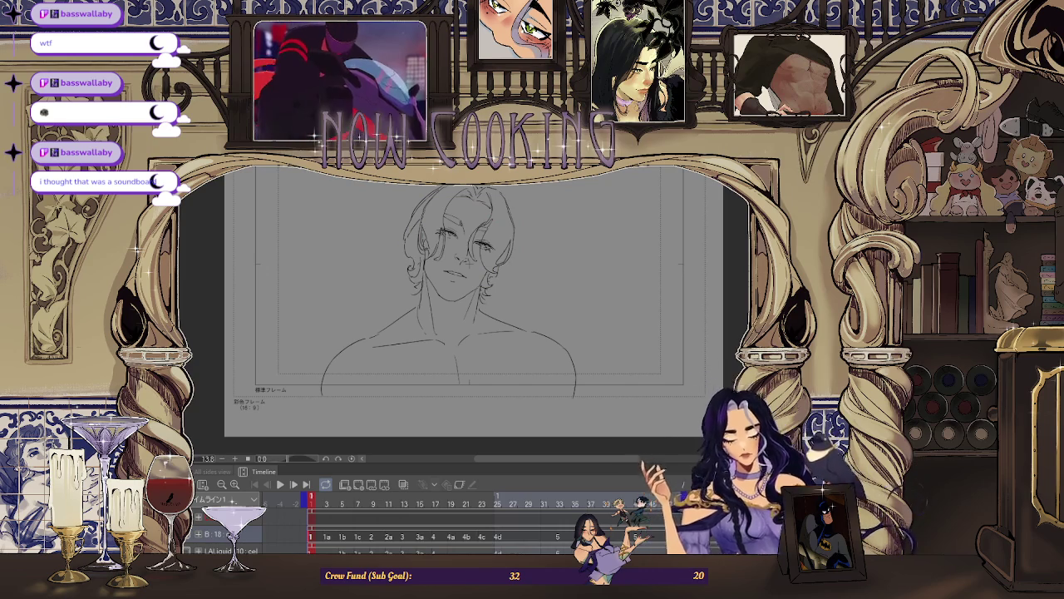
Step forward through the drawings from frame 3 to the frame 33 pose.
key(Right)
key(Right)
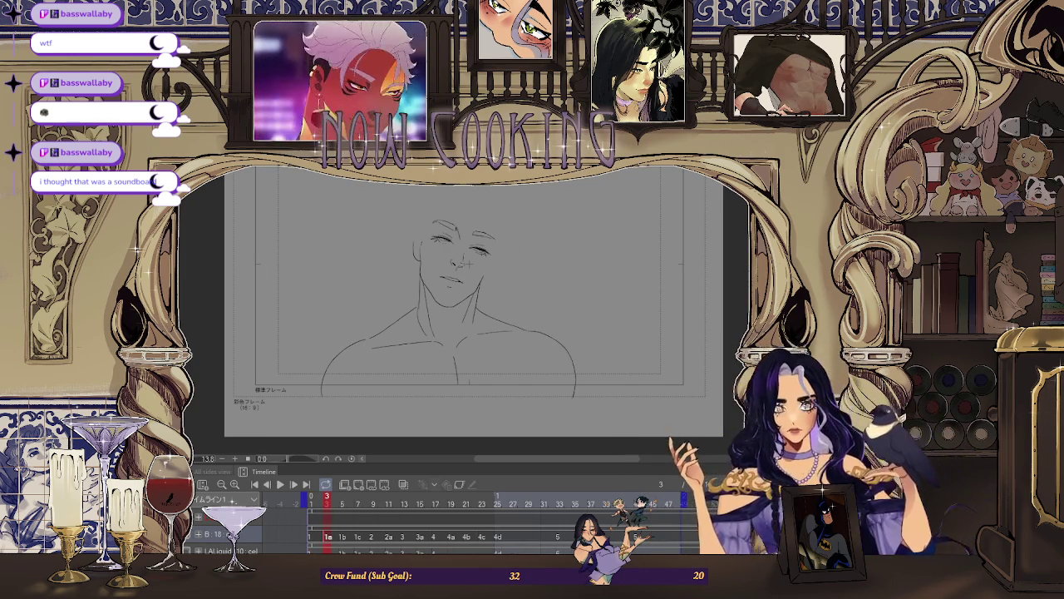
key(Right)
key(Right)
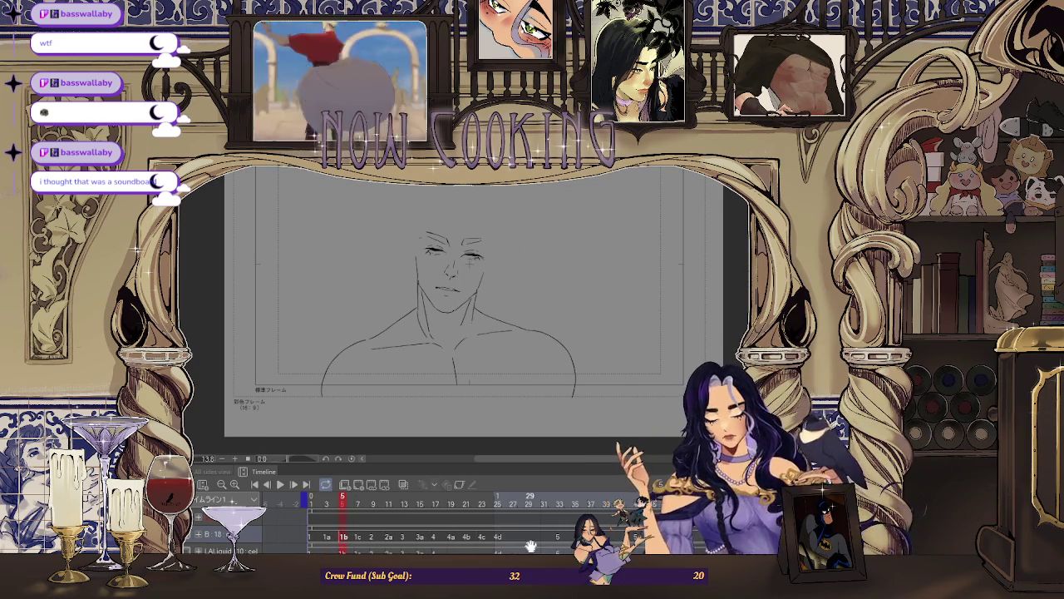
key(Right)
key(Right)
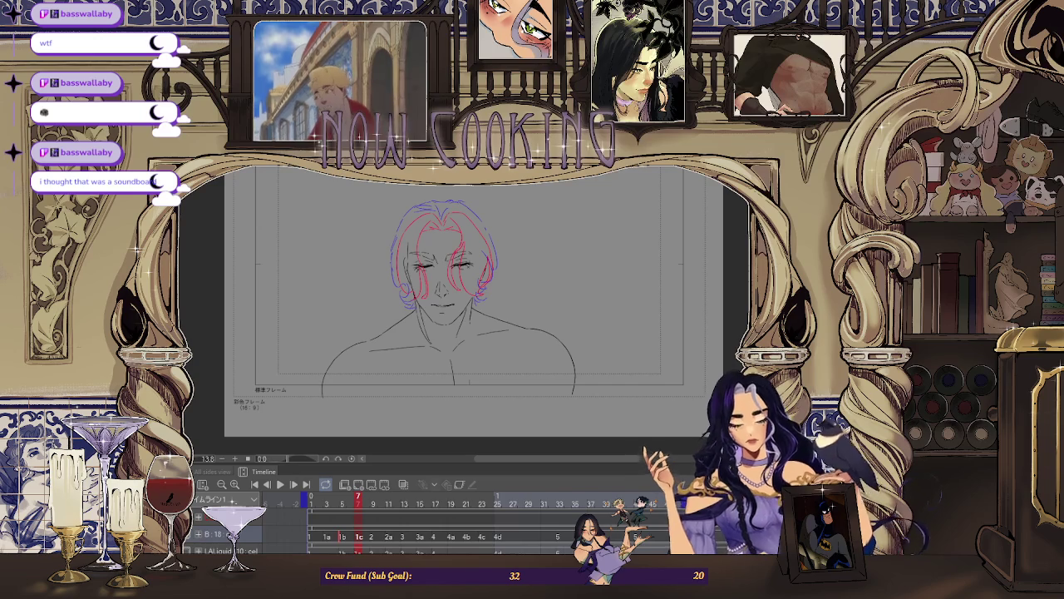
key(Right)
key(Right)
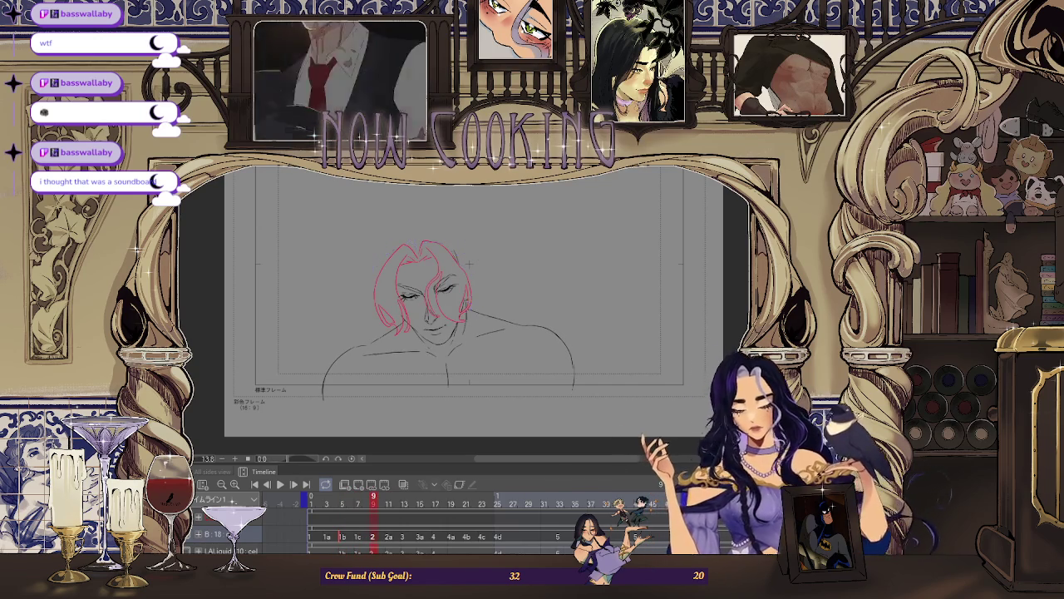
key(Right)
key(Right)
key(Right)
key(Right)
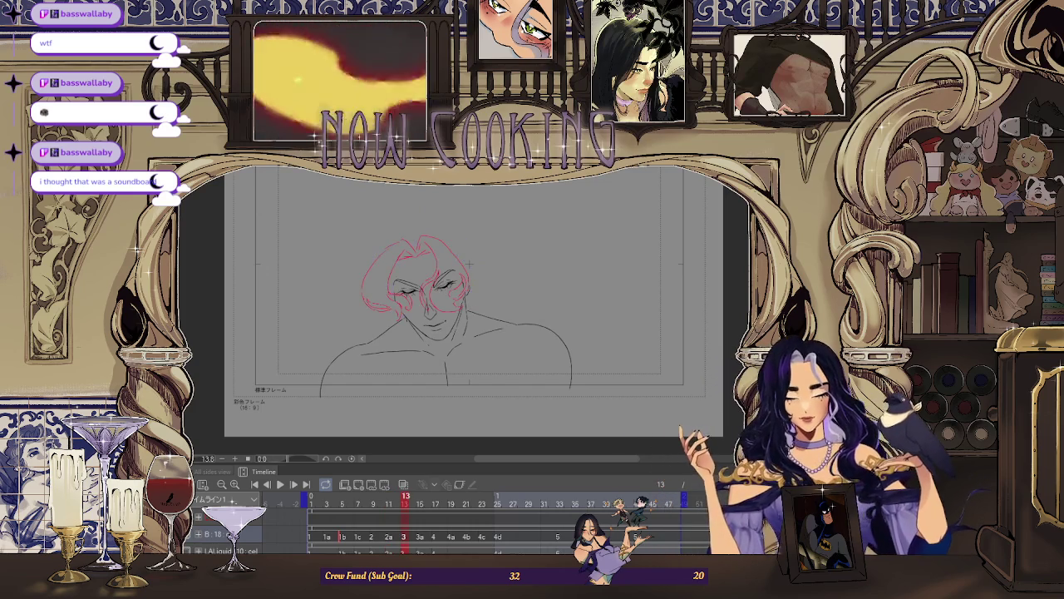
key(Right)
key(Right)
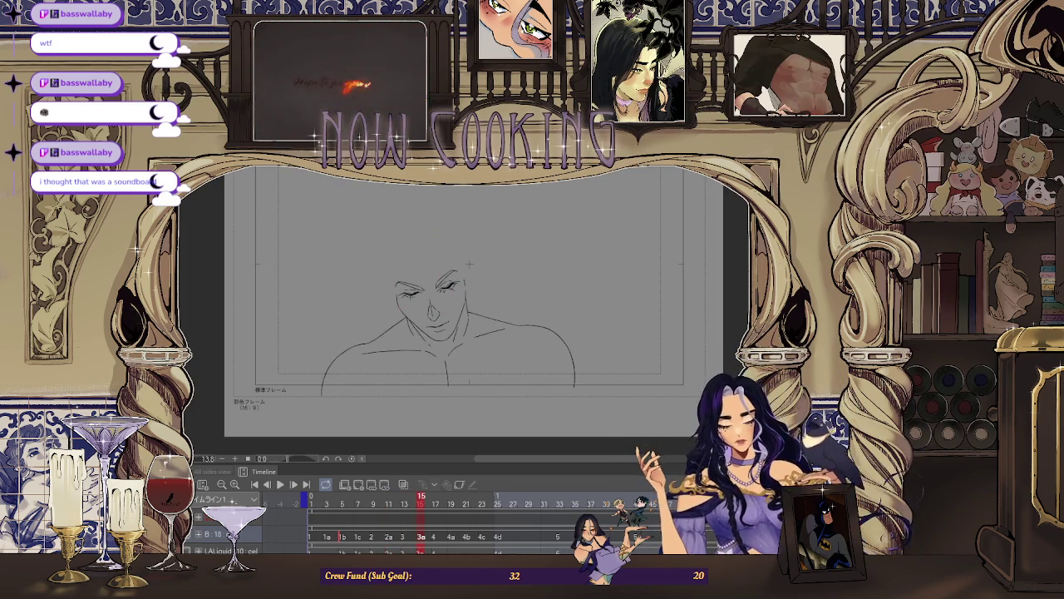
key(Right)
key(Right)
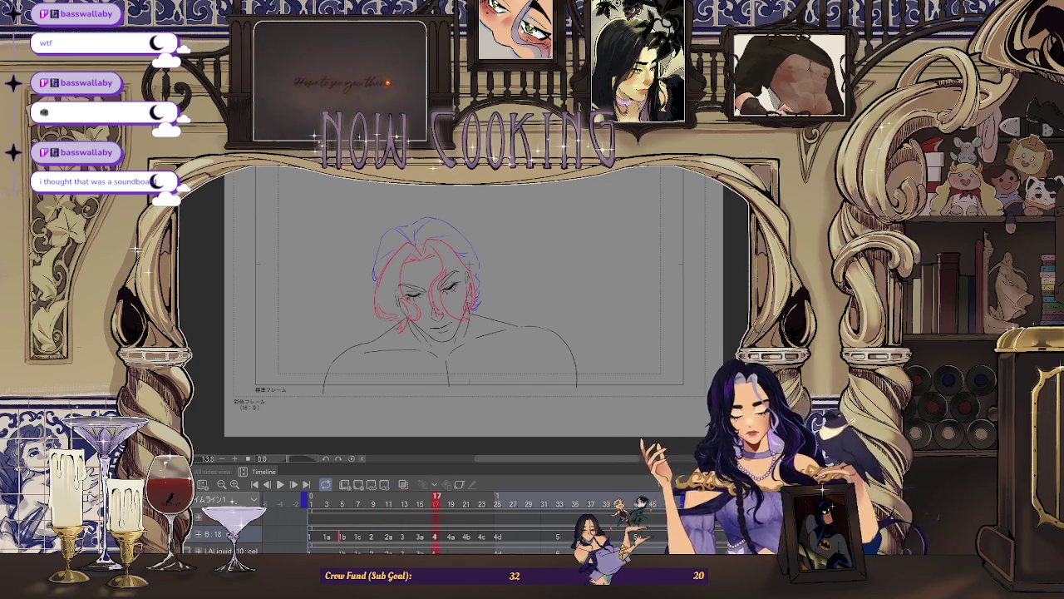
key(Right)
key(Right)
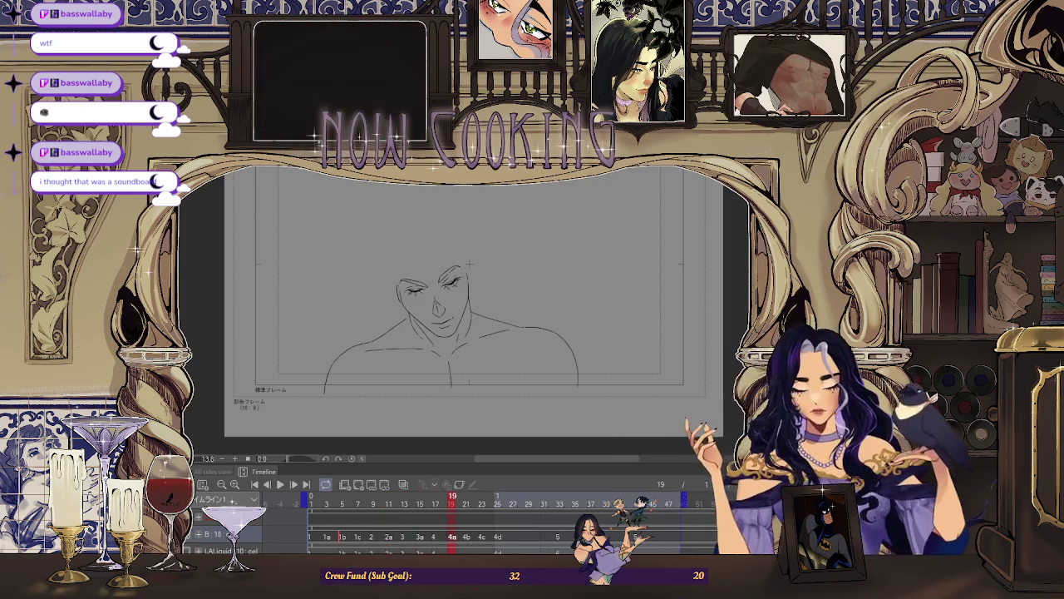
key(Right)
key(Right)
key(Right)
key(Right)
key(Right)
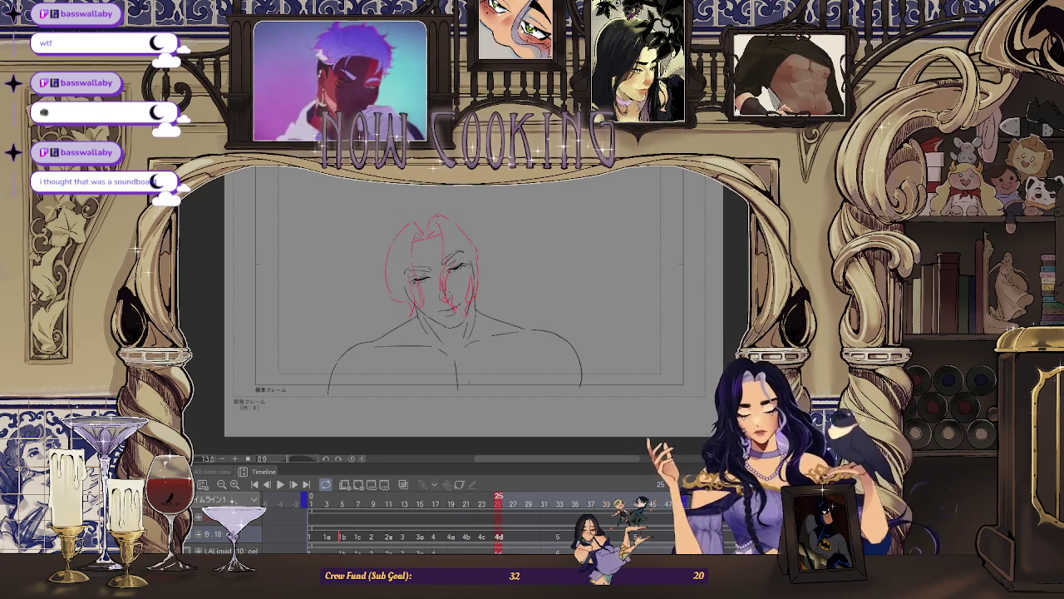
key(Right)
key(Right)
key(Right)
key(Right)
key(Right)
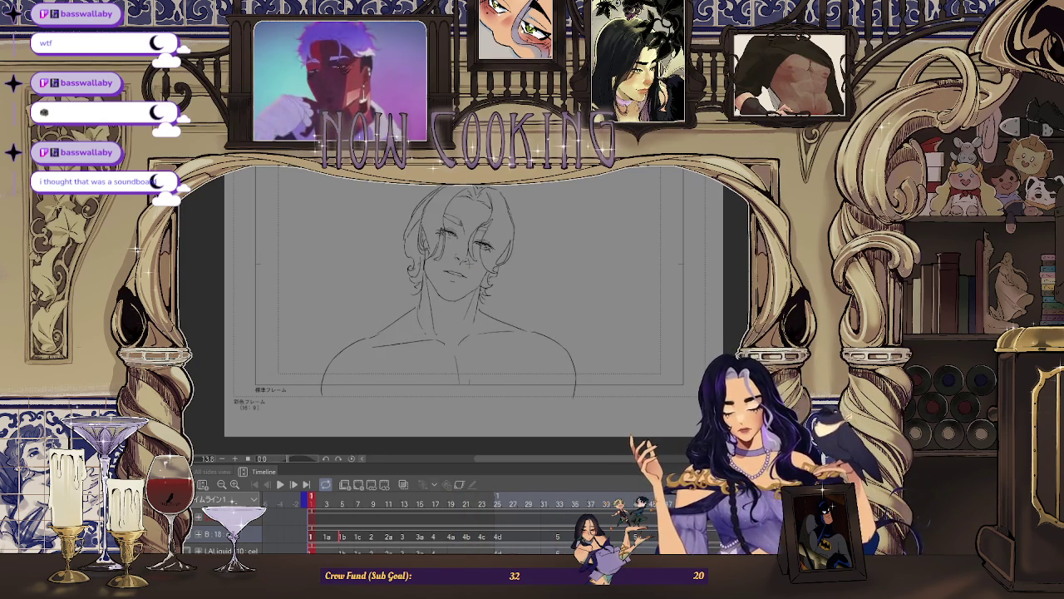
key(Right)
key(Right)
key(Right)
Step back and forth through the early frames, landing on the frame 7 drawing.
key(Left)
key(Left)
key(Left)
key(Left)
key(Left)
key(Left)
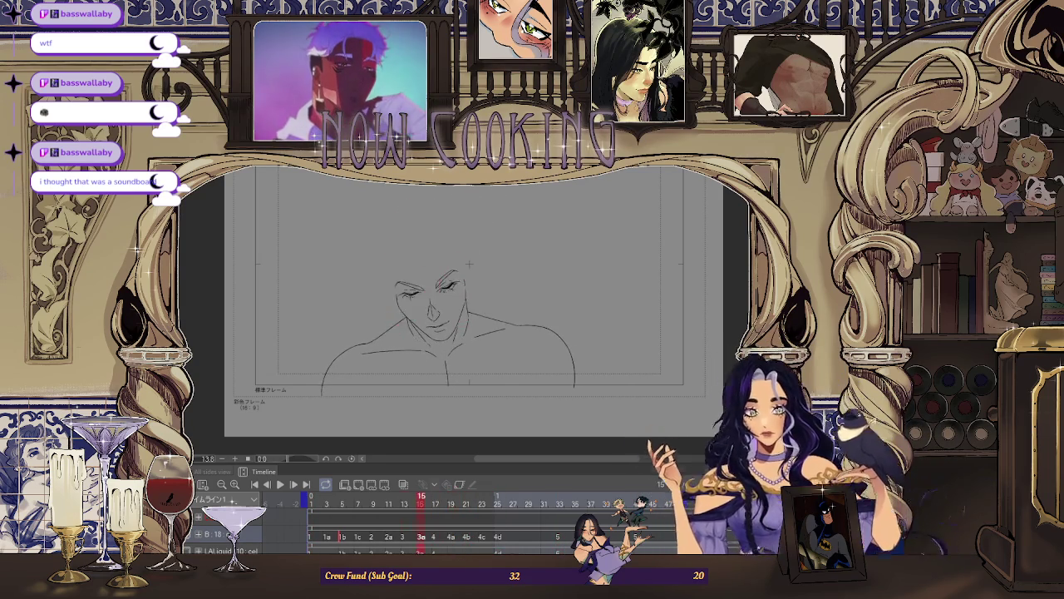
key(Left)
key(Left)
key(Left)
key(Left)
key(Left)
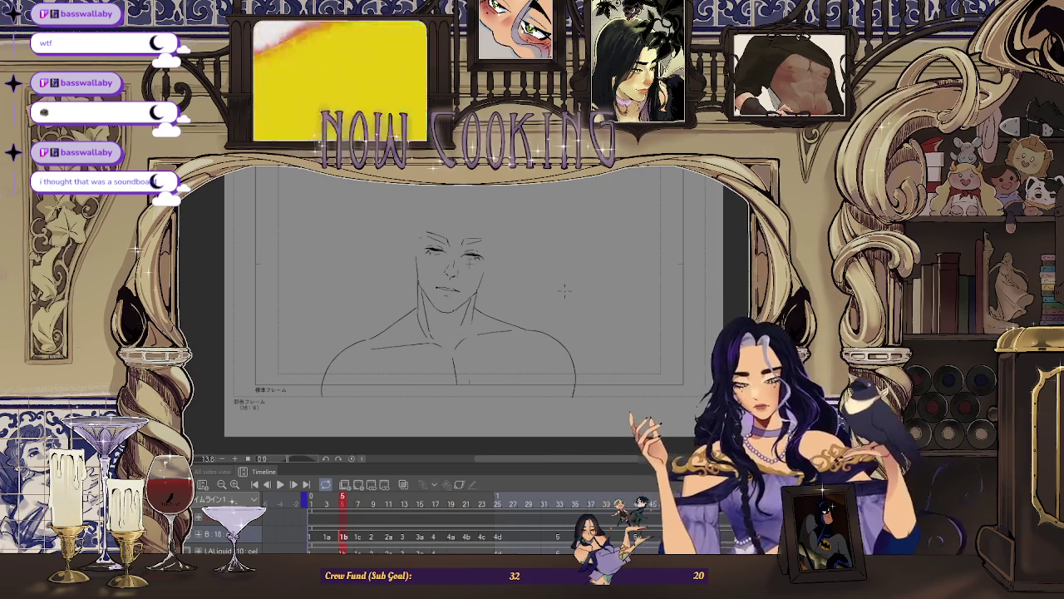
key(Right)
key(Left)
key(Left)
key(Left)
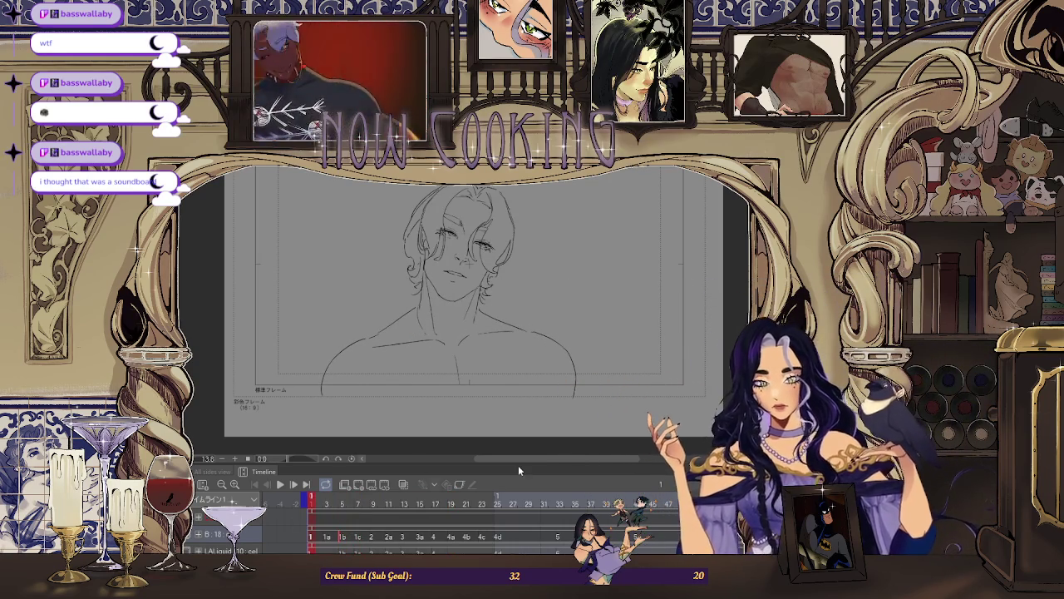
key(Right)
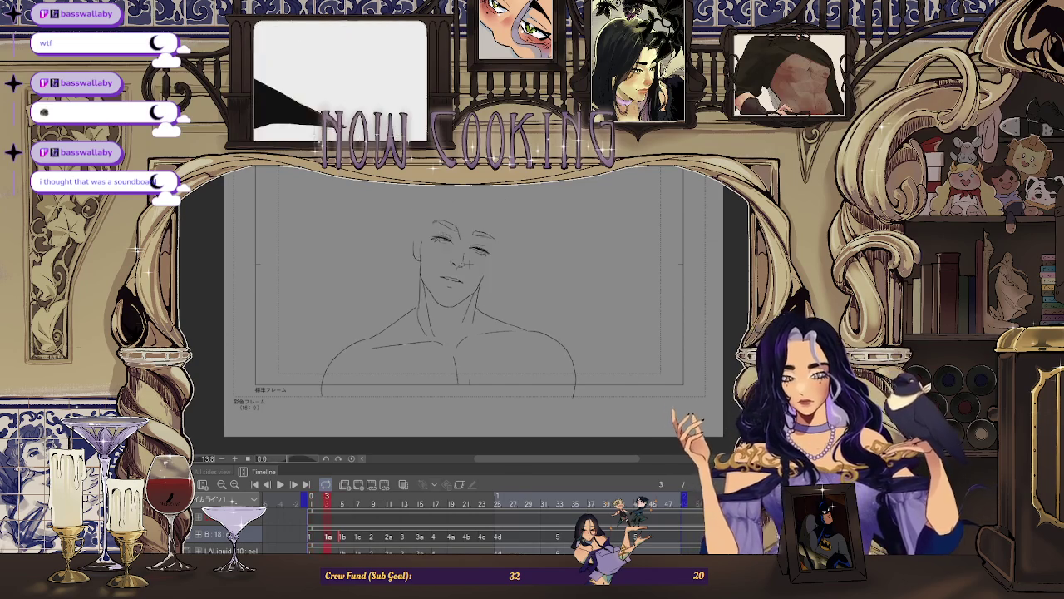
key(Right)
key(Right)
Zoom the view and flip between frames 1, 7 and 9 to compare hair poses.
scroll(468, 262, up, 3)
scroll(471, 236, up, 3)
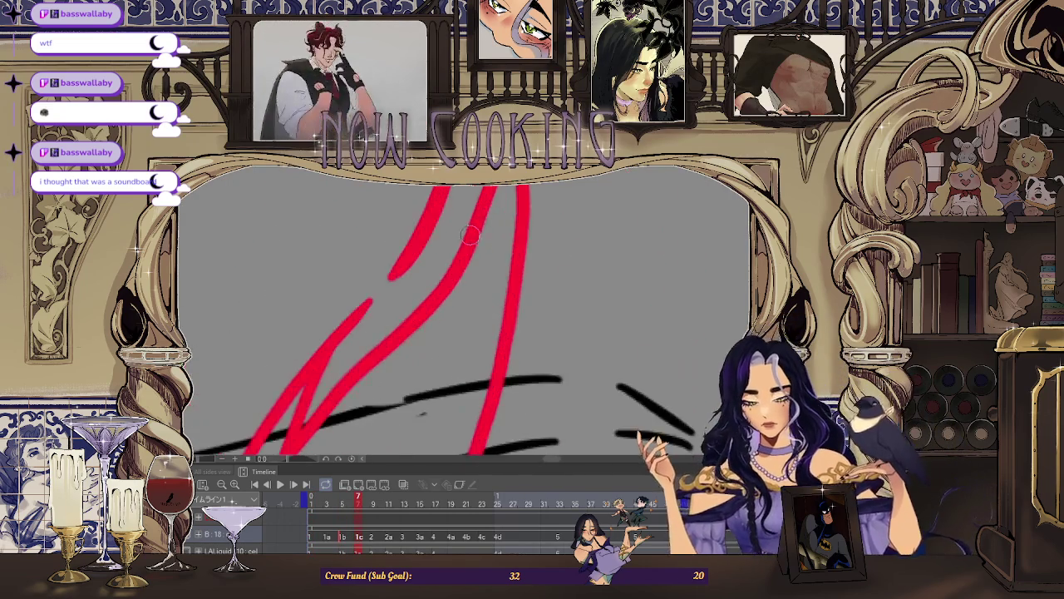
scroll(471, 235, down, 5)
scroll(470, 235, down, 1)
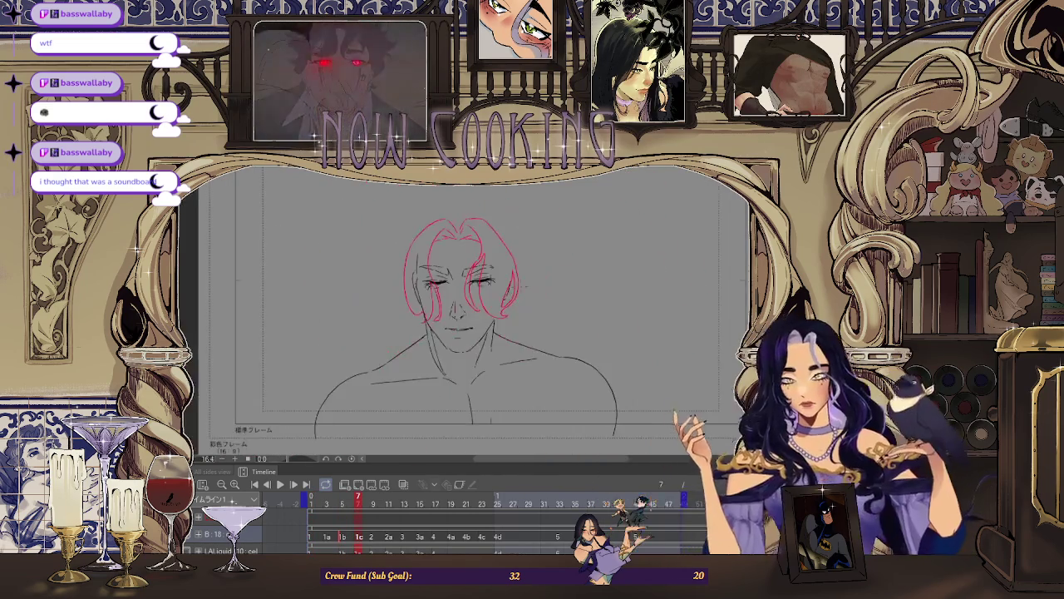
scroll(525, 287, down, 2)
key(Left)
key(Left)
key(Left)
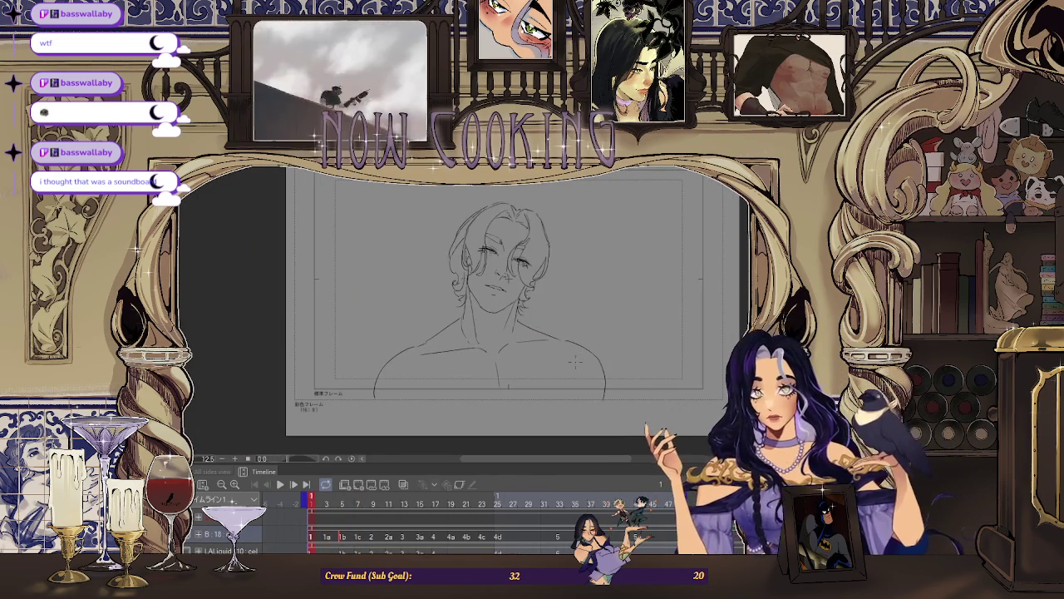
key(Right)
key(Right)
key(Right)
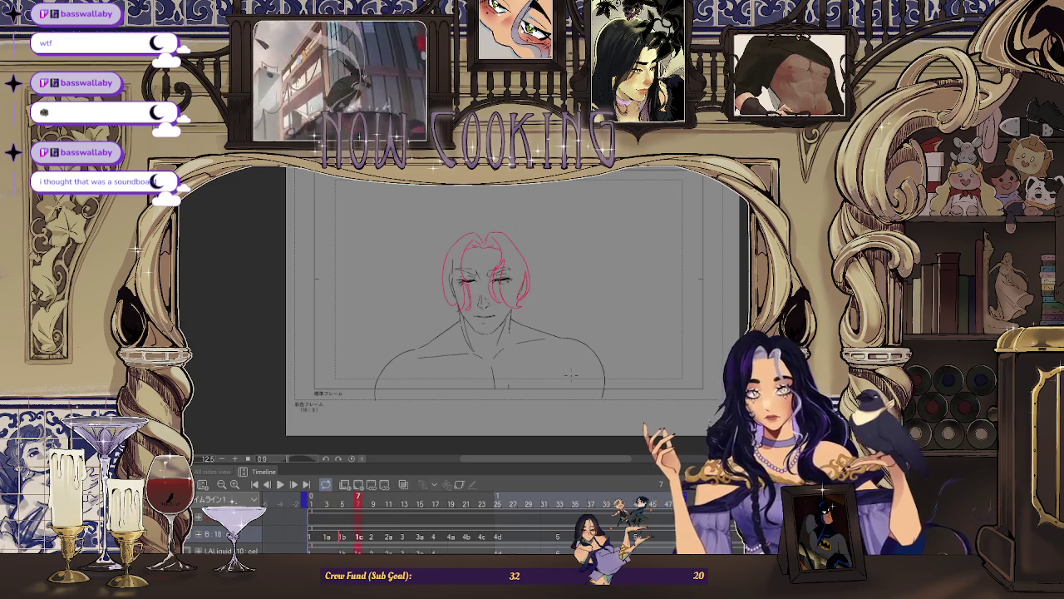
key(Left)
key(Left)
Keep alternating between frame 9 and the earlier sketch frames.
key(Left)
key(Right)
key(Right)
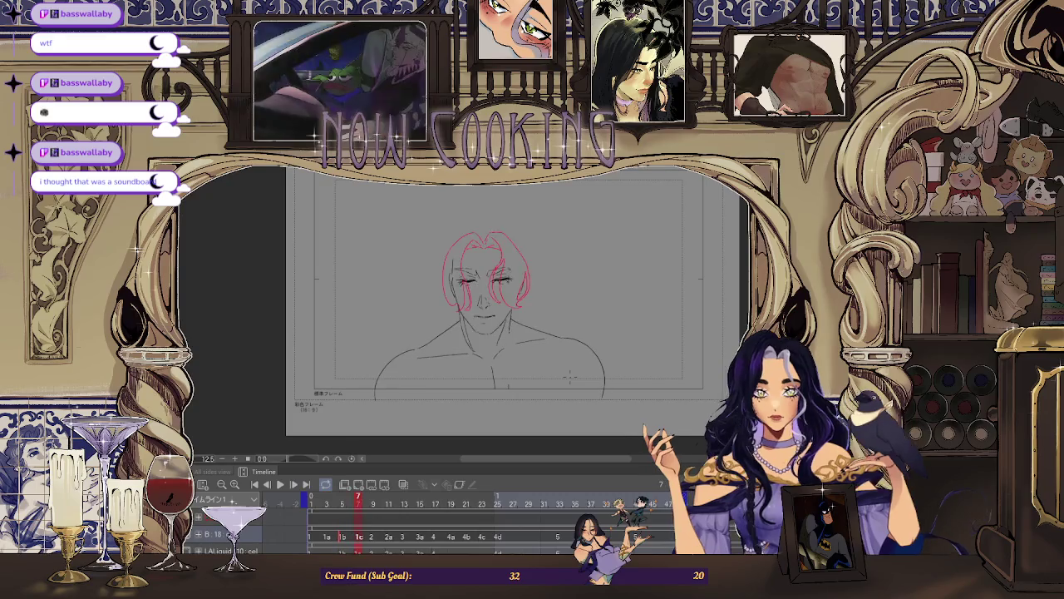
key(Right)
key(Right)
key(Left)
key(Left)
key(Left)
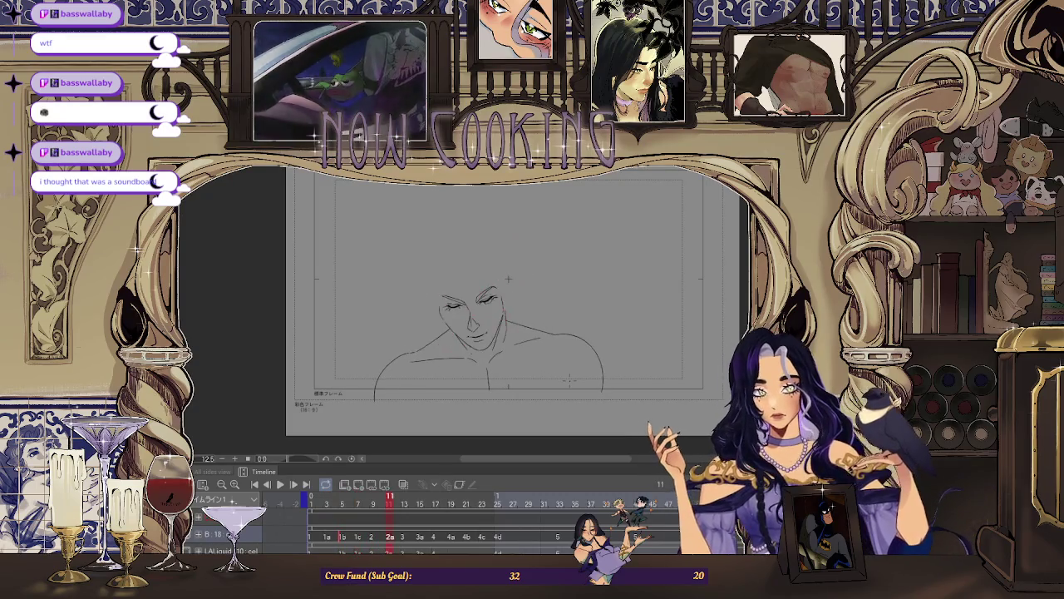
key(Right)
key(Right)
key(Right)
key(Left)
key(Left)
key(Left)
key(Right)
key(Right)
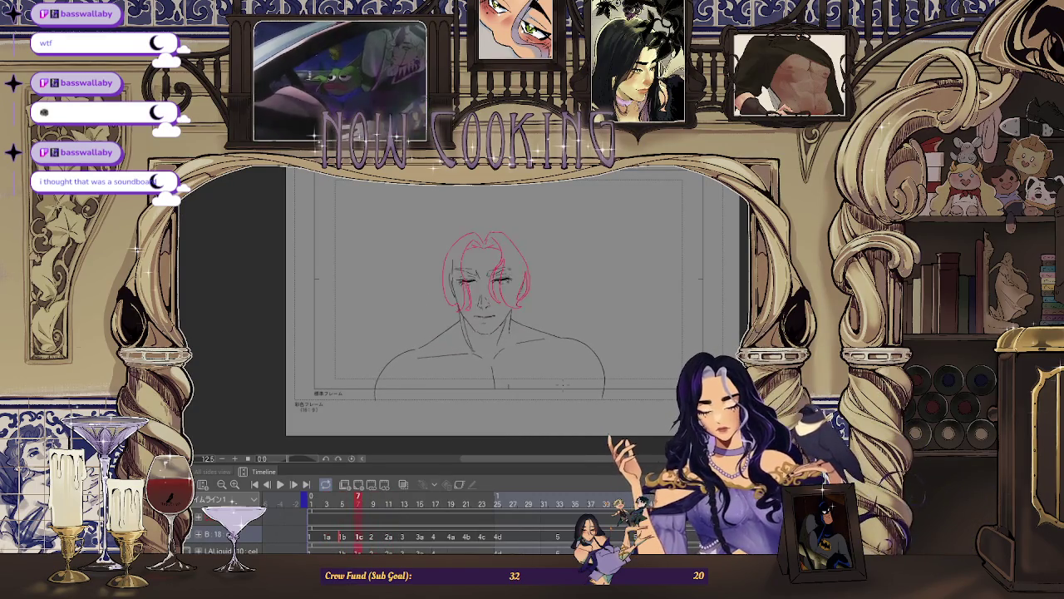
key(Right)
key(Left)
key(Left)
key(Right)
key(Right)
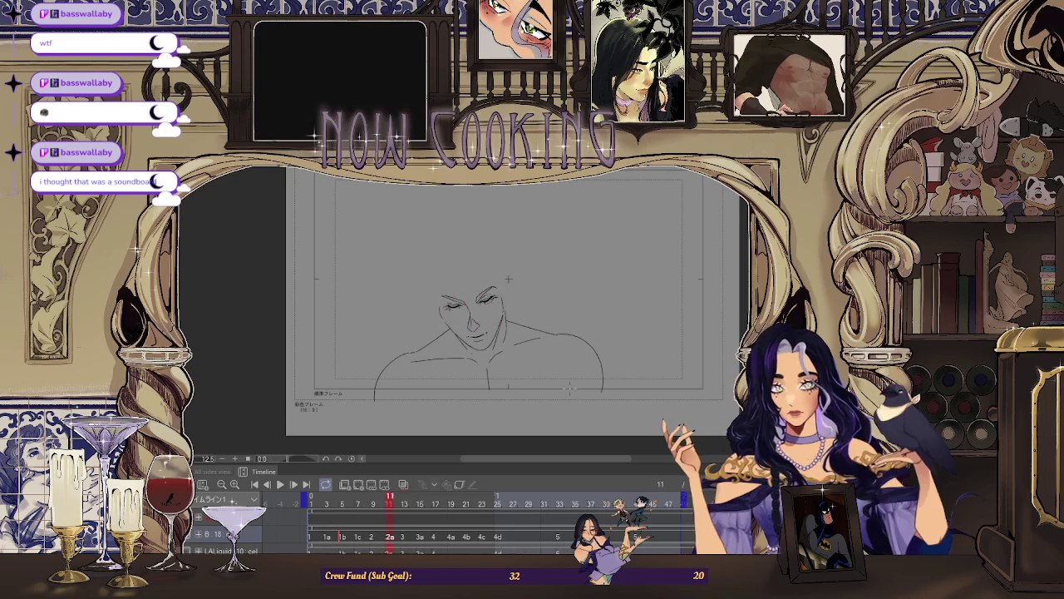
key(Left)
key(Left)
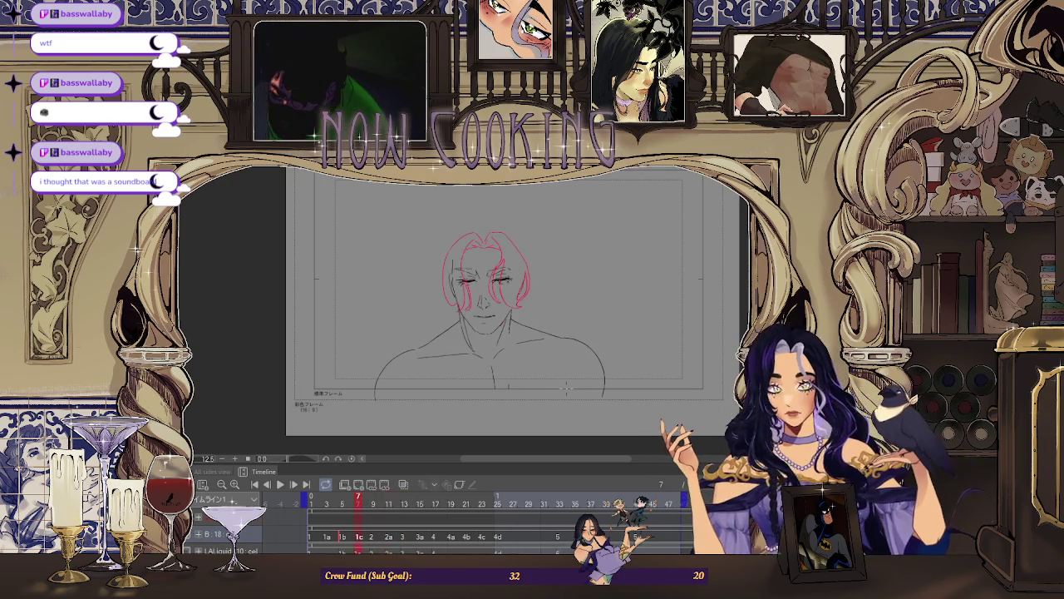
key(Right)
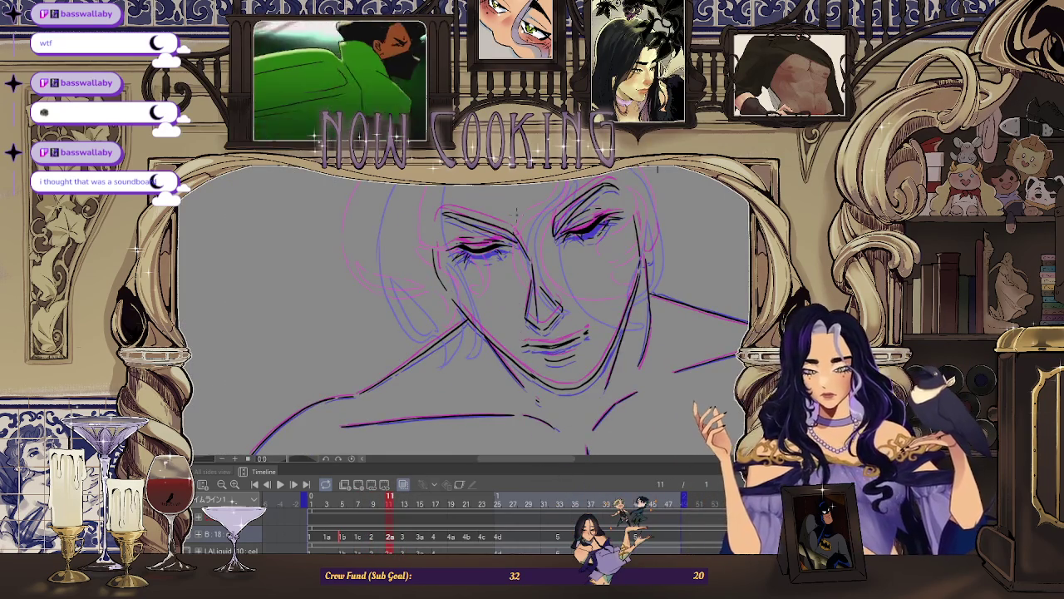
Adjust the zoom and step back from frame 11 through frame 9 to frame 3.
scroll(515, 214, down, 2)
scroll(499, 214, up, 4)
scroll(475, 214, up, 3)
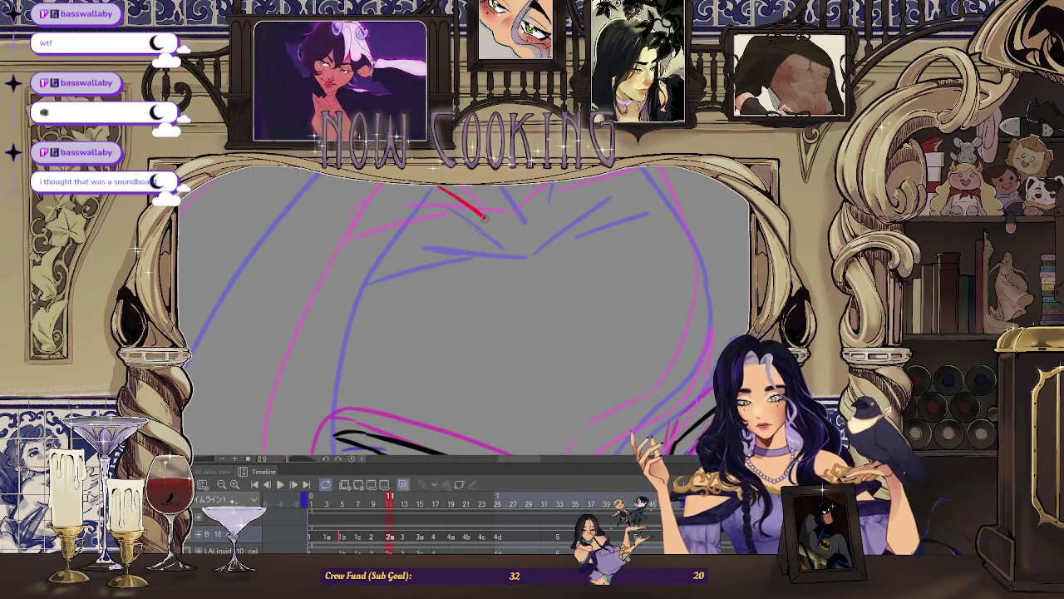
scroll(482, 214, down, 2)
scroll(498, 220, down, 3)
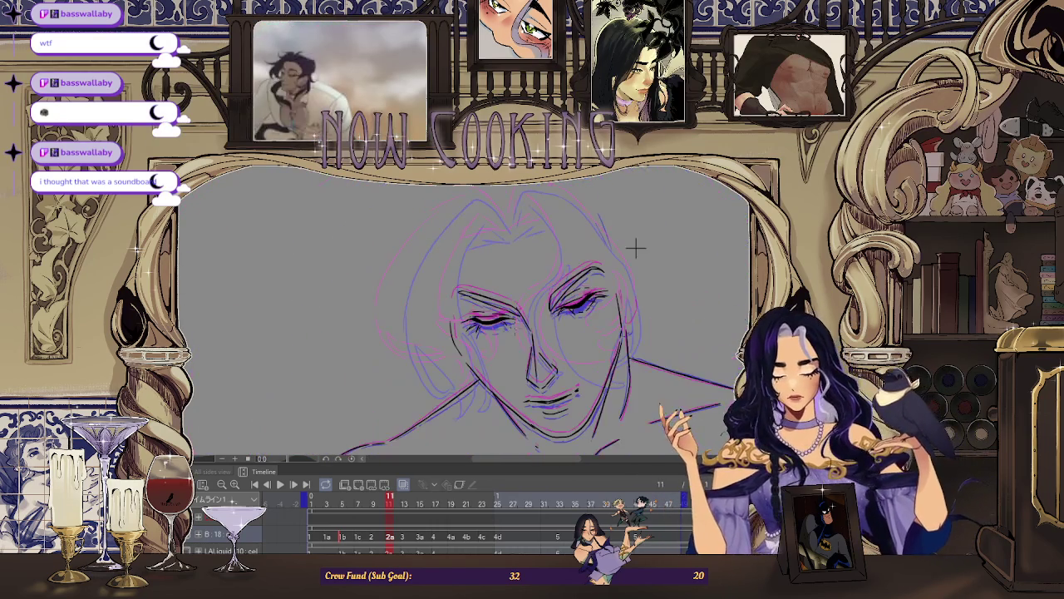
key(Left)
key(Left)
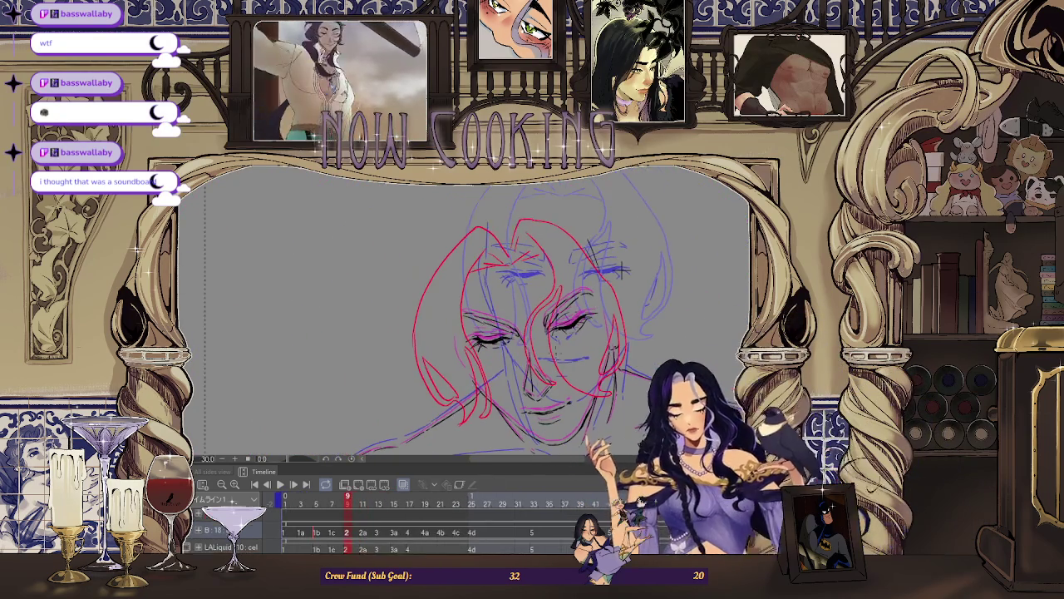
key(Left)
key(Left)
key(Left)
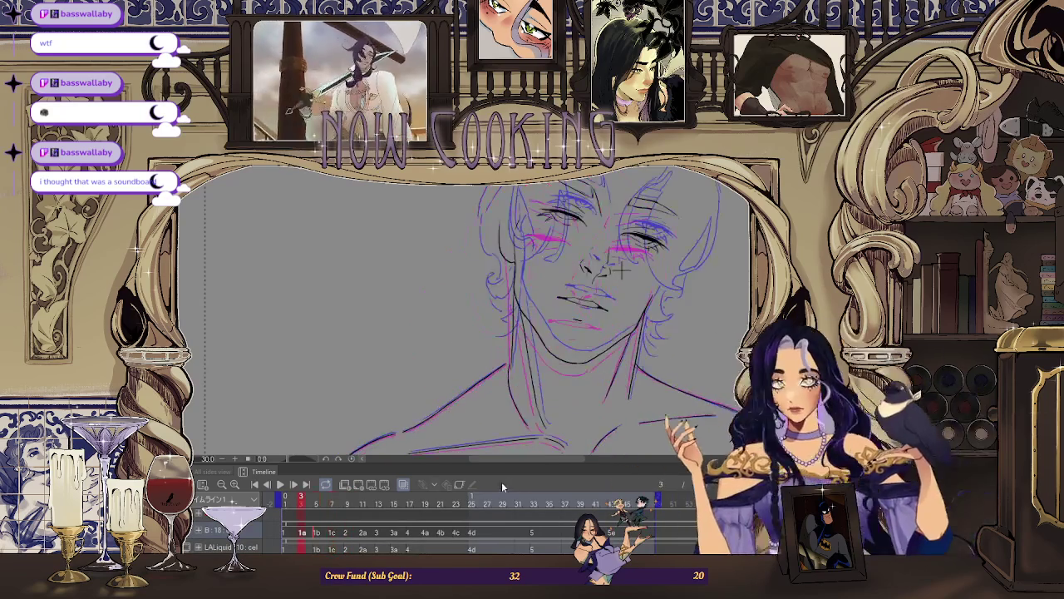
Step forward to frame 7, scrub frames 6–8, and play the onion-skinned preview.
key(Right)
key(Right)
key(Right)
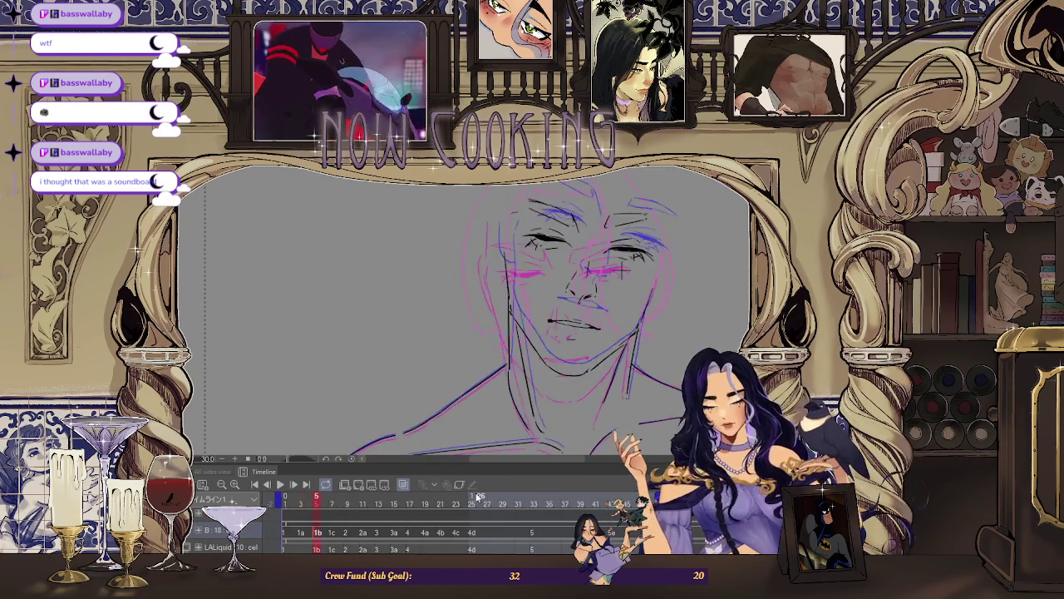
key(Right)
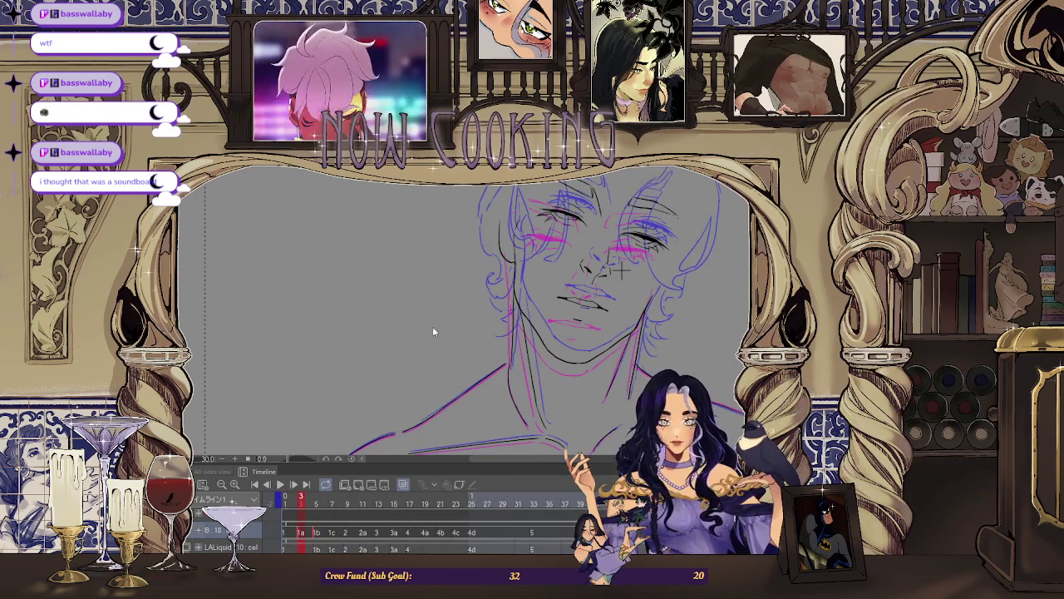
click(341, 534)
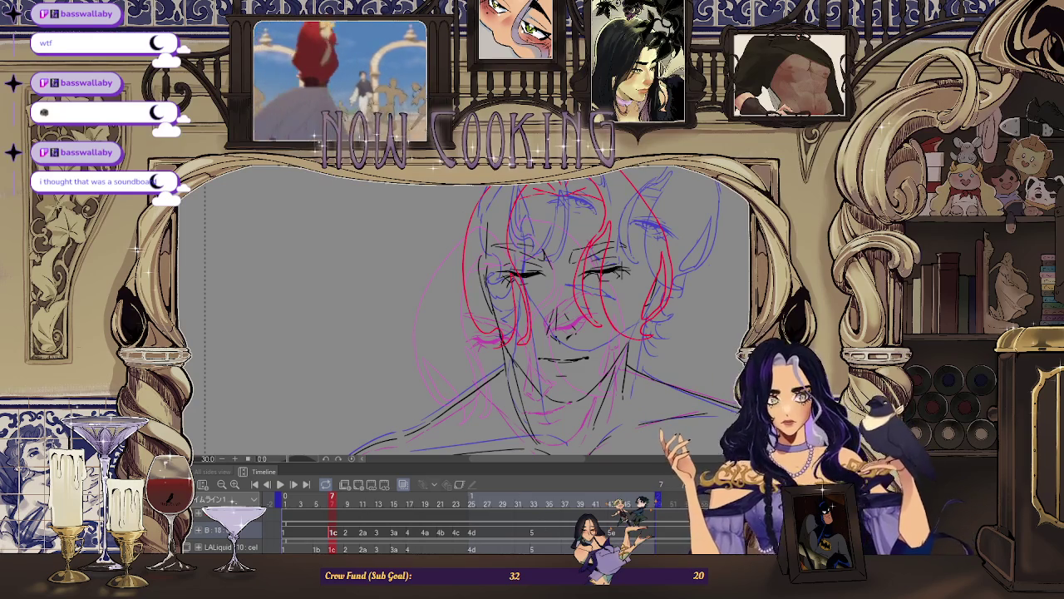
drag(334, 508, 302, 537)
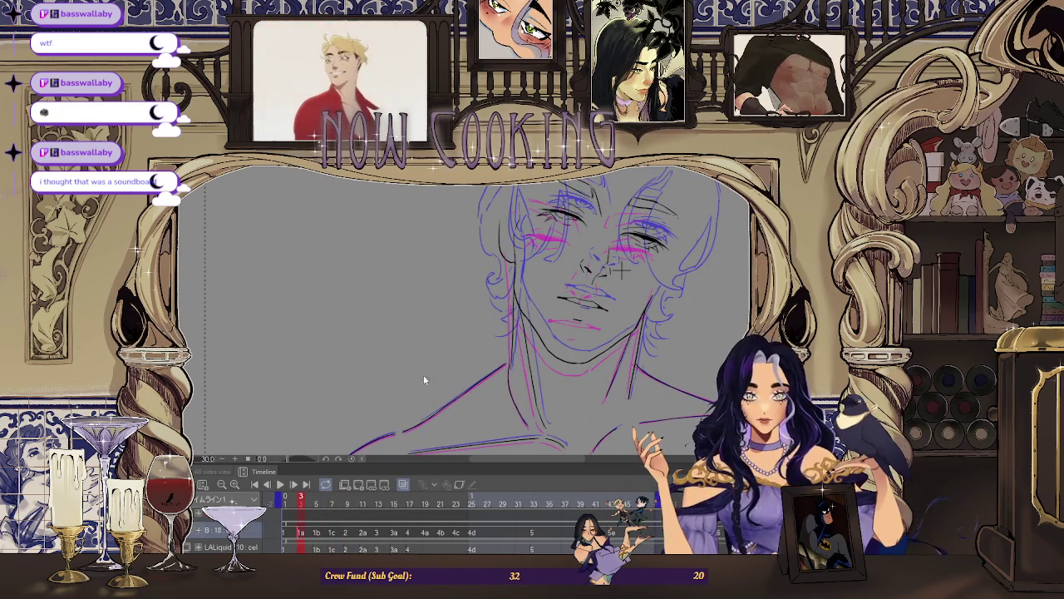
key(space)
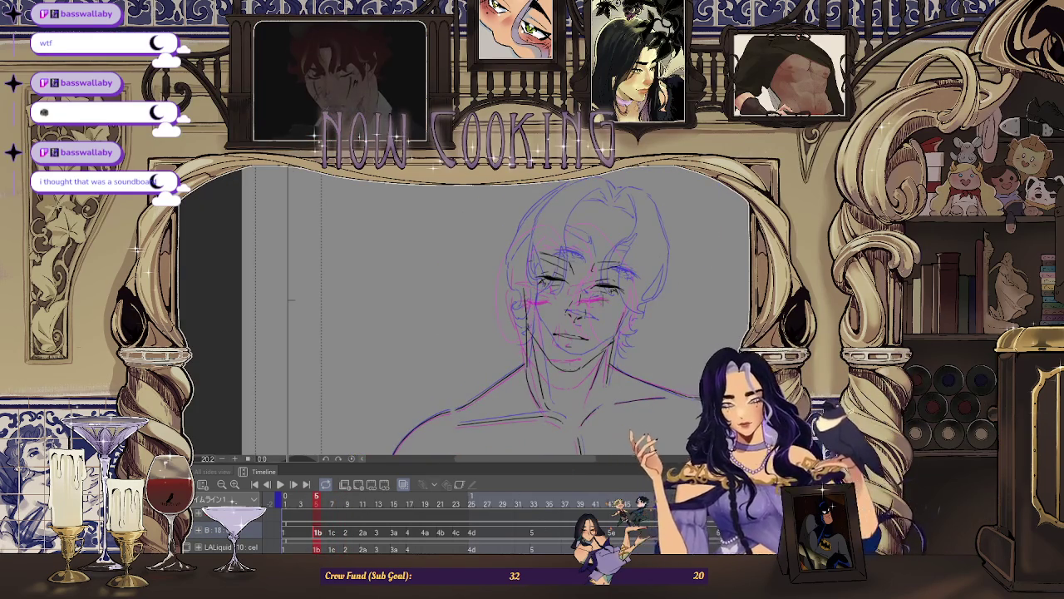
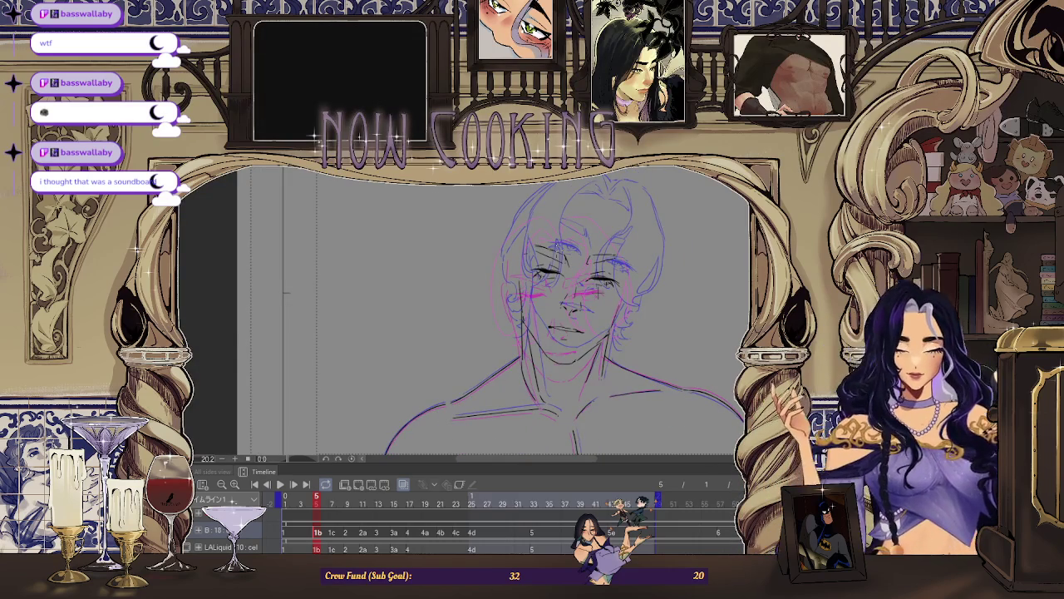
Step through frames 1, 7 and 5 to review the head-turn sketches.
scroll(541, 255, down, 1)
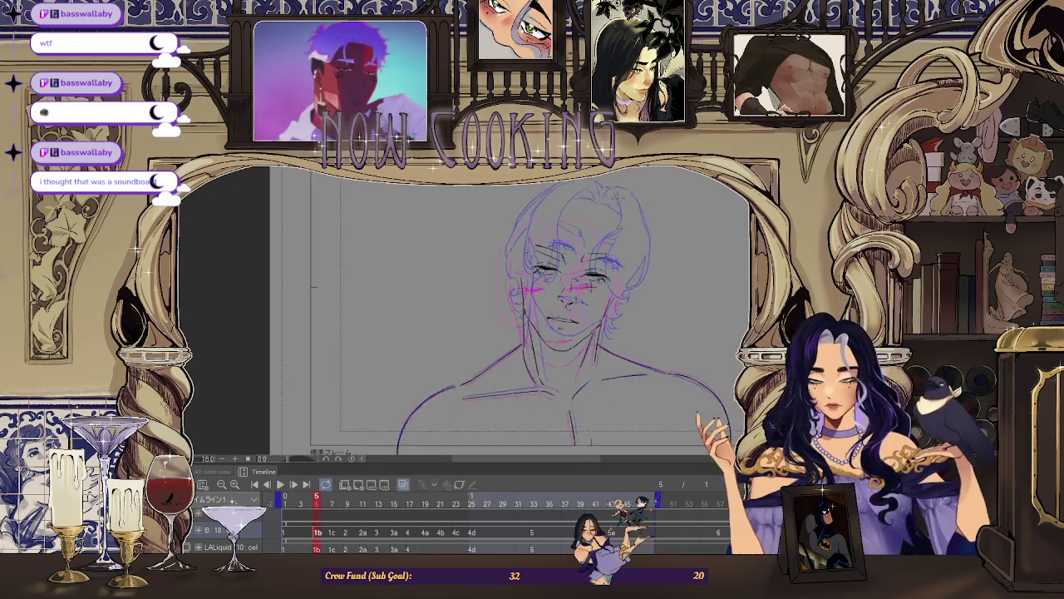
scroll(623, 208, up, 2)
scroll(549, 316, up, 3)
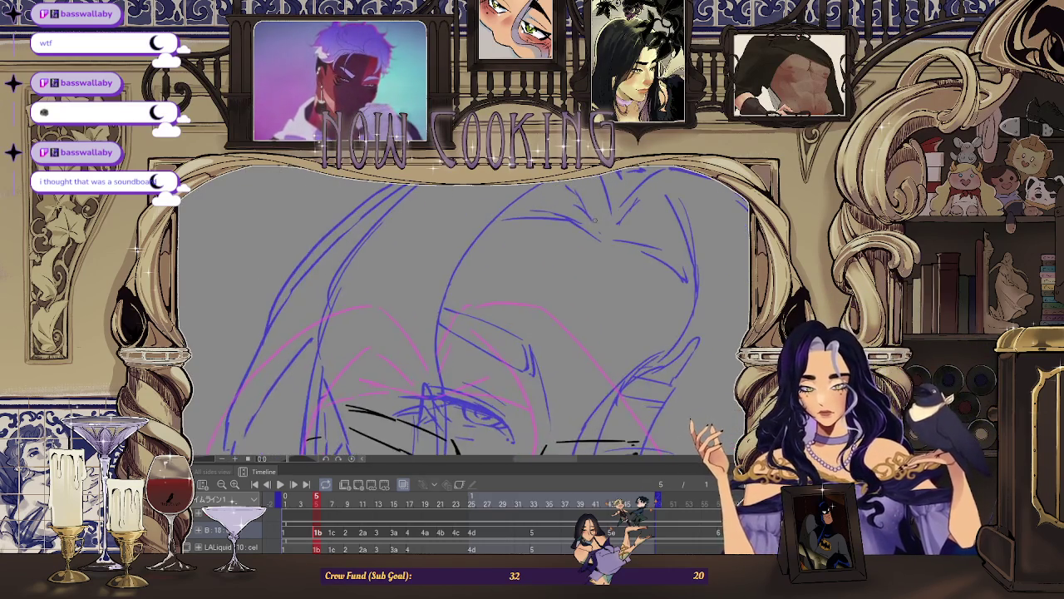
scroll(549, 316, down, 2)
scroll(596, 366, up, 1)
key(Home)
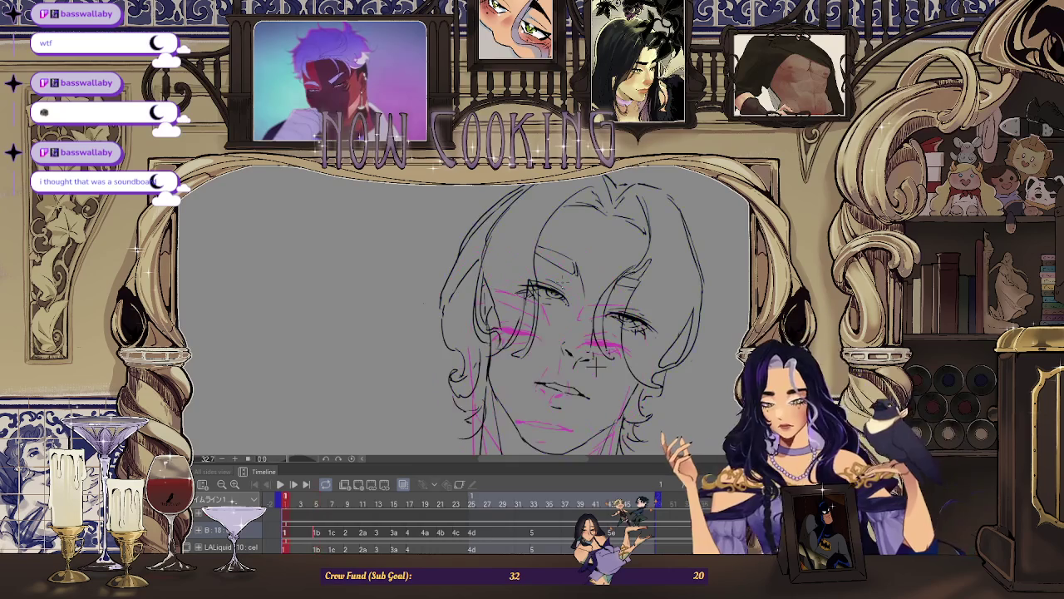
key(space)
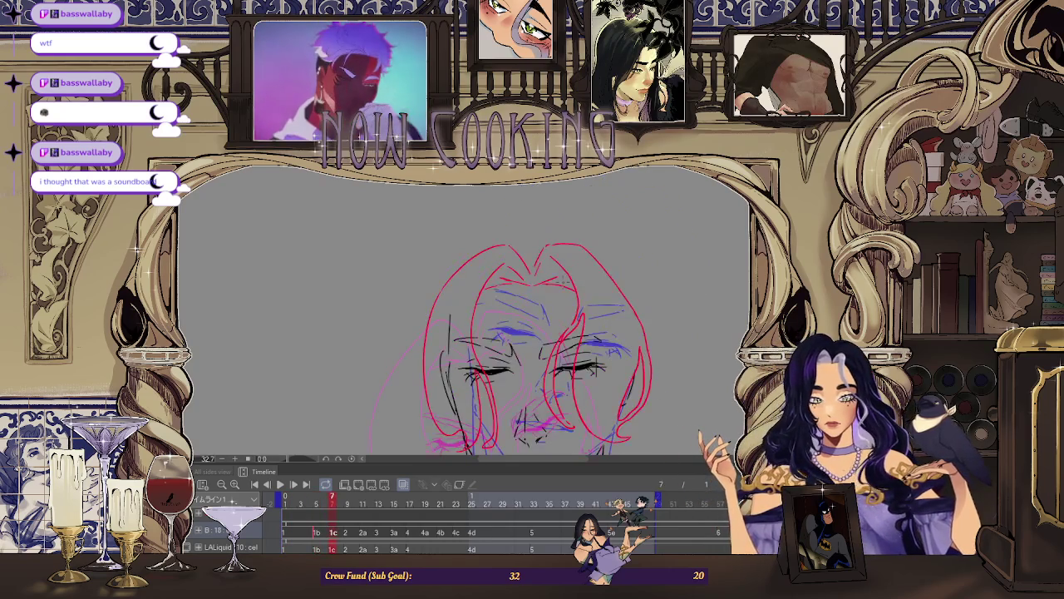
key(Left)
key(Left)
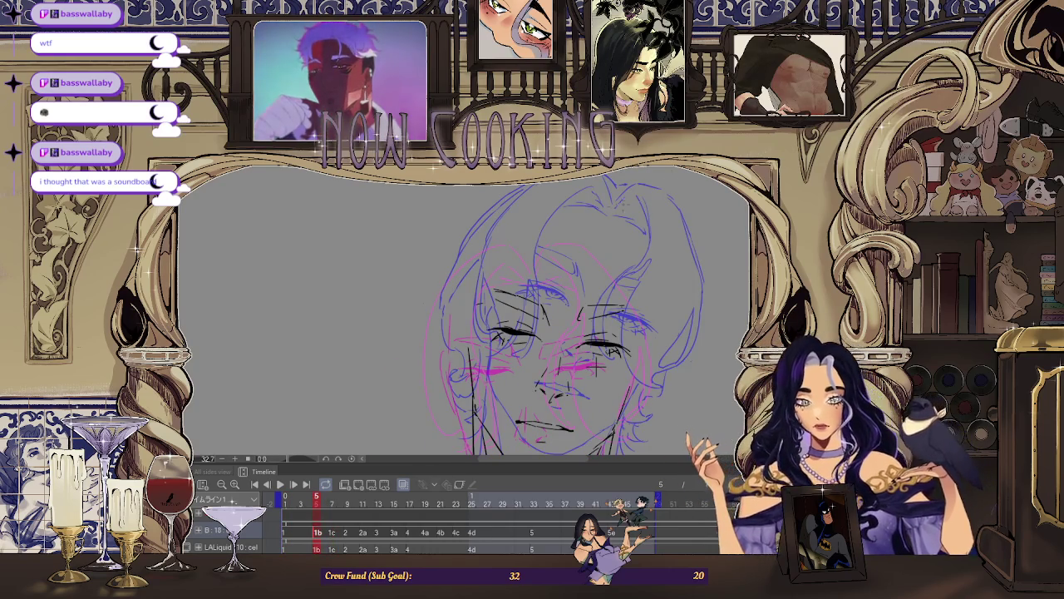
Zoom in on the forehead and eye, then undo the long red stroke down past the chin.
scroll(465, 316, up, 1)
scroll(466, 316, up, 2)
scroll(465, 316, up, 2)
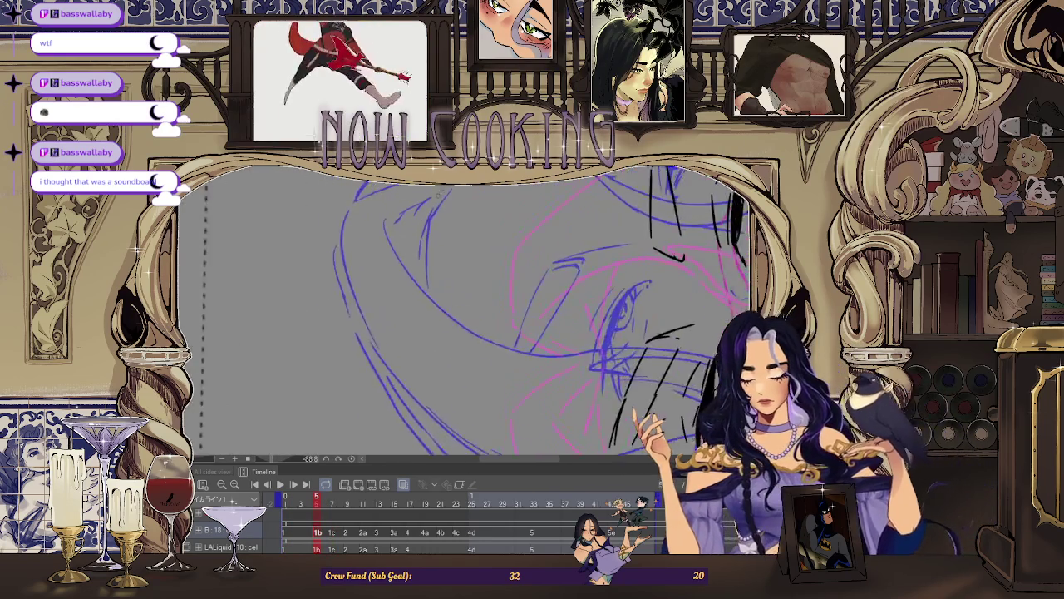
scroll(465, 316, up, 1)
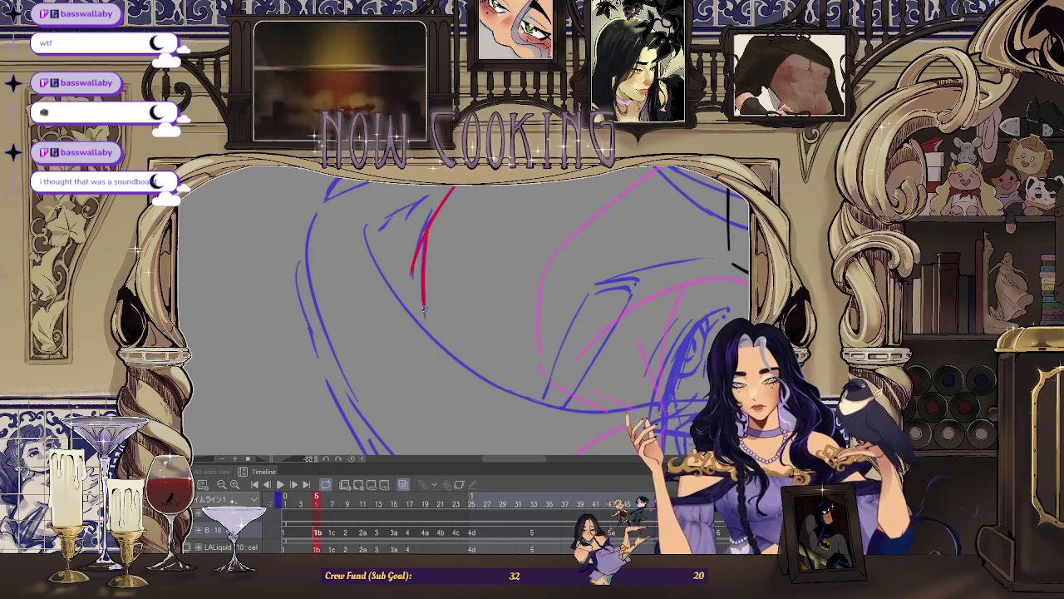
drag(422, 306, 420, 291)
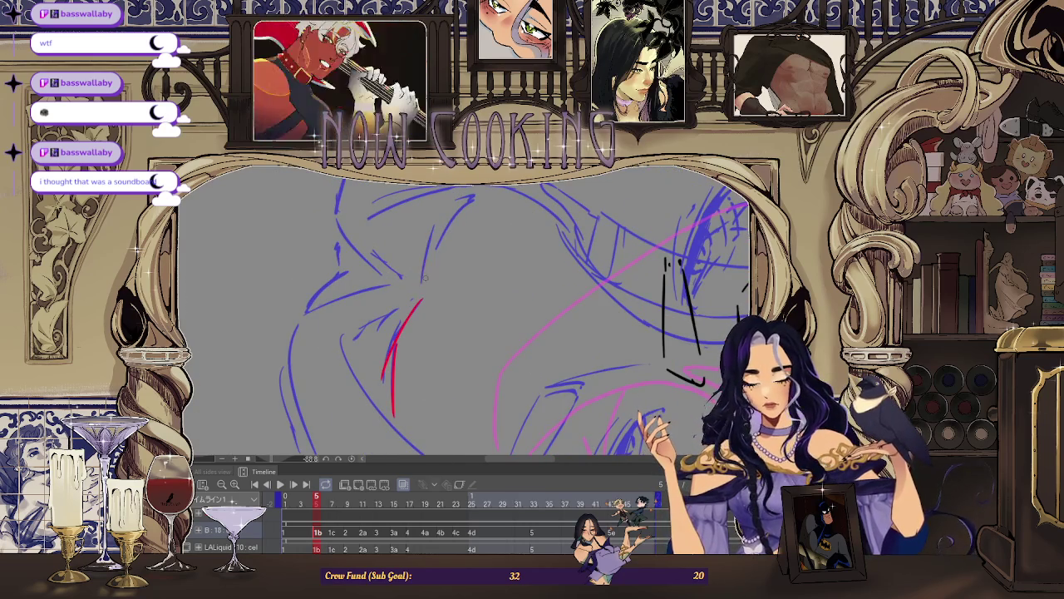
scroll(450, 256, down, 1)
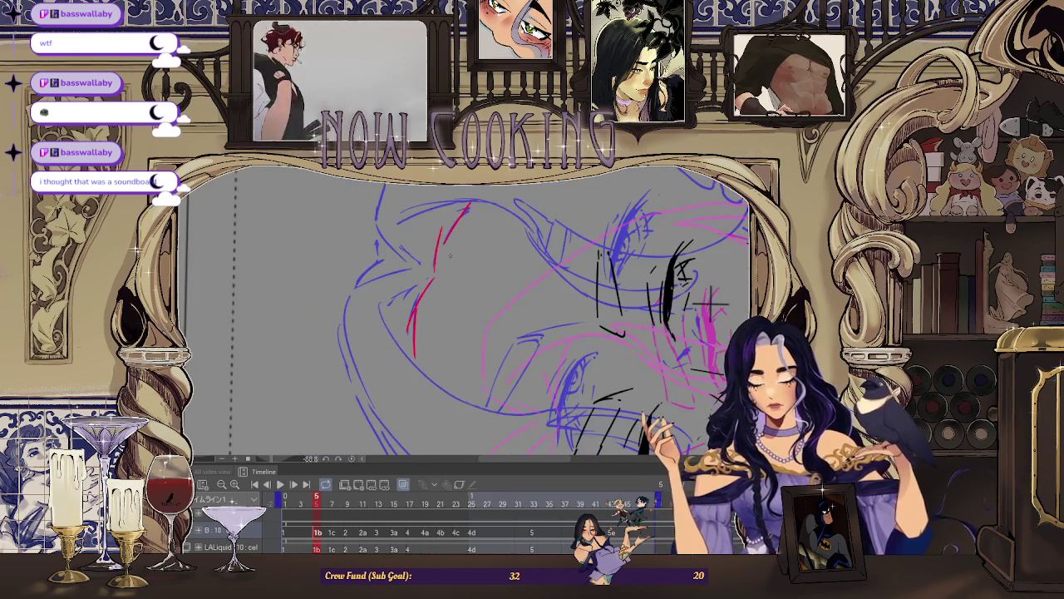
scroll(466, 316, down, 1)
scroll(465, 316, up, 1)
scroll(466, 316, up, 1)
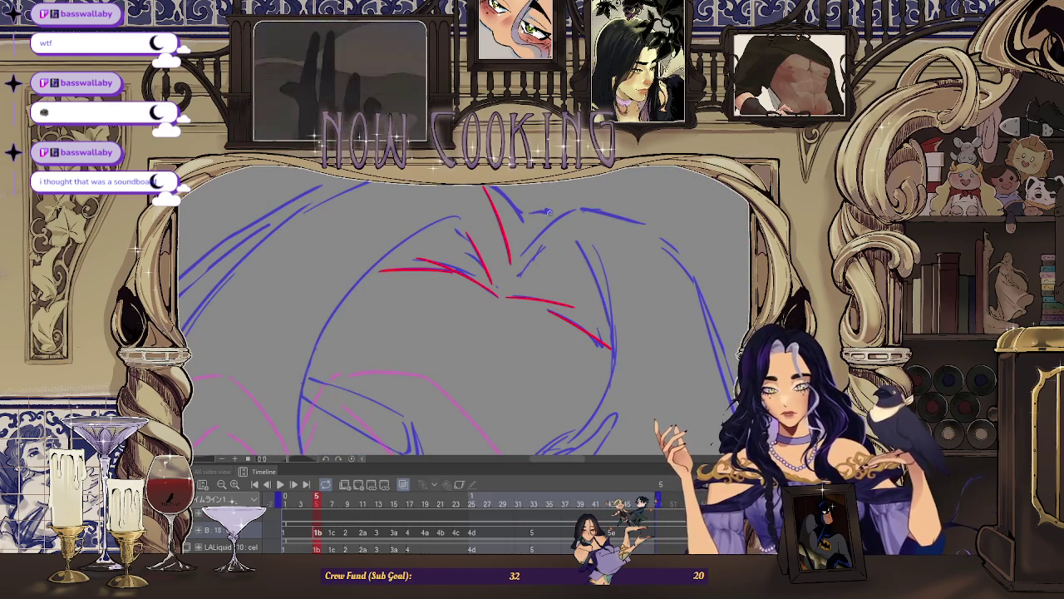
scroll(592, 210, down, 1)
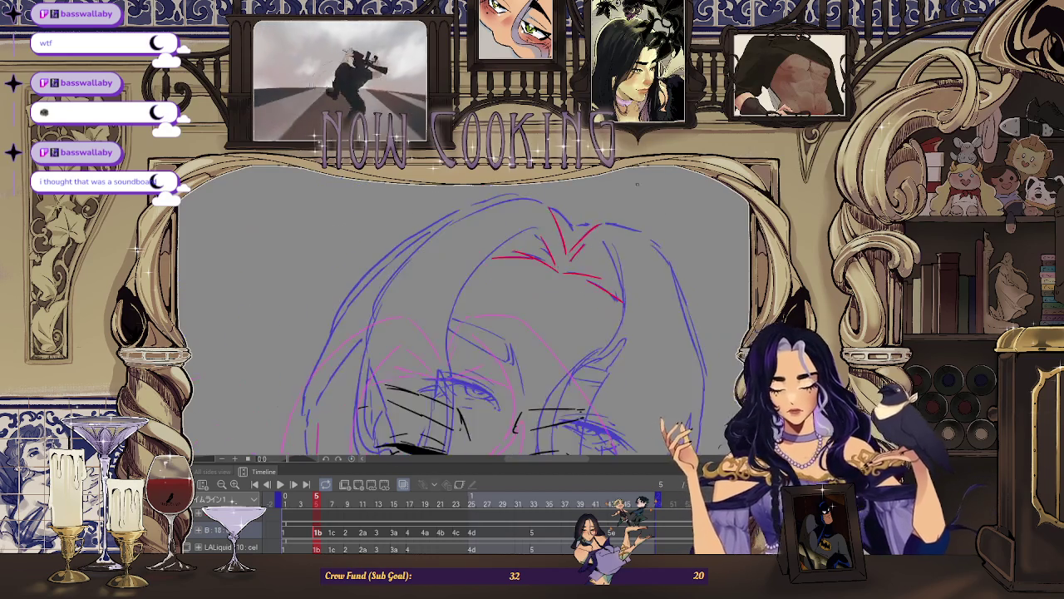
scroll(592, 210, down, 1)
scroll(593, 210, up, 1)
scroll(592, 210, up, 1)
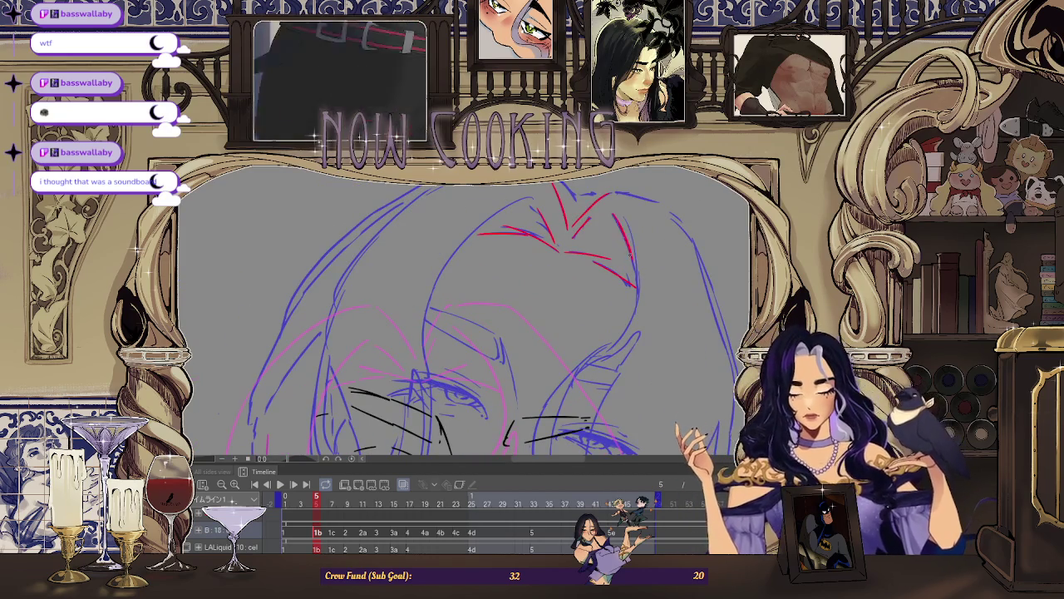
scroll(615, 259, up, 1)
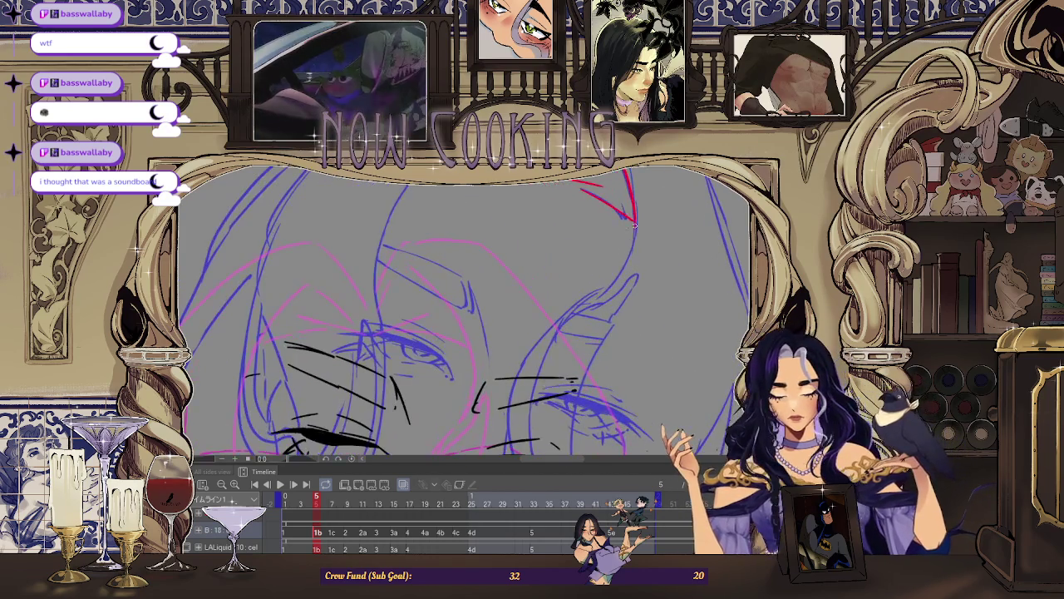
scroll(464, 311, down, 2)
scroll(464, 311, up, 2)
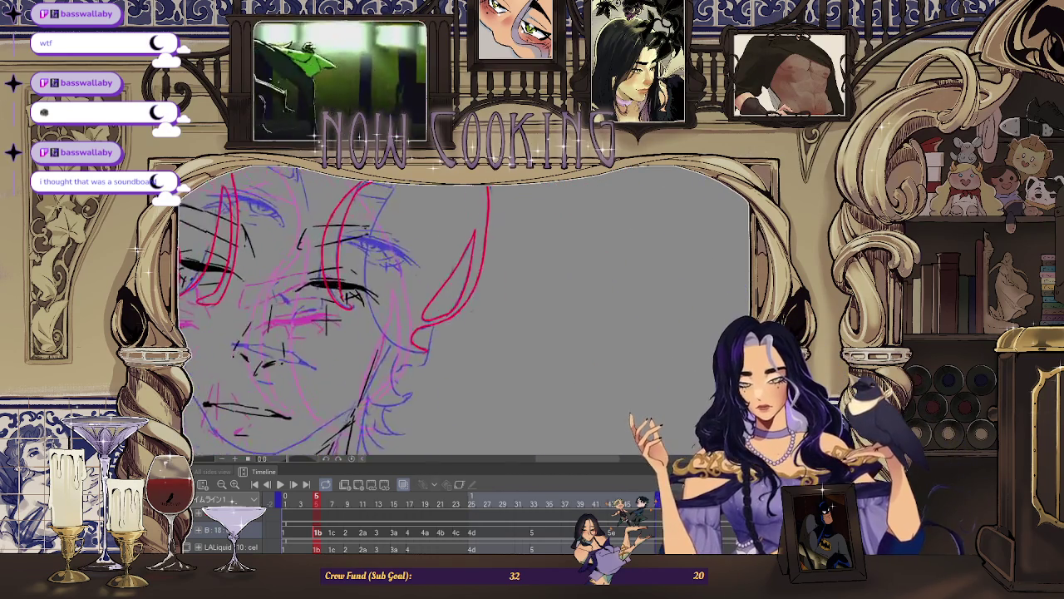
scroll(464, 312, up, 1)
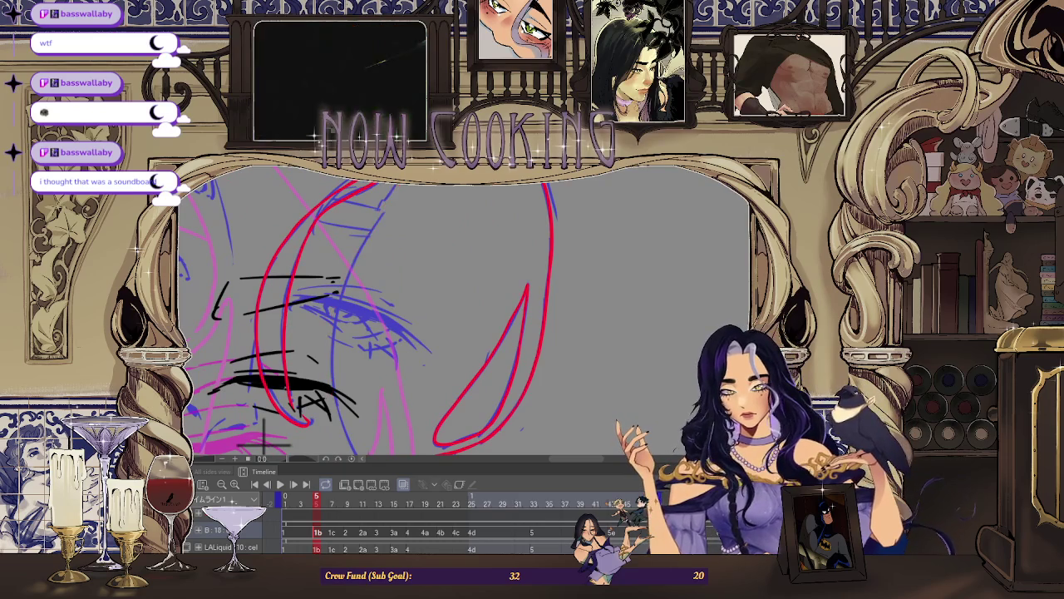
scroll(340, 303, down, 2)
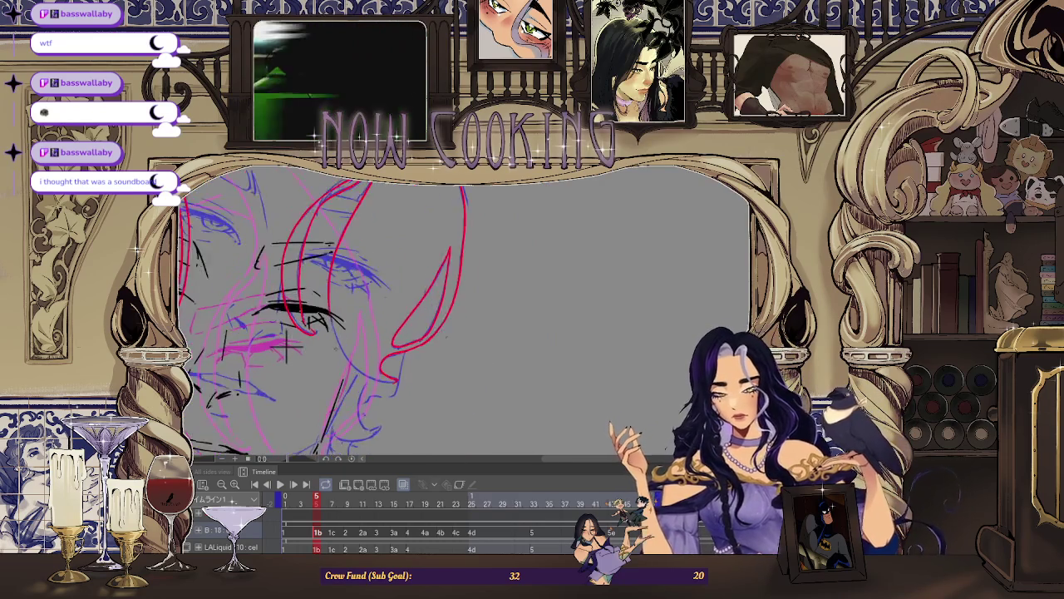
scroll(326, 278, up, 2)
key(ctrl+z)
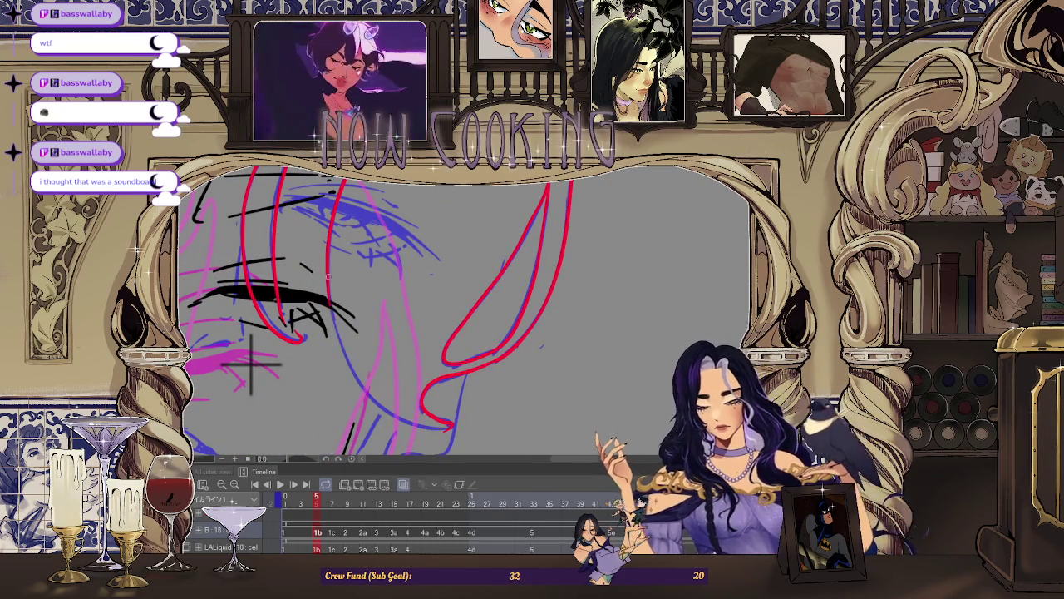
scroll(249, 364, down, 2)
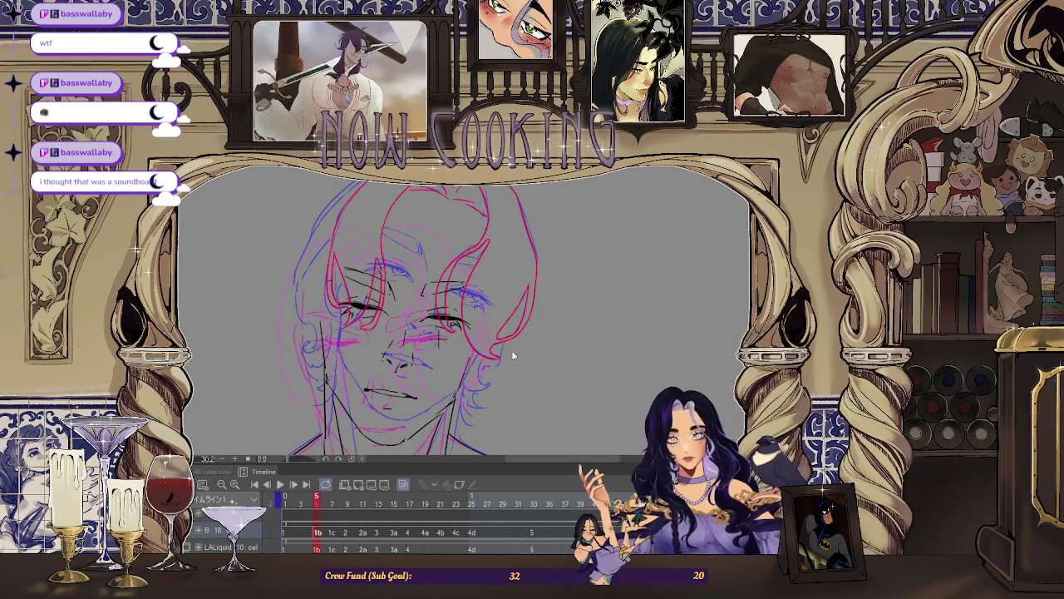
Move the red hair strokes left and down, tilt them slightly counterclockwise, commit, and play back.
drag(436, 336, 360, 371)
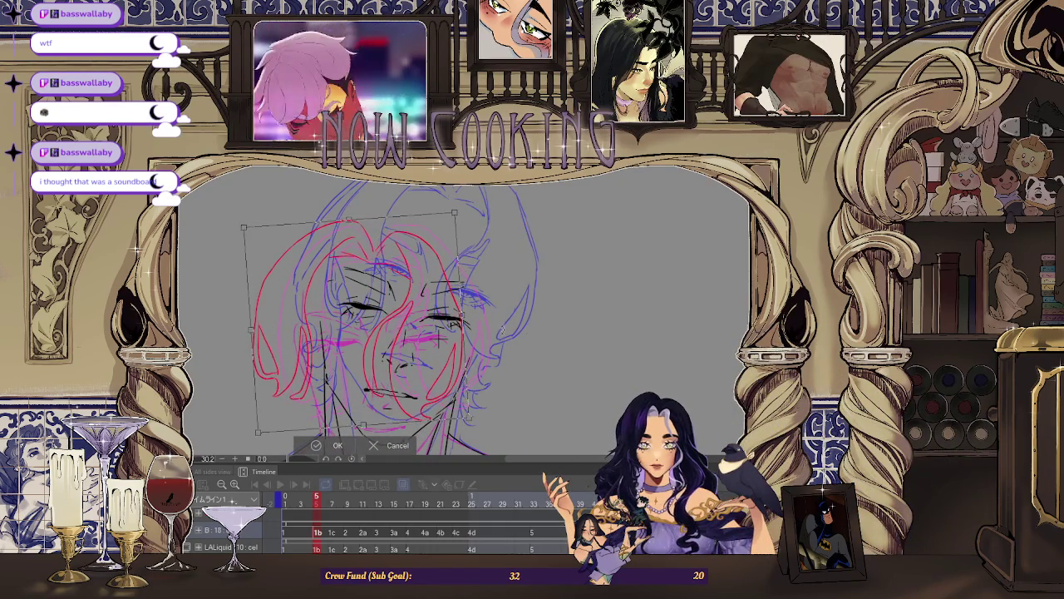
drag(503, 340, 500, 323)
mouse_move(430, 363)
mouse_down()
mouse_move(511, 301)
mouse_move(435, 363)
mouse_move(475, 333)
mouse_up()
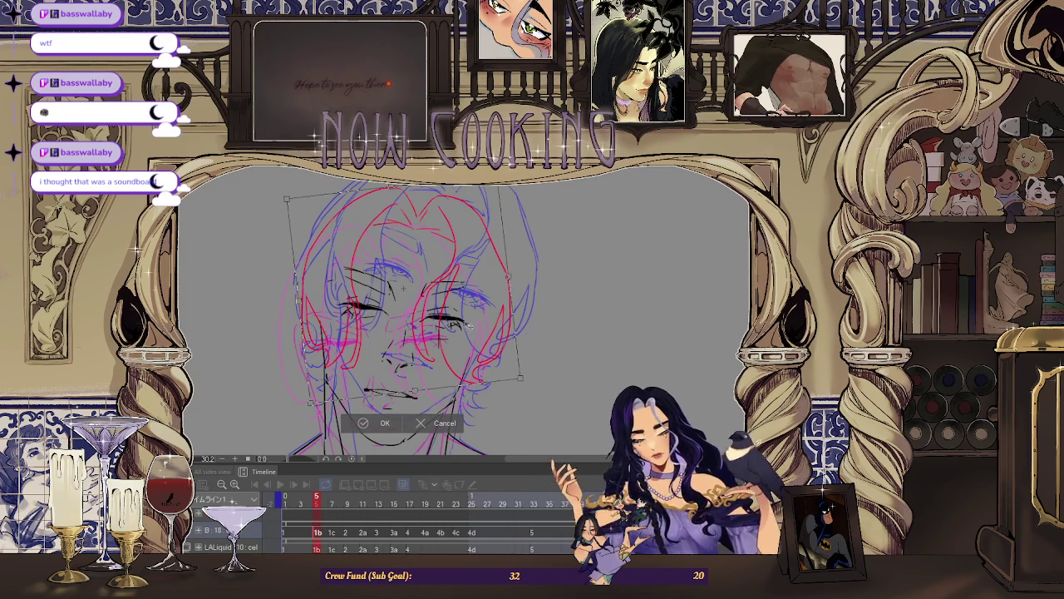
click(381, 425)
key(space)
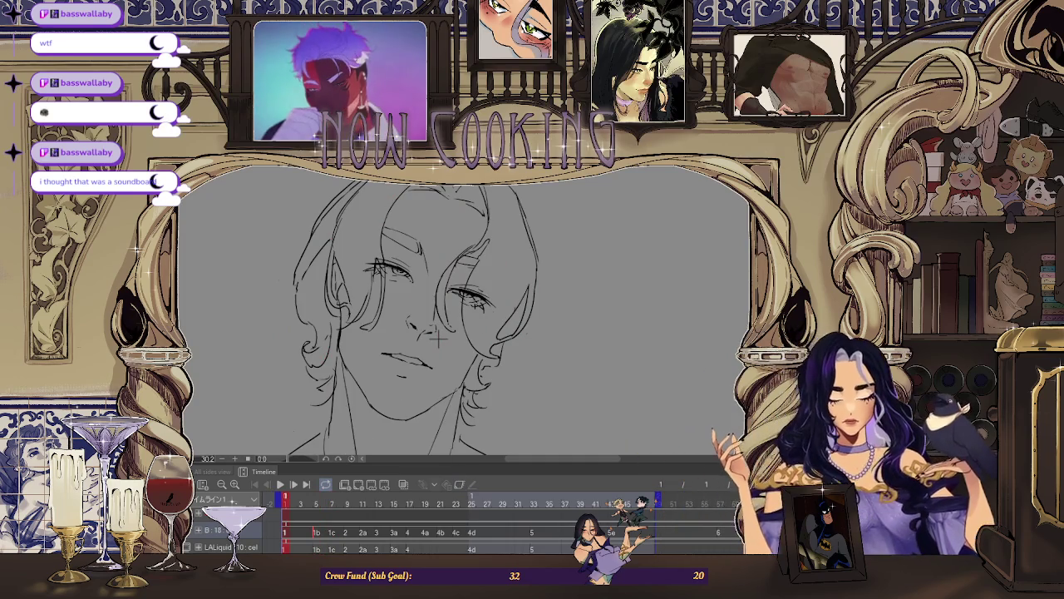
Stop playback, fit the canvas to view, and create cel 1a at frame 3.
key(space)
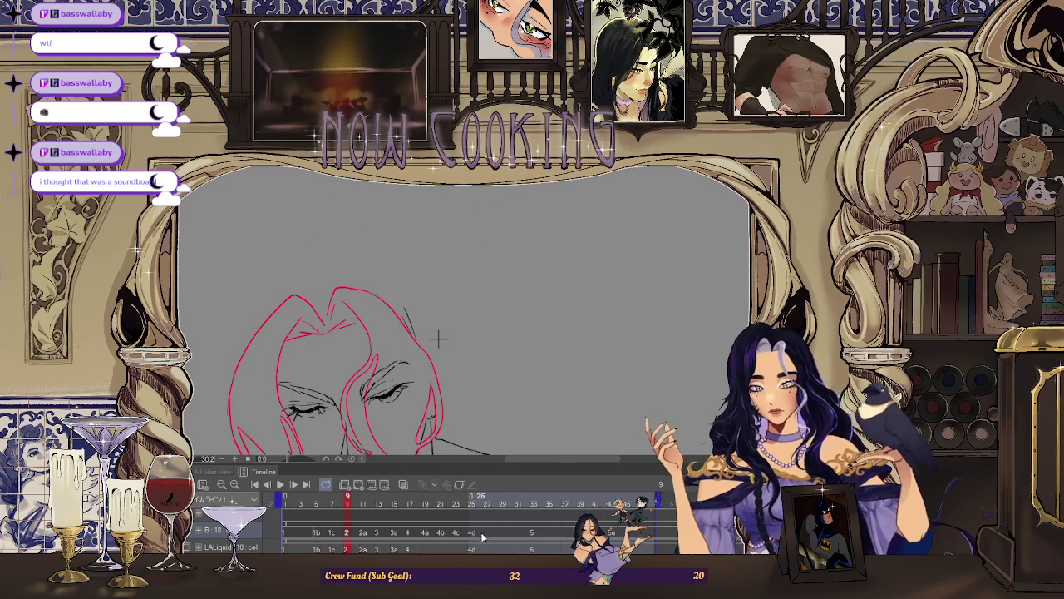
key(ctrl+0)
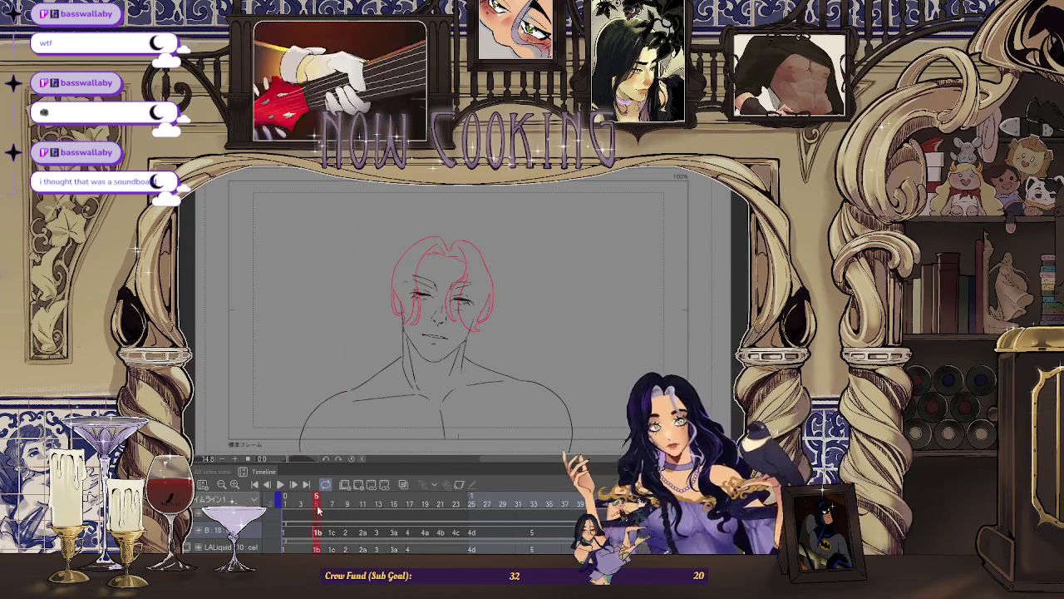
drag(317, 511, 301, 545)
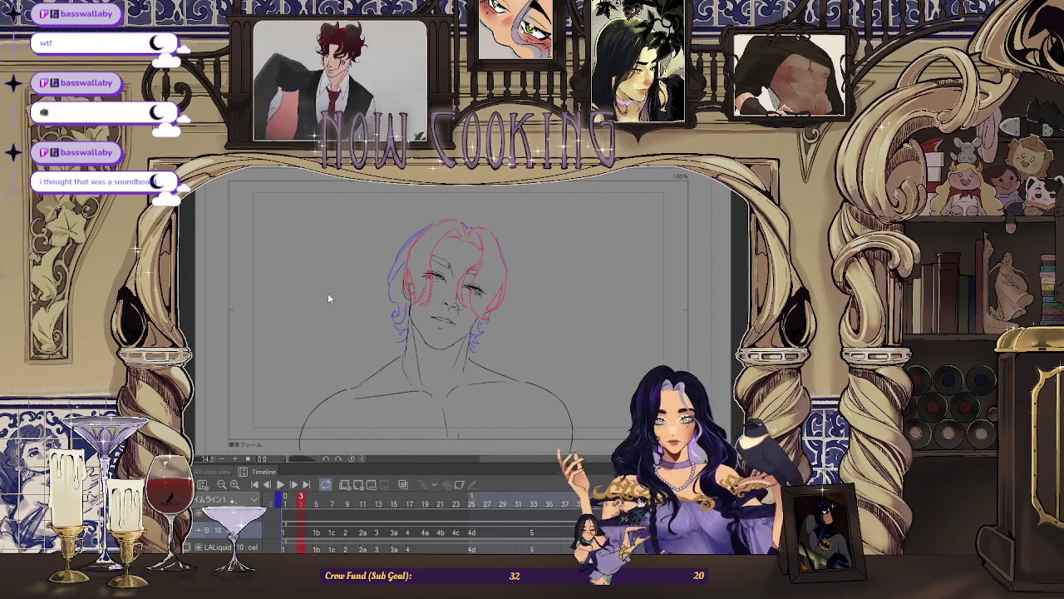
key(ctrl+shift+n)
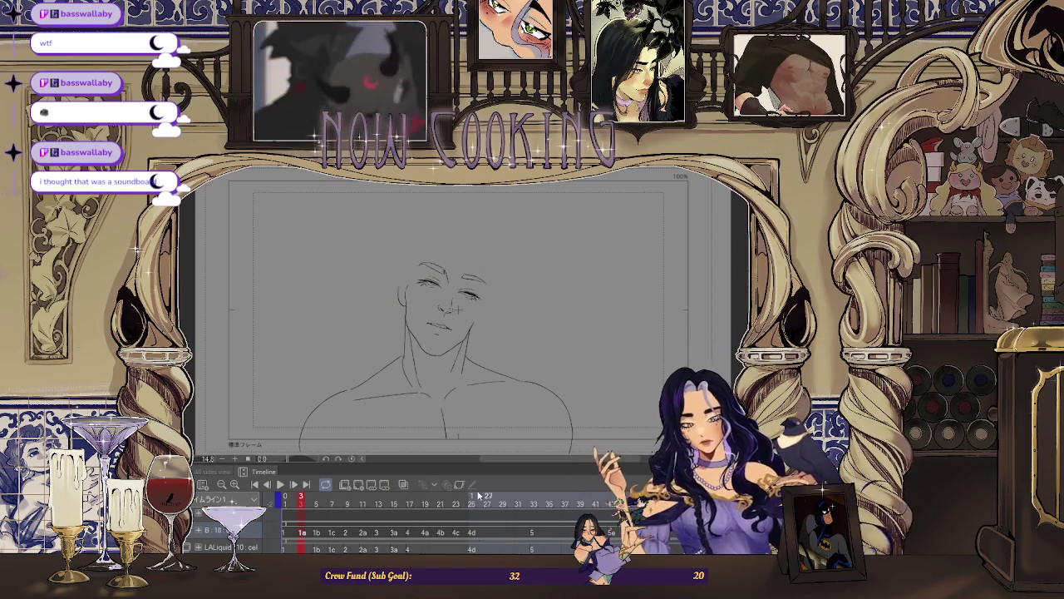
Rotate the view about 60 degrees and extend the red hair strand down and left.
scroll(455, 308, up, 3)
scroll(453, 291, up, 2)
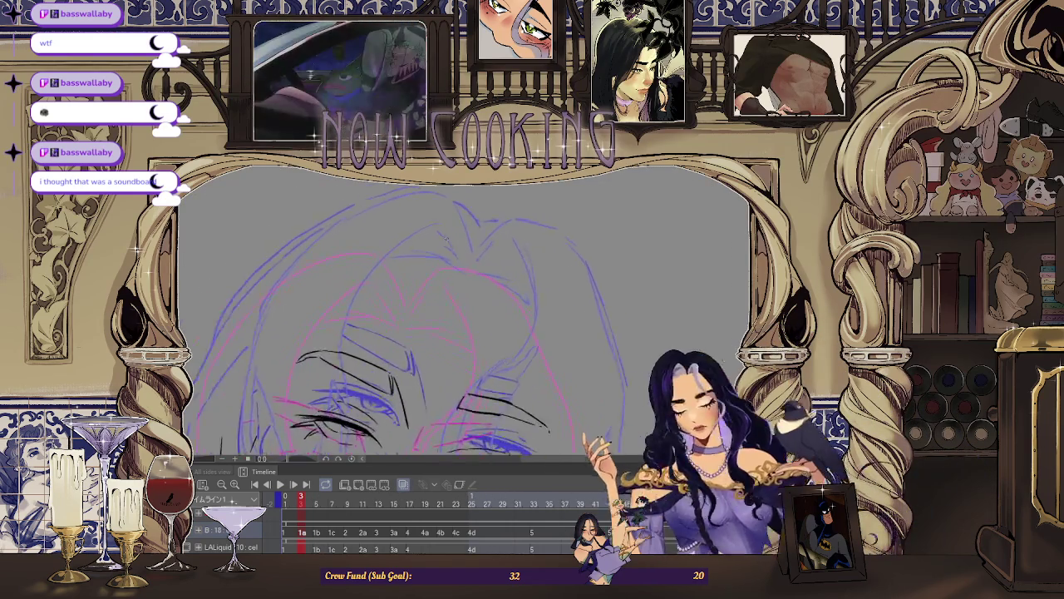
scroll(452, 266, up, 2)
scroll(450, 250, up, 2)
scroll(450, 249, down, 5)
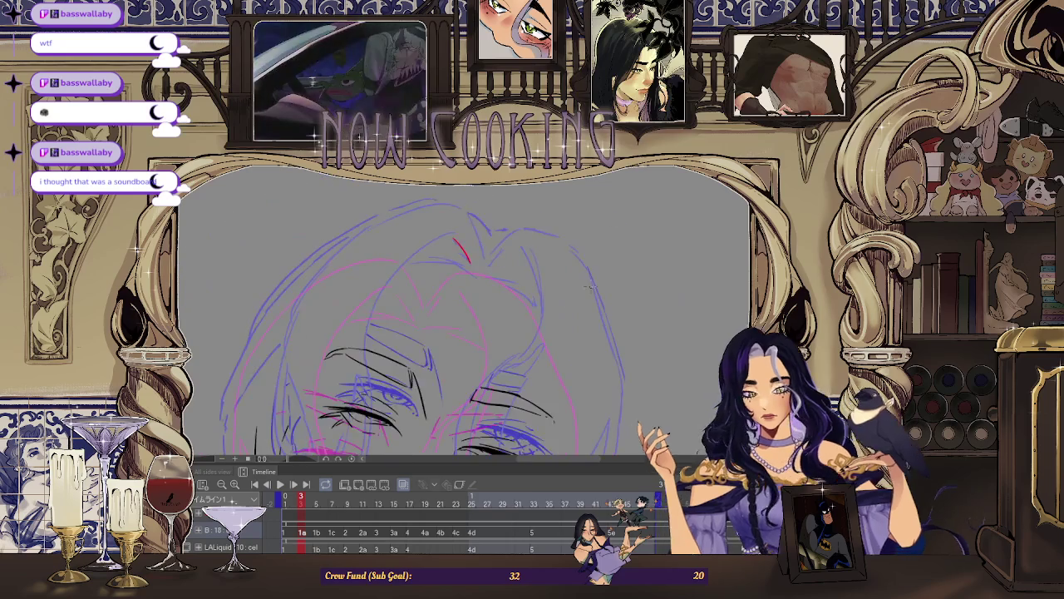
drag(465, 315, 515, 250)
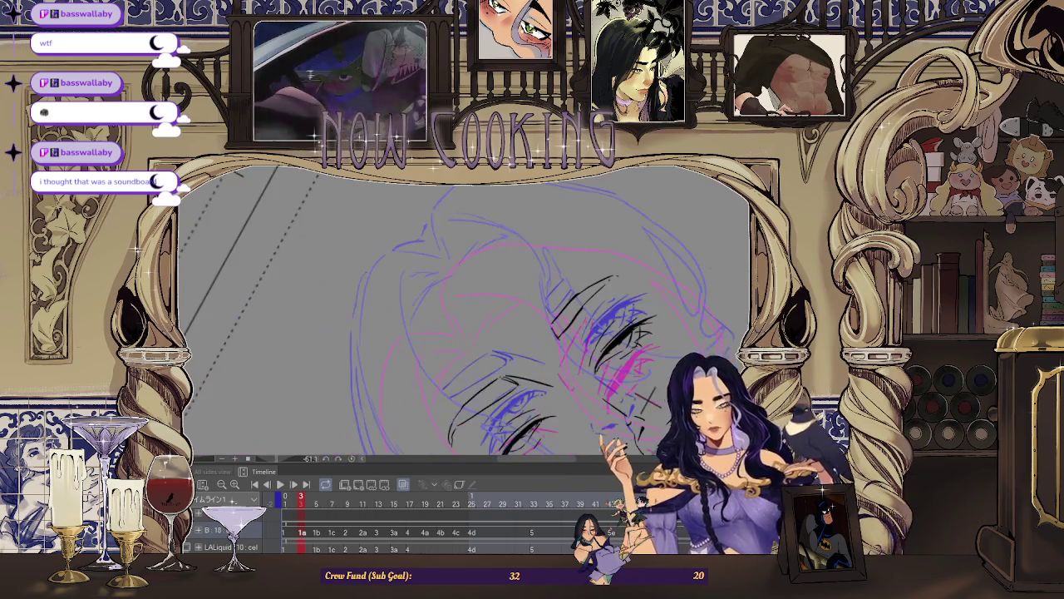
scroll(462, 307, up, 2)
scroll(462, 308, up, 2)
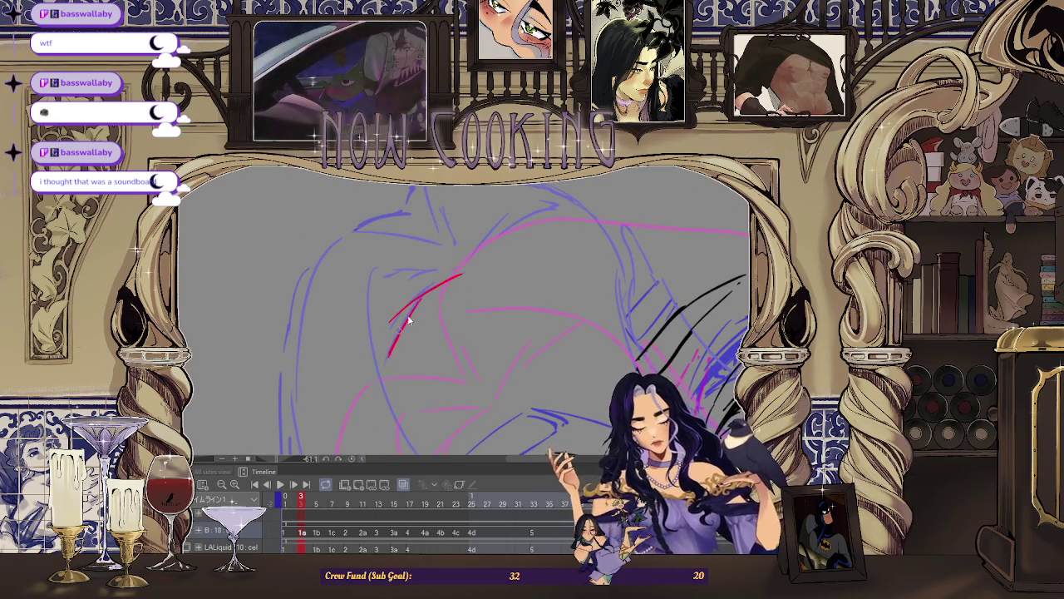
scroll(384, 361, up, 2)
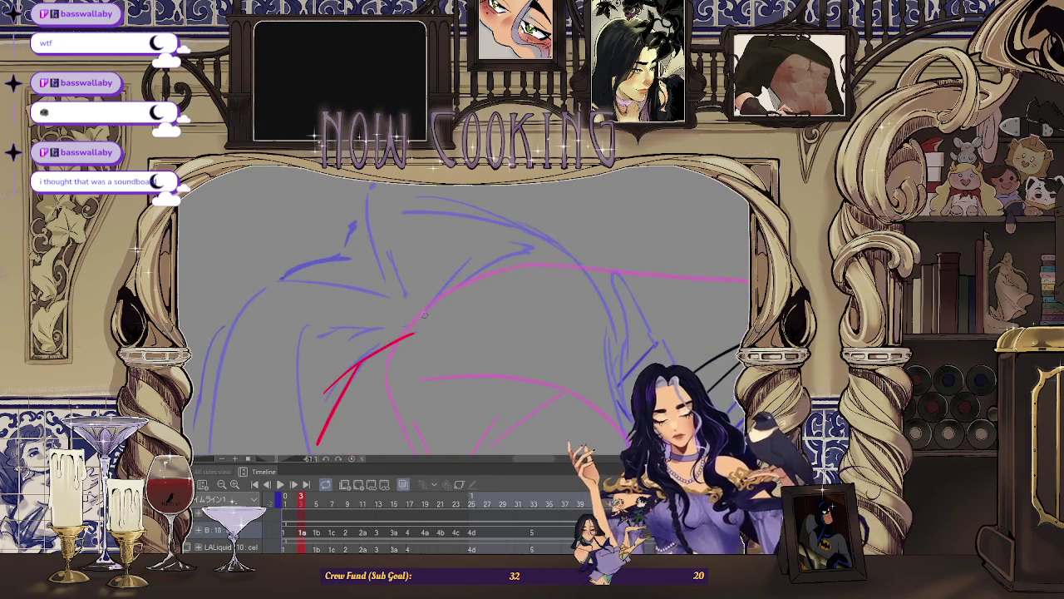
scroll(405, 285, up, 1)
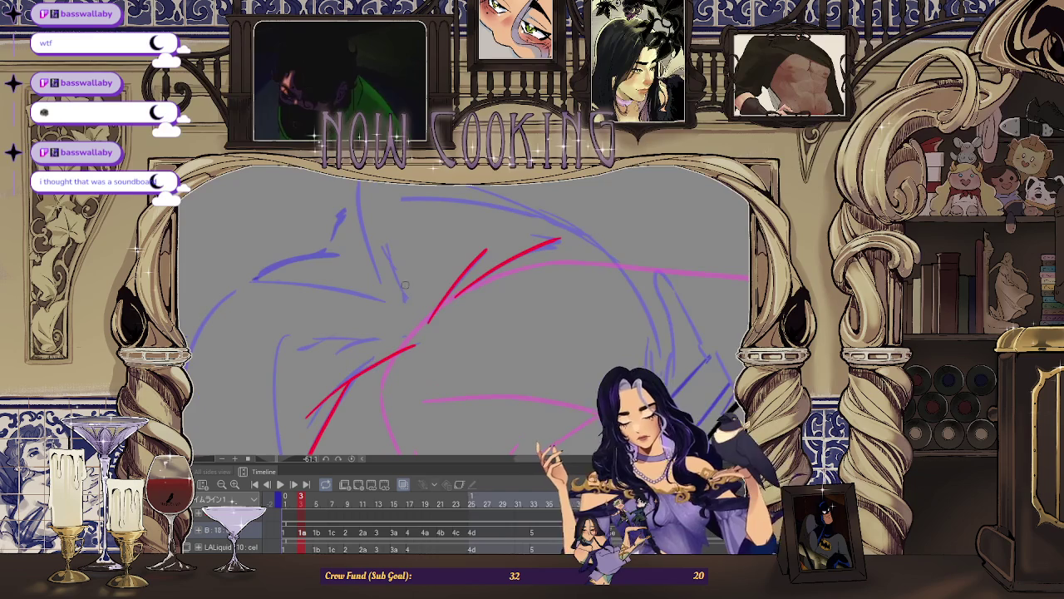
scroll(402, 288, down, 3)
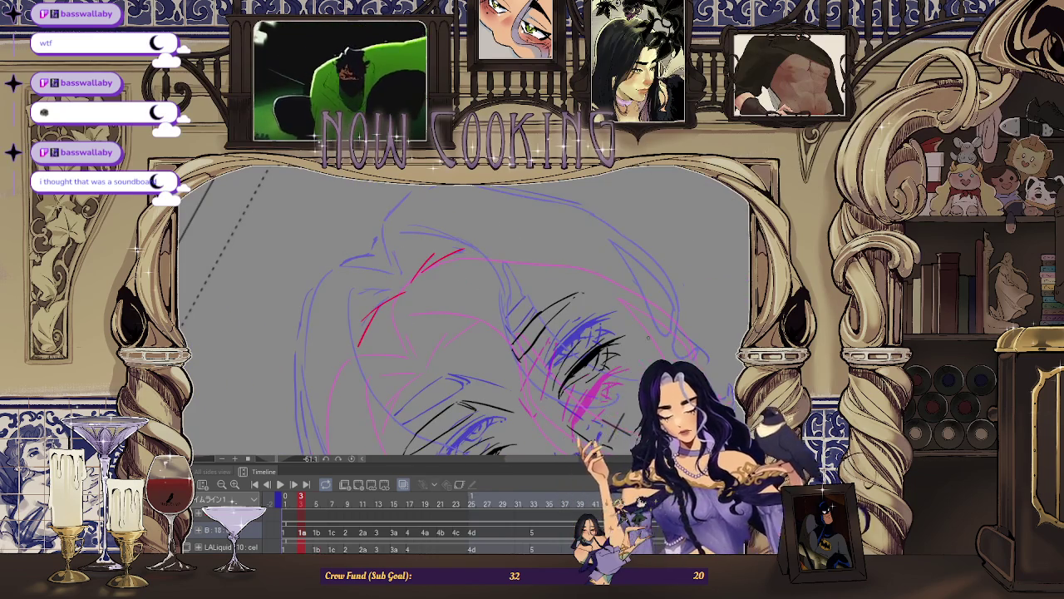
scroll(406, 283, up, 2)
scroll(407, 283, up, 1)
scroll(407, 283, down, 2)
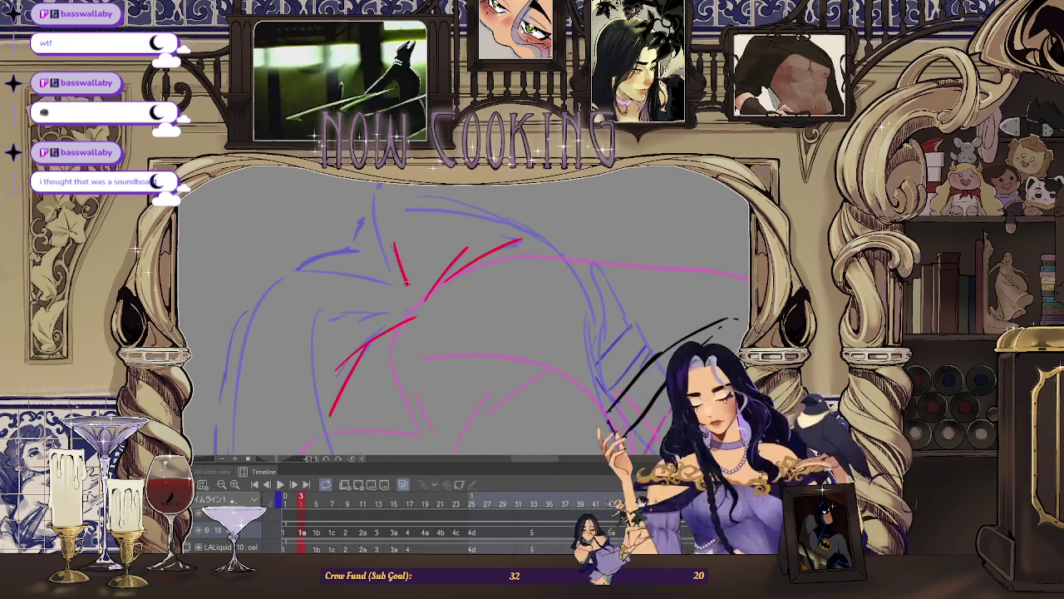
scroll(407, 282, up, 2)
scroll(387, 279, down, 2)
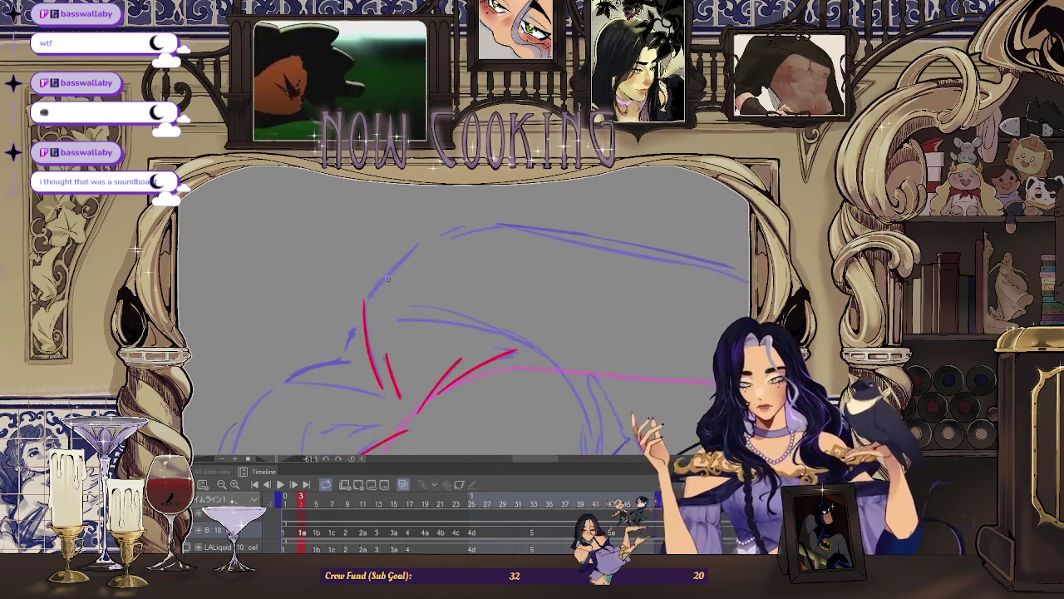
scroll(387, 278, down, 2)
scroll(386, 278, down, 1)
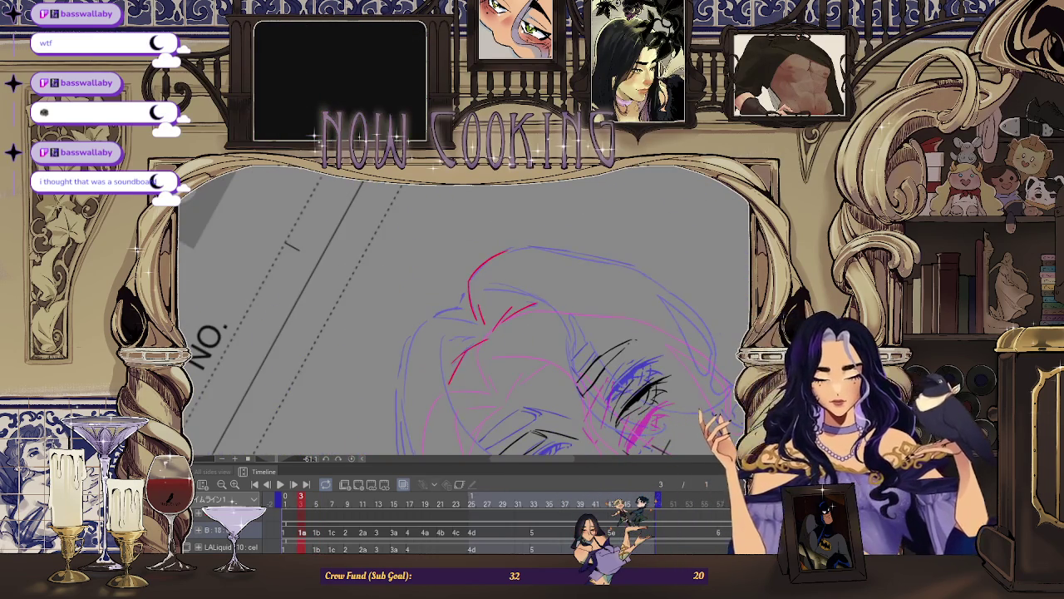
scroll(461, 316, up, 2)
scroll(461, 316, up, 2)
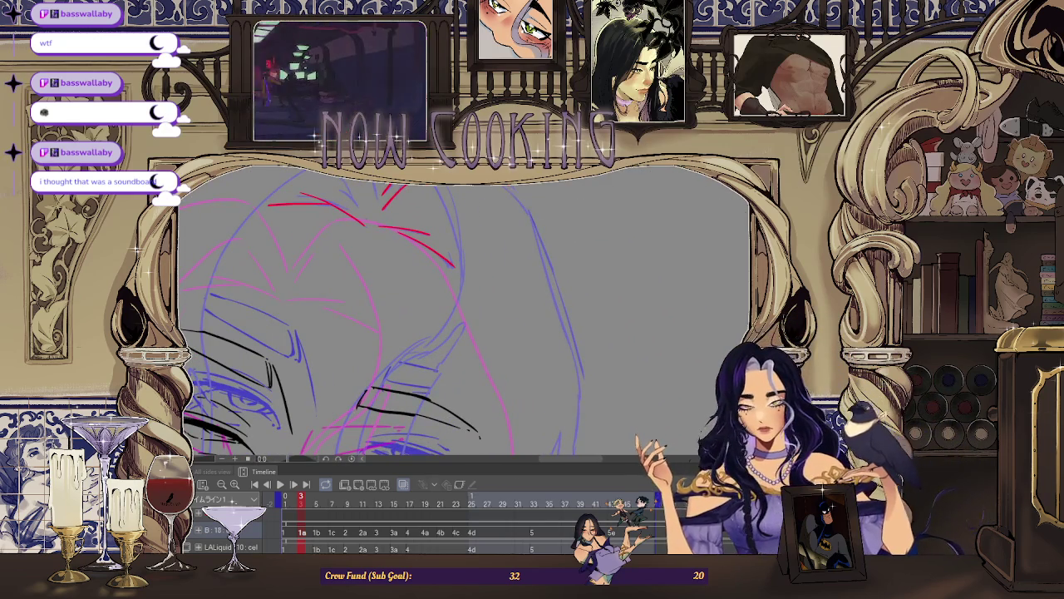
scroll(461, 316, down, 2)
scroll(461, 316, up, 2)
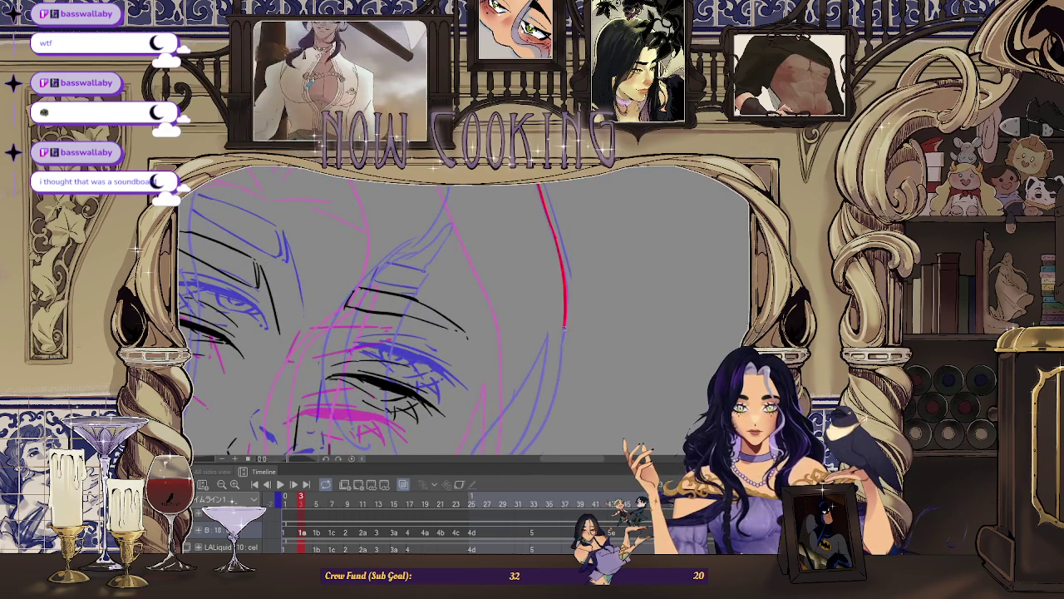
scroll(461, 316, down, 2)
scroll(427, 261, up, 2)
scroll(325, 351, up, 1)
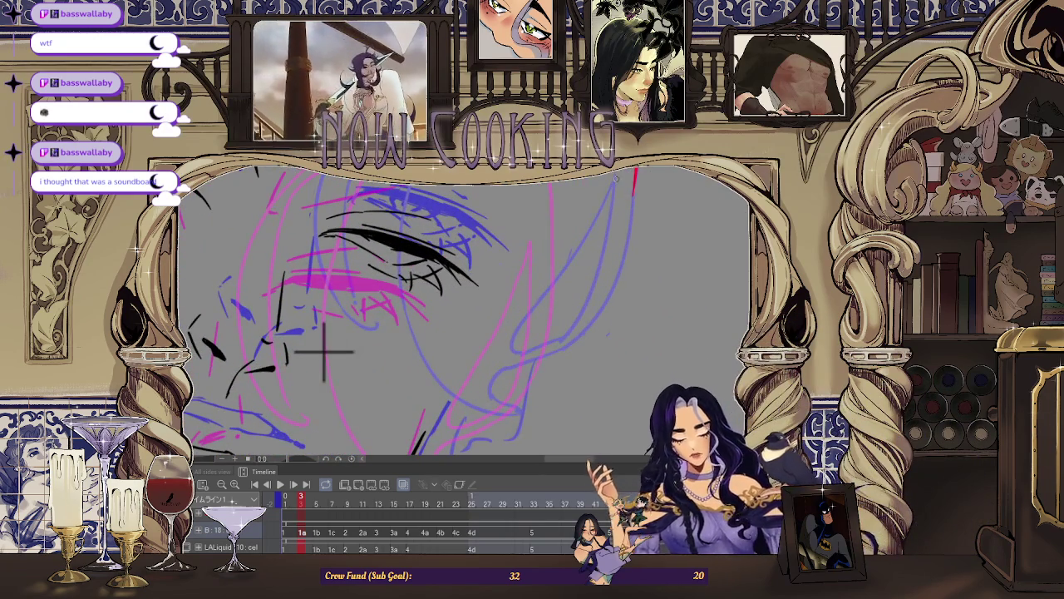
drag(557, 337, 513, 353)
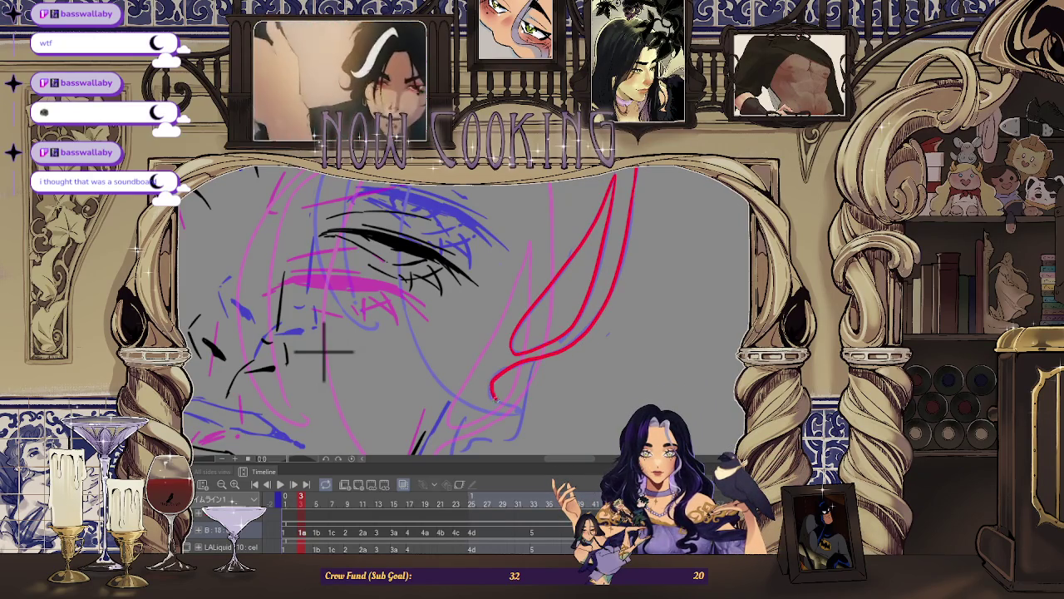
Erase the loose lower end of the red strand, then undo that edit.
scroll(324, 351, down, 2)
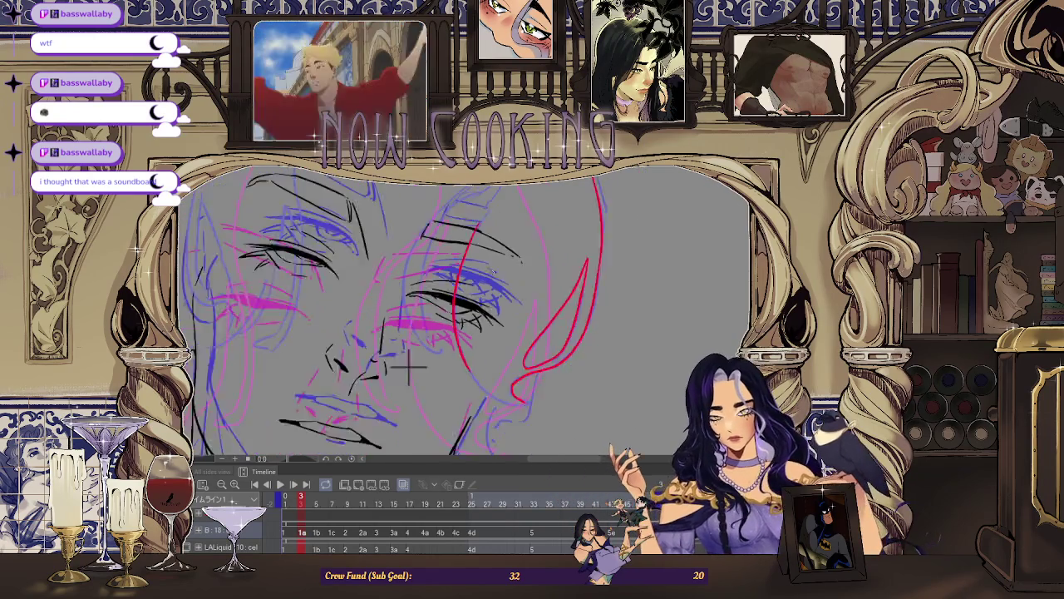
scroll(410, 366, up, 2)
scroll(357, 297, up, 2)
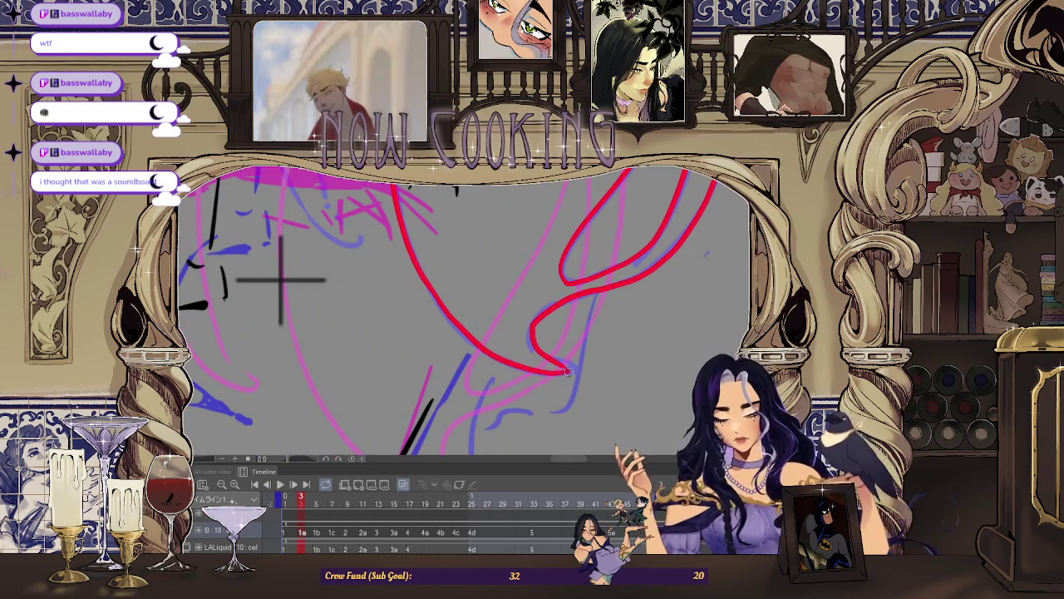
drag(568, 372, 522, 366)
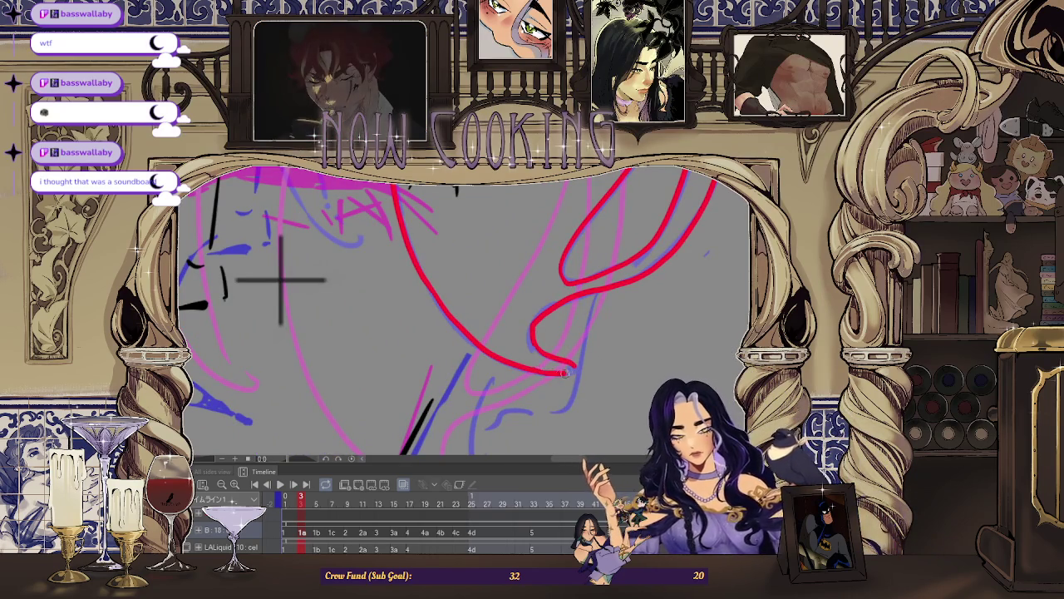
scroll(566, 373, down, 3)
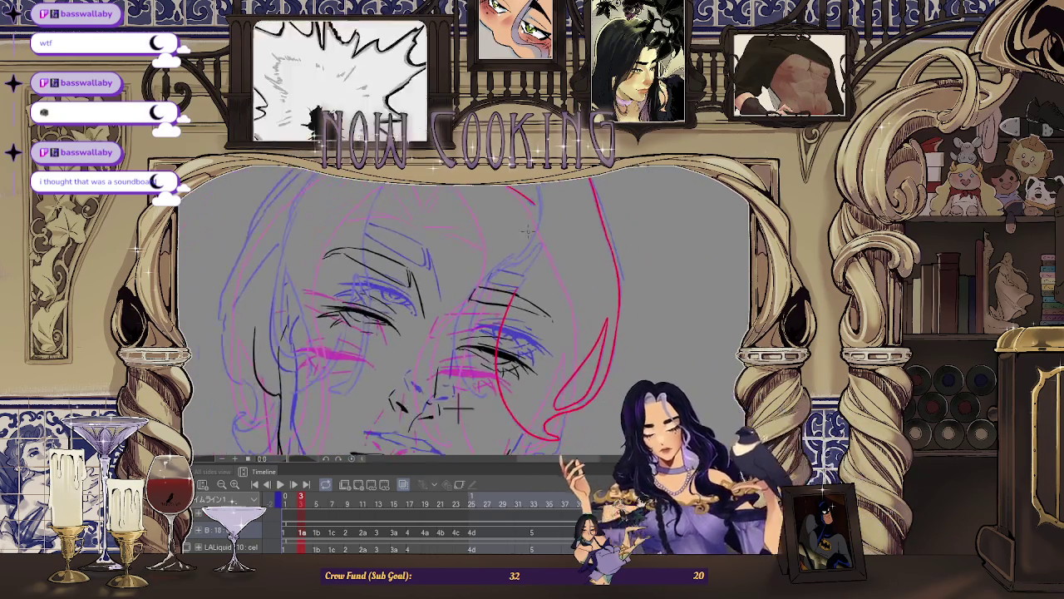
scroll(527, 232, up, 2)
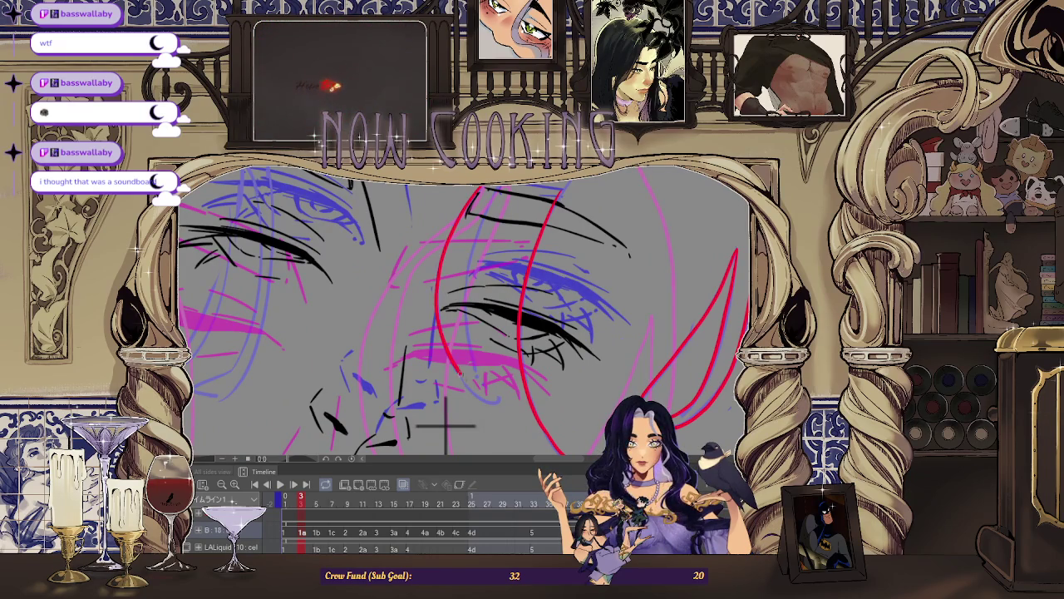
scroll(447, 424, up, 2)
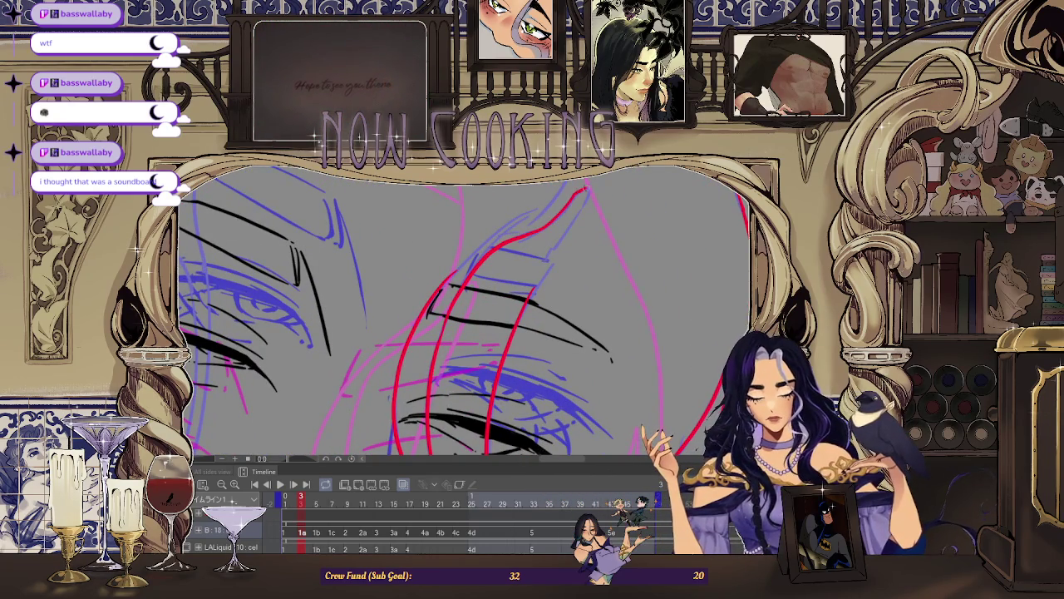
scroll(541, 232, down, 1)
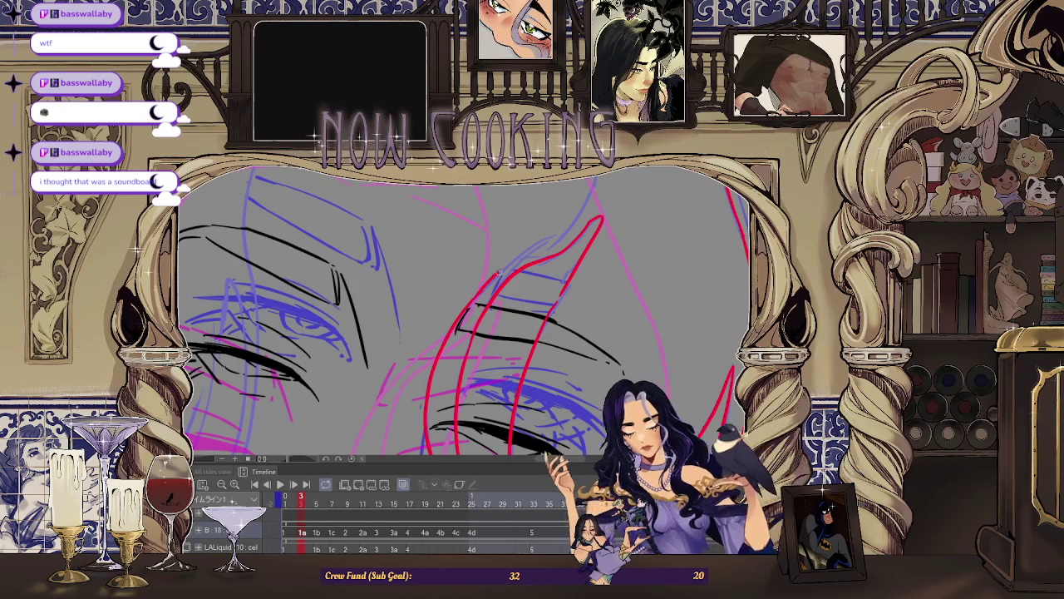
key(ctrl+z)
scroll(490, 398, down, 3)
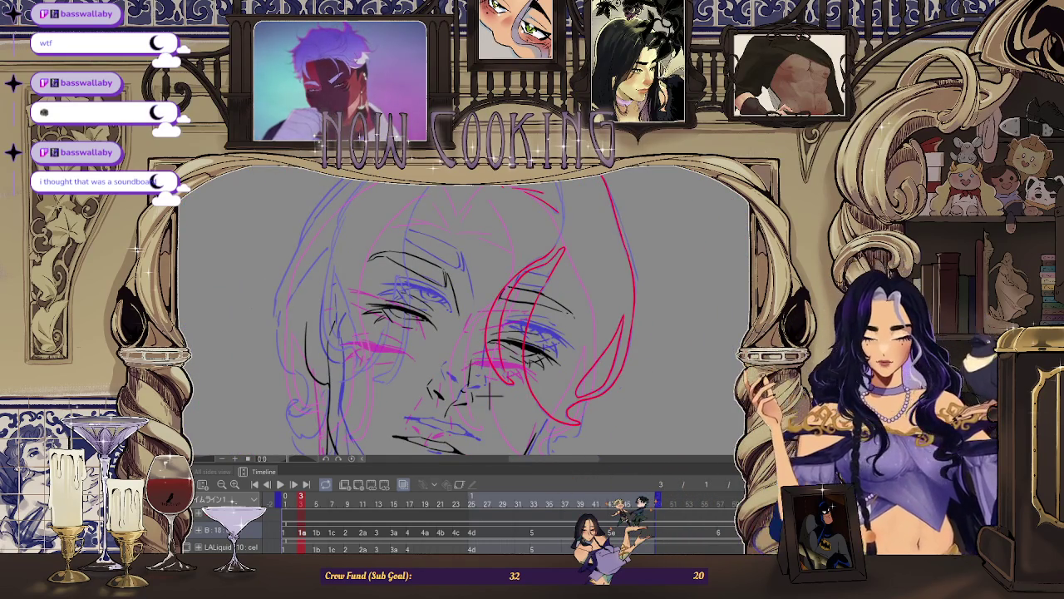
Flip the canvas horizontally to check the face proportions.
key(h)
scroll(432, 397, up, 2)
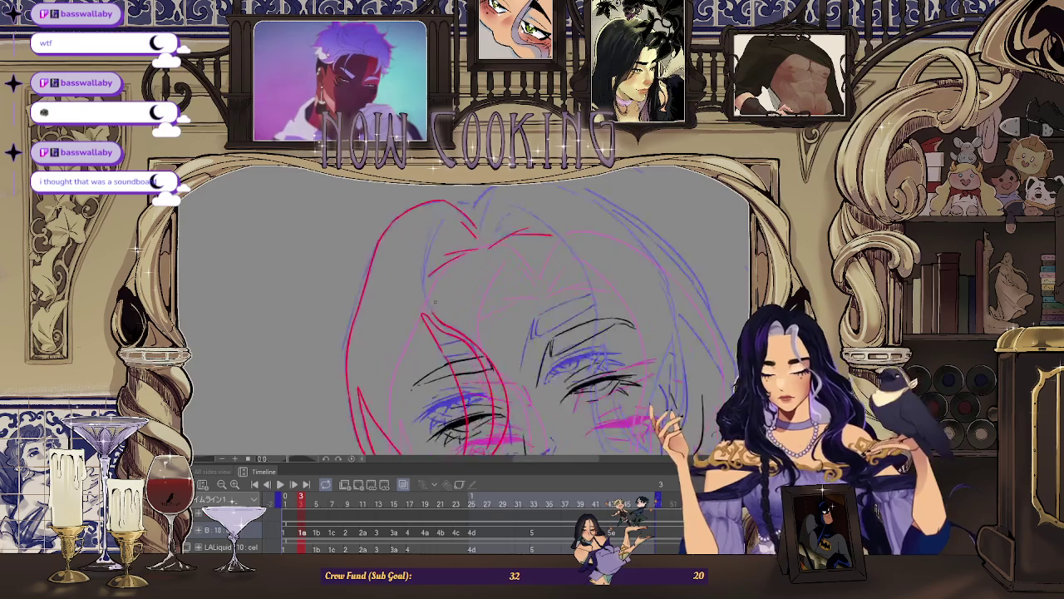
scroll(436, 325, up, 2)
scroll(423, 304, down, 3)
scroll(440, 387, up, 2)
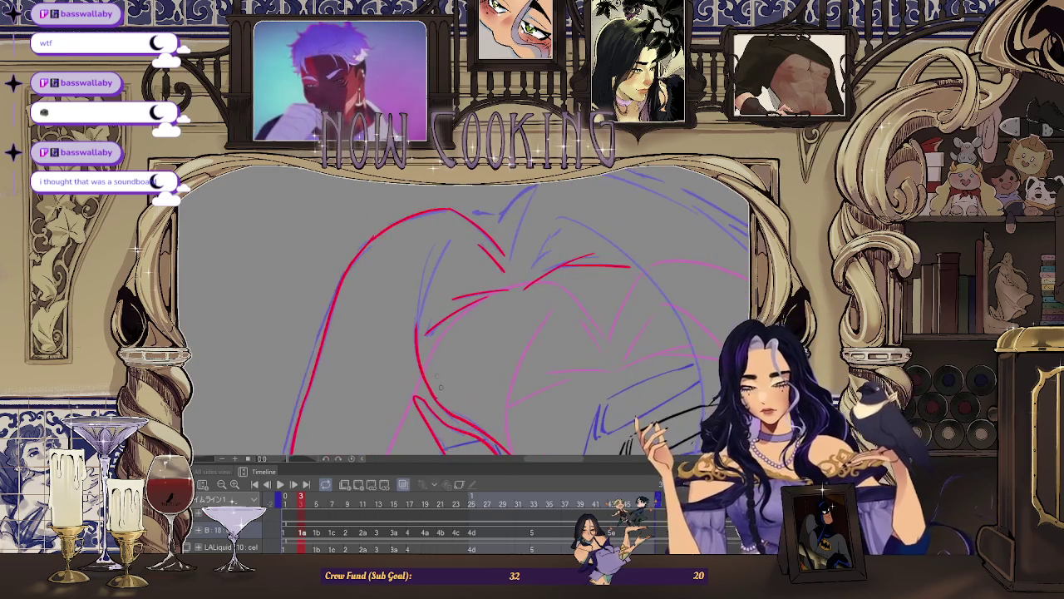
scroll(446, 237, down, 2)
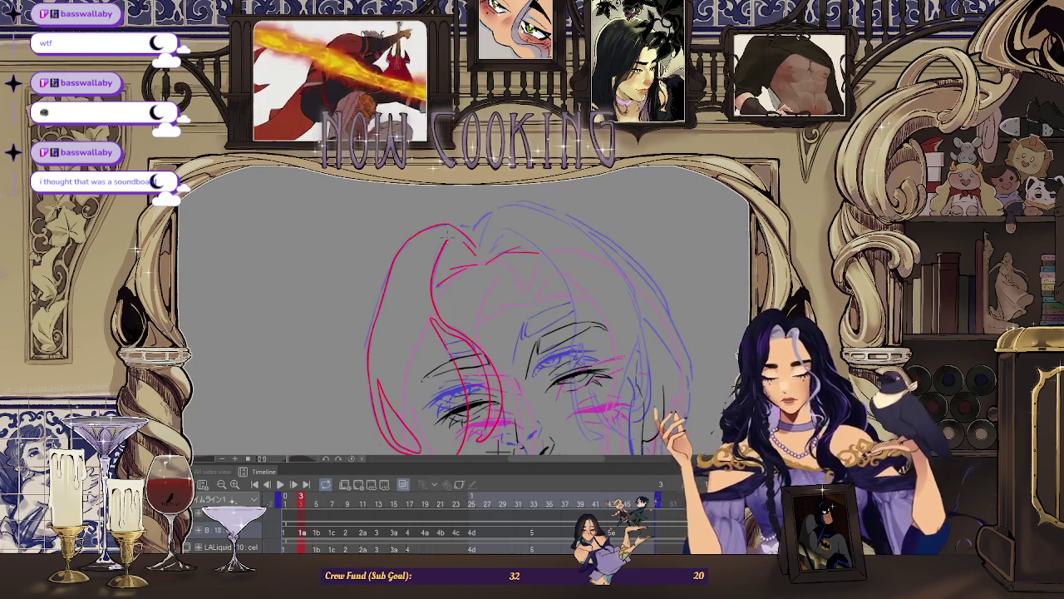
scroll(446, 237, down, 1)
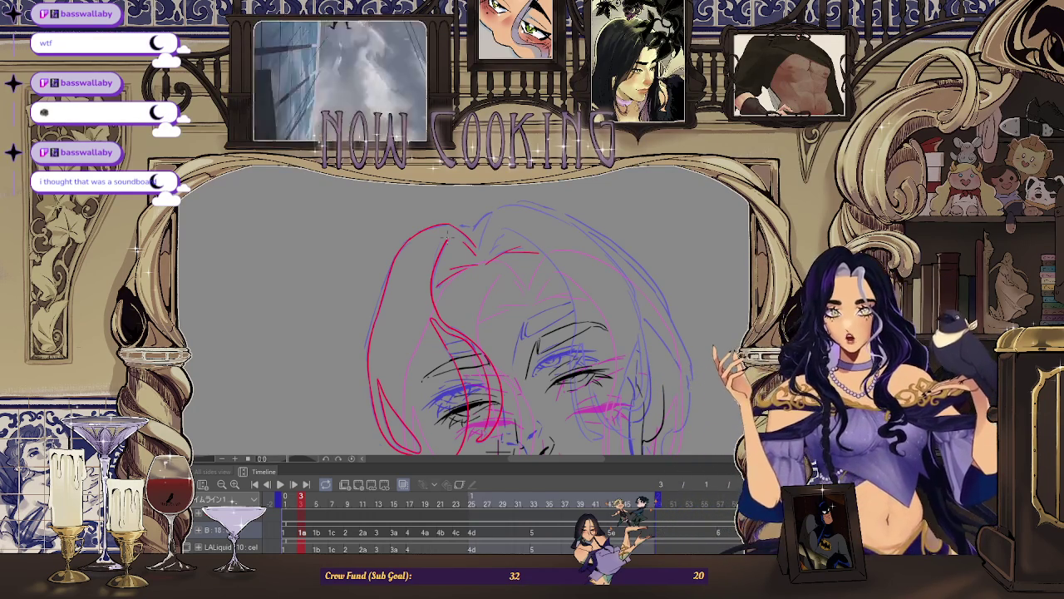
Flip the view back to normal and rotate, pan and zoom onto the red hair.
key(h)
scroll(465, 316, up, 3)
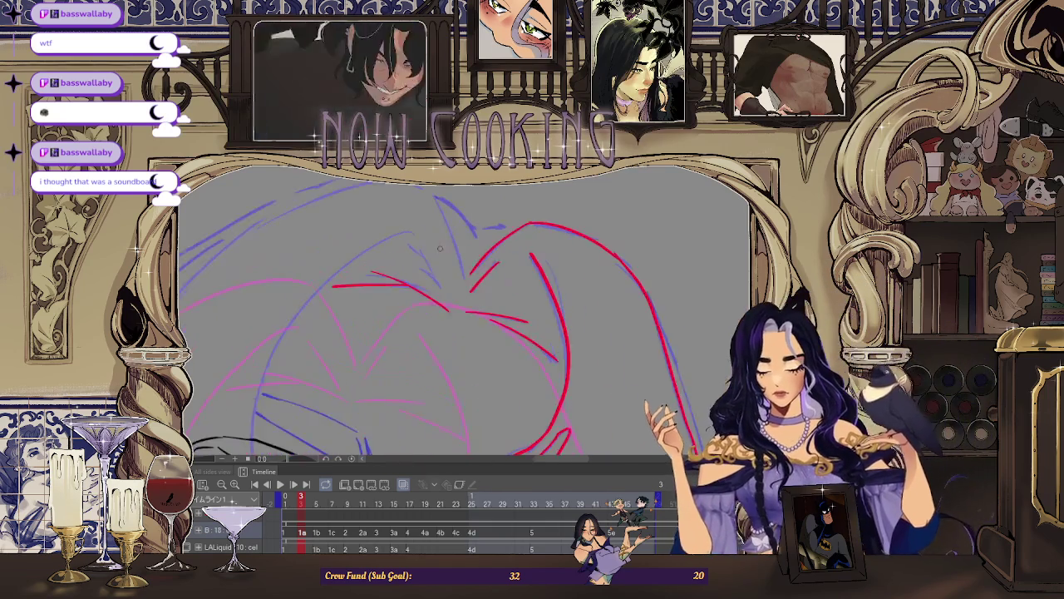
scroll(466, 316, up, 3)
scroll(460, 259, down, 3)
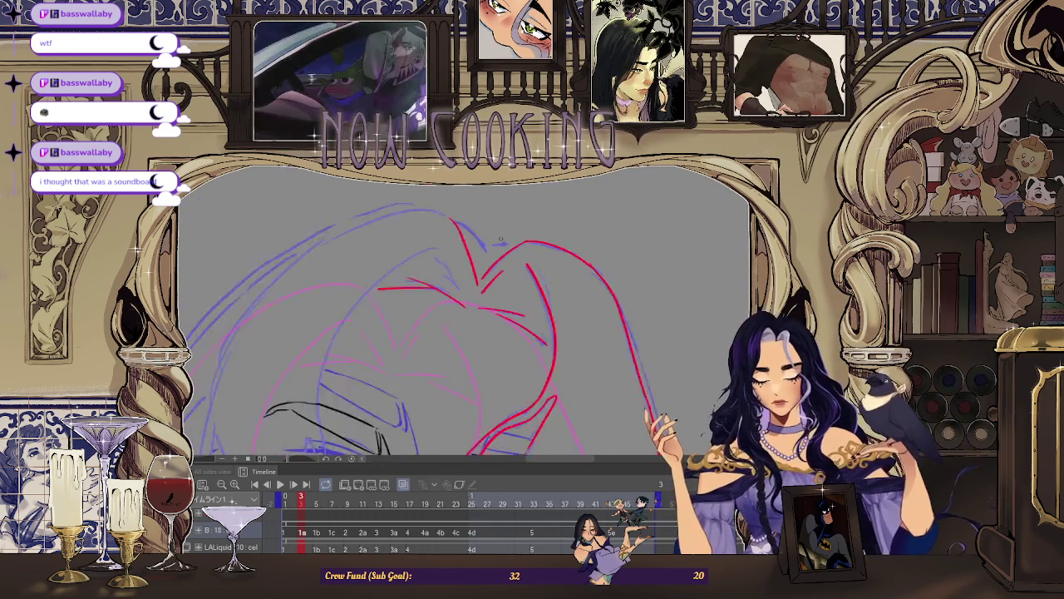
scroll(459, 259, down, 2)
scroll(460, 259, down, 2)
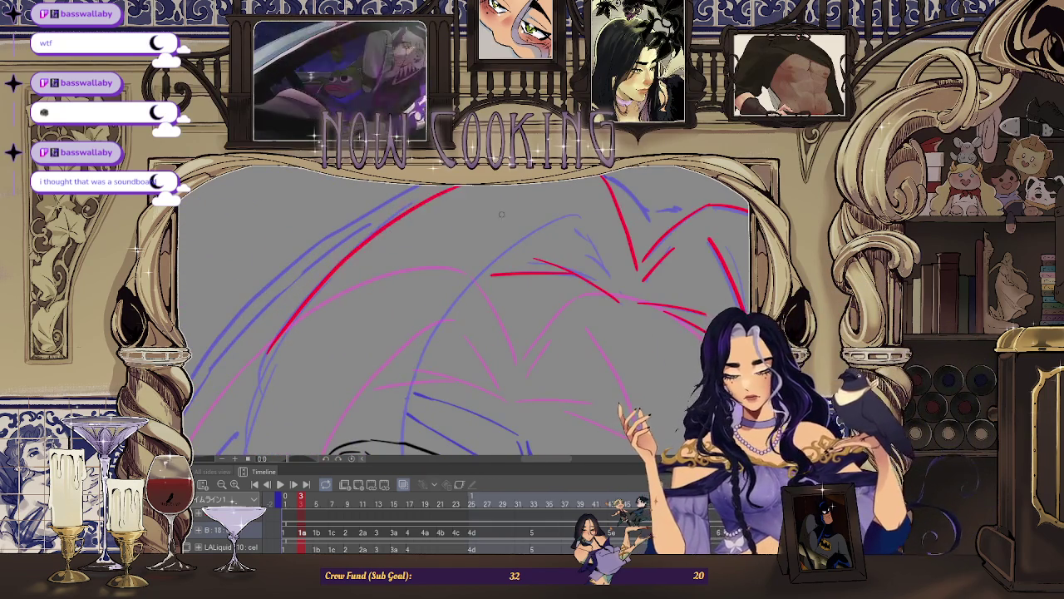
drag(501, 215, 491, 333)
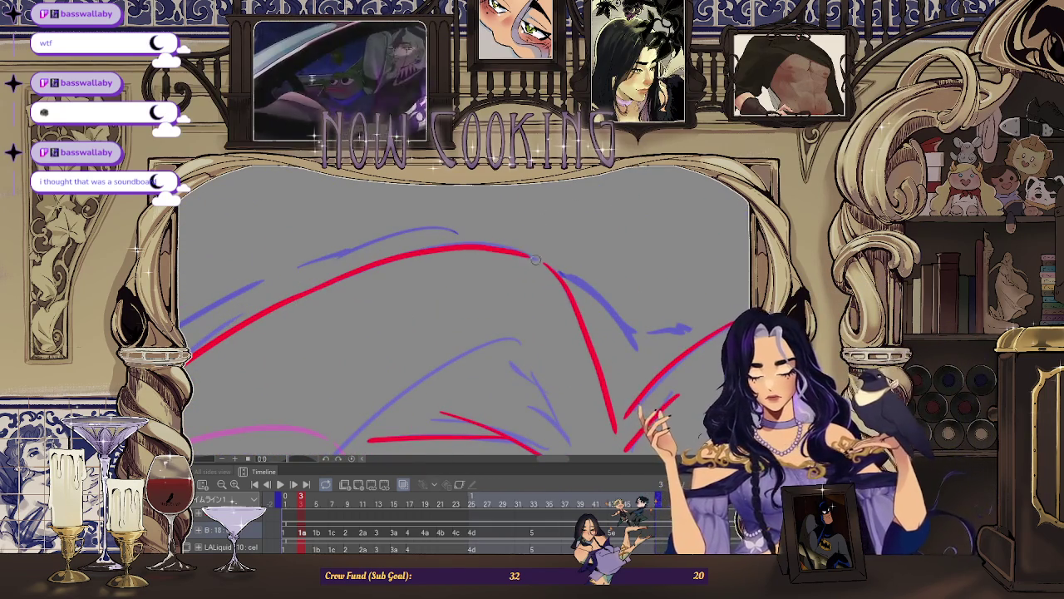
scroll(287, 300, down, 3)
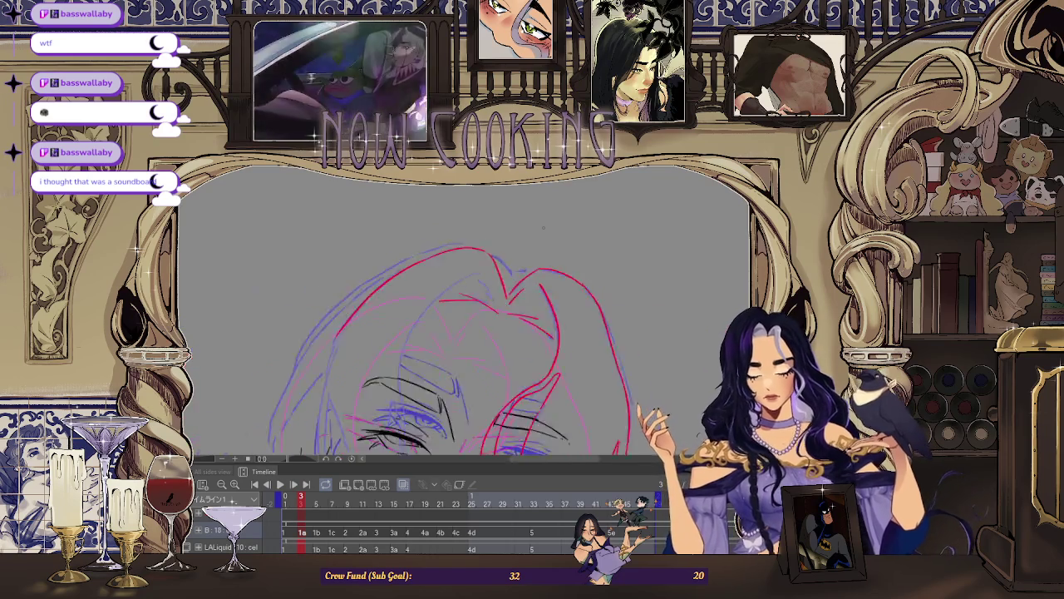
scroll(466, 333, down, 2)
scroll(532, 349, up, 2)
scroll(559, 378, down, 2)
scroll(559, 378, up, 3)
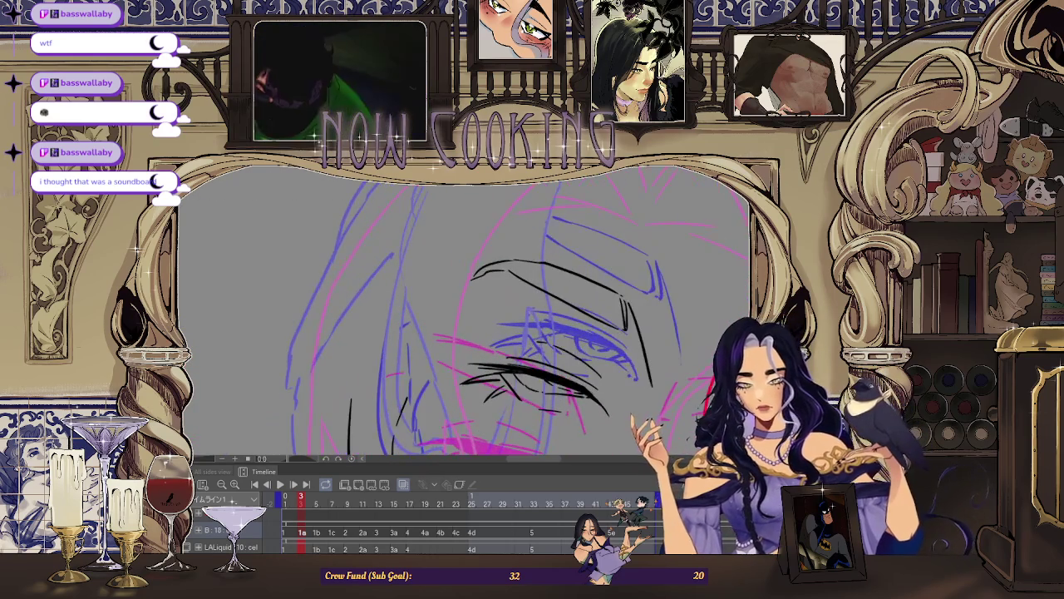
scroll(410, 198, down, 3)
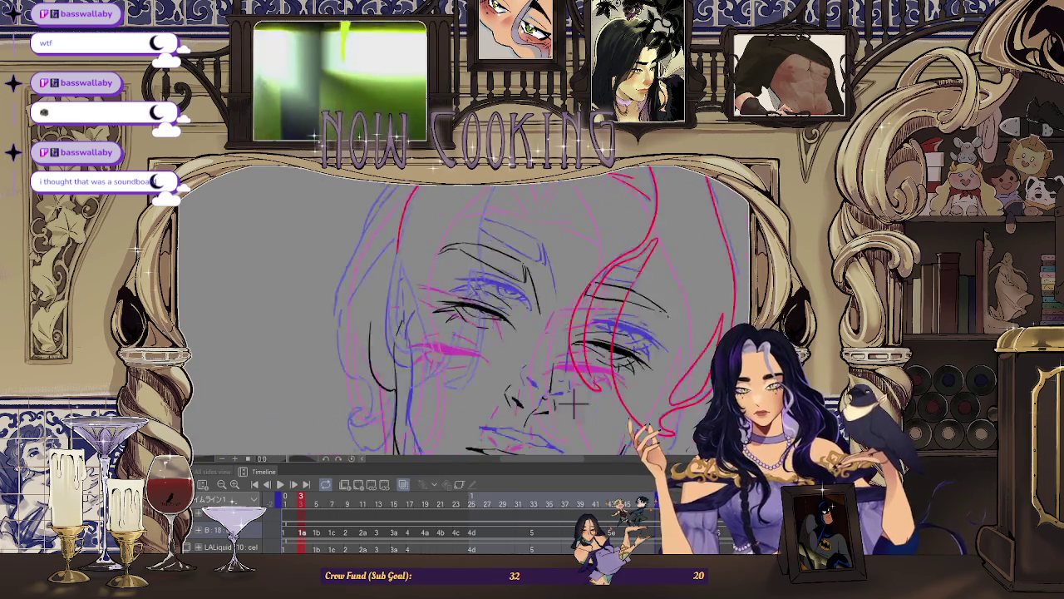
scroll(396, 193, up, 3)
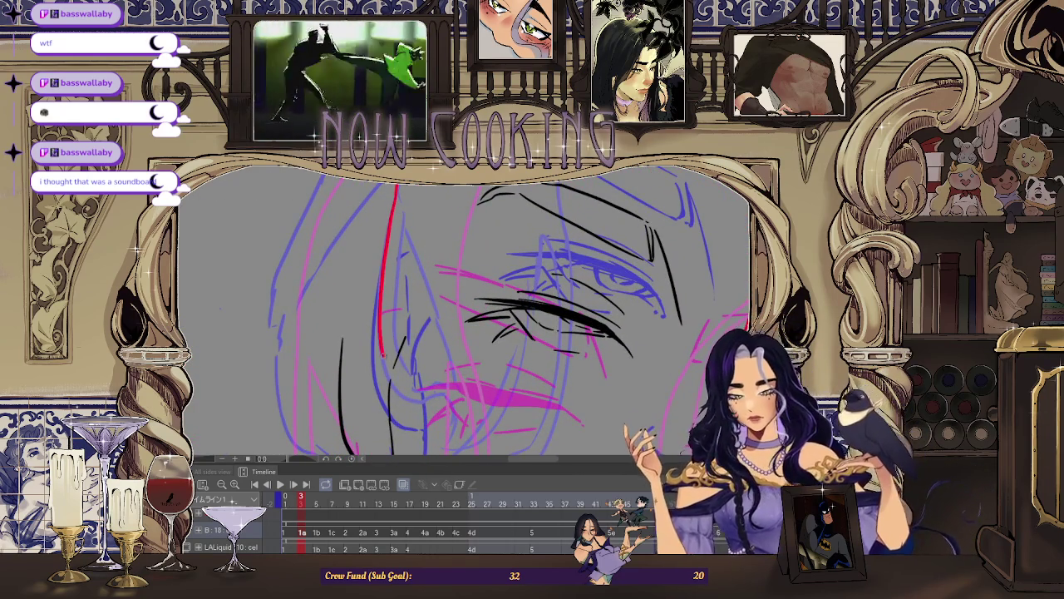
scroll(448, 368, up, 2)
scroll(459, 347, up, 2)
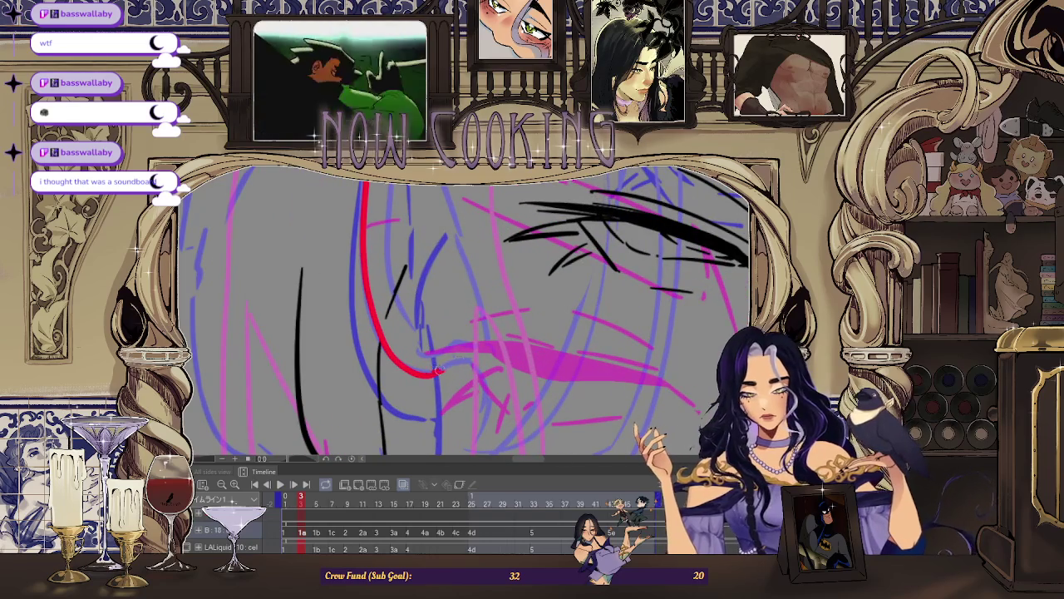
scroll(438, 371, down, 3)
scroll(429, 220, up, 3)
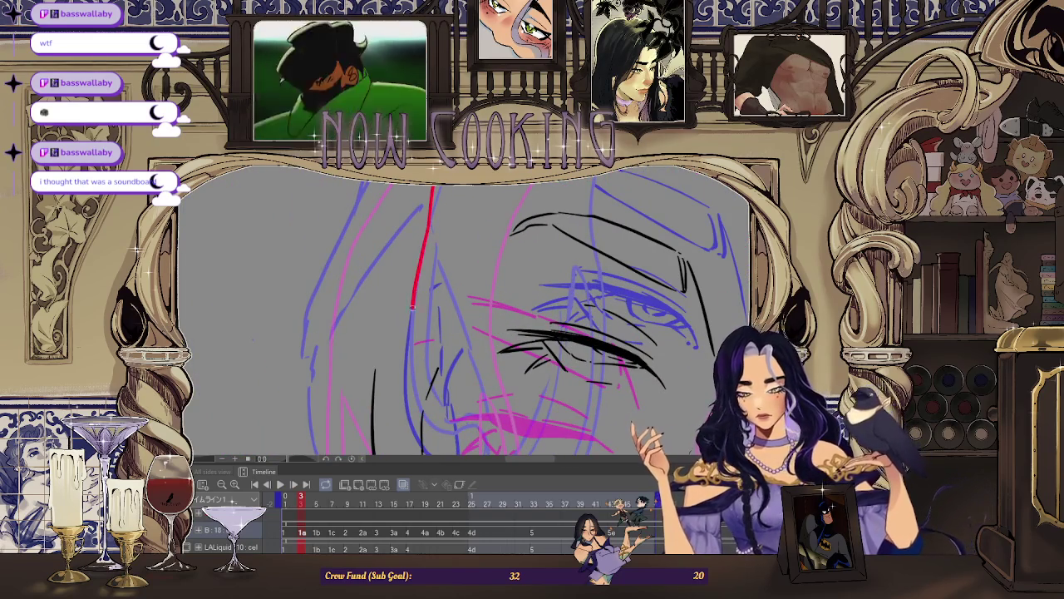
scroll(412, 306, down, 3)
scroll(383, 245, up, 2)
scroll(383, 245, up, 2)
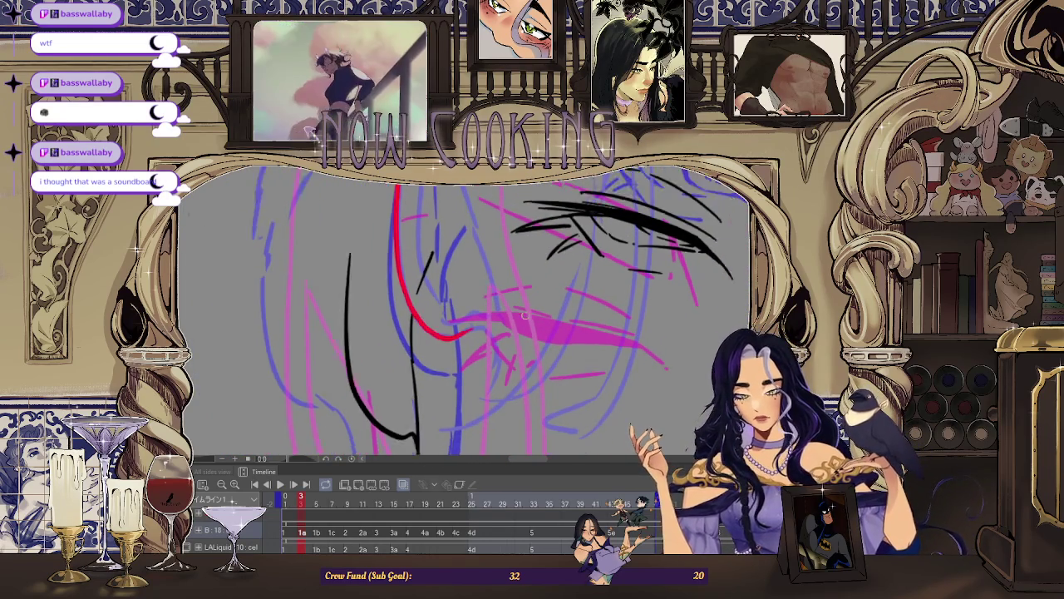
scroll(529, 265, up, 2)
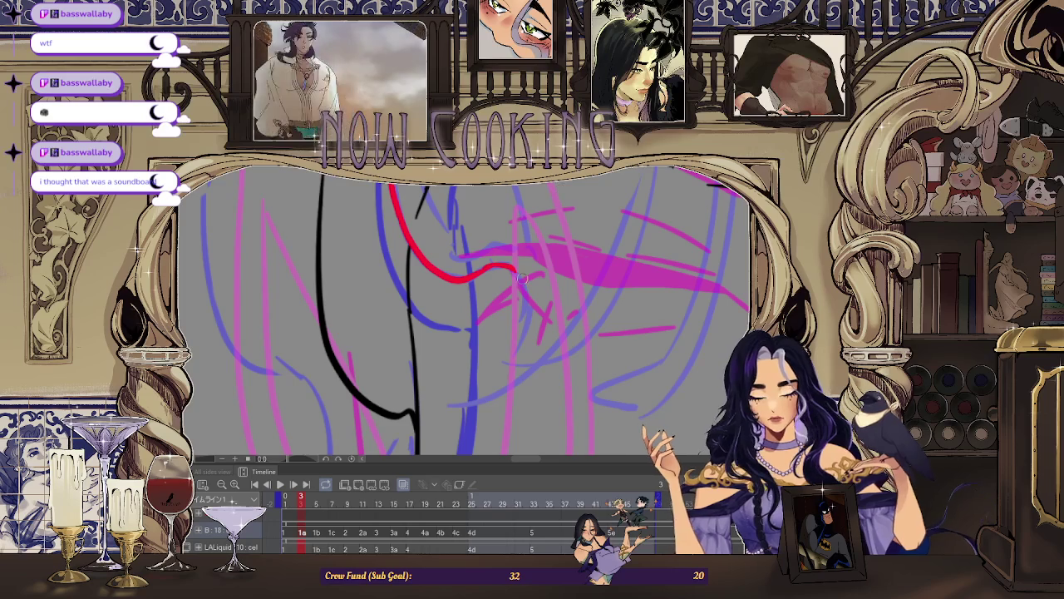
scroll(502, 379, down, 3)
scroll(501, 379, up, 2)
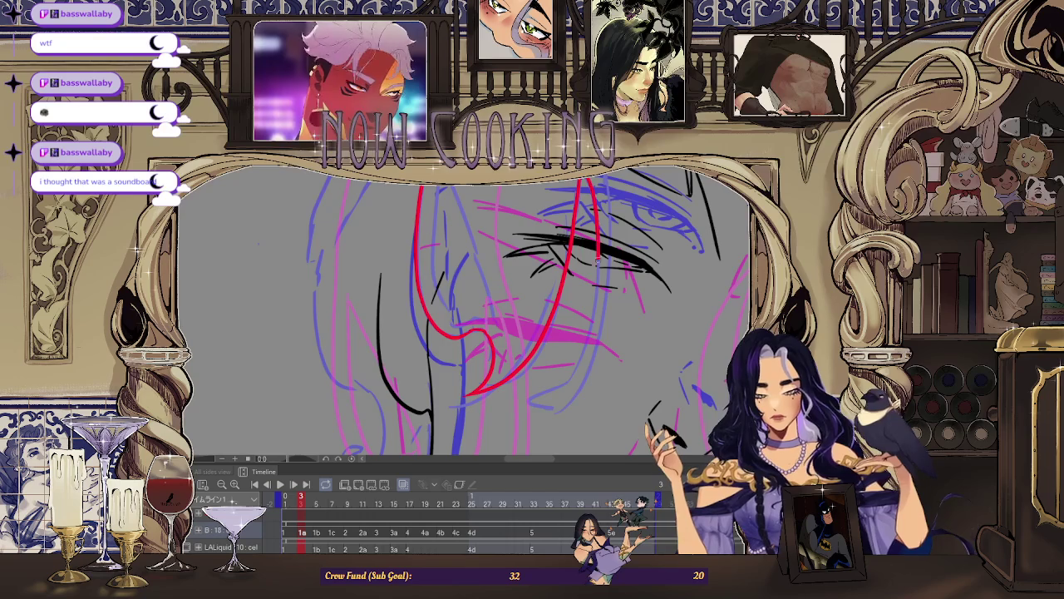
Reframe around the eye, pull back to the whole face, and undo a stray red stroke.
drag(596, 262, 600, 273)
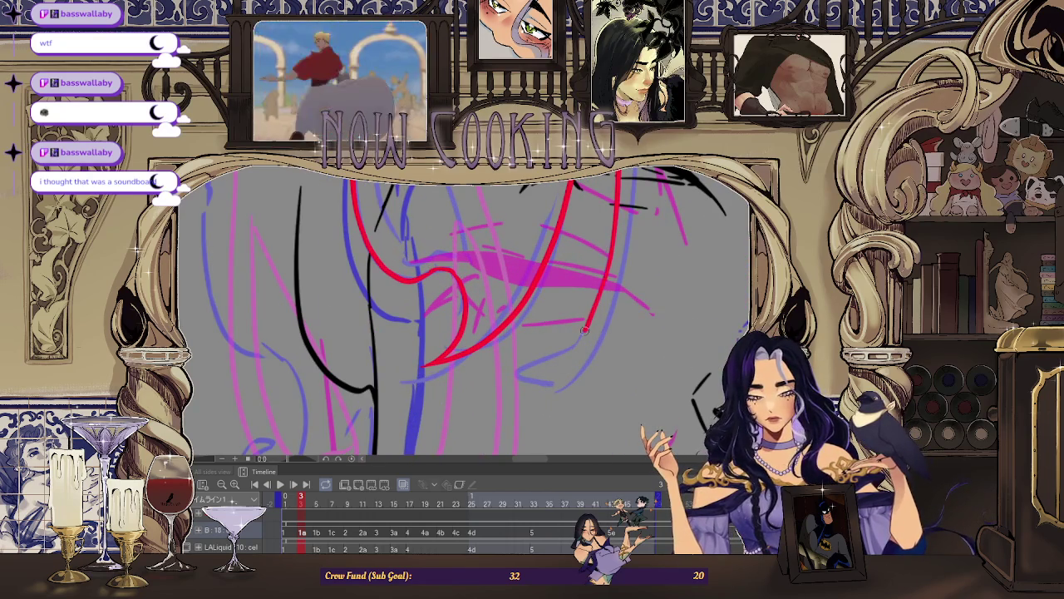
scroll(547, 388, down, 3)
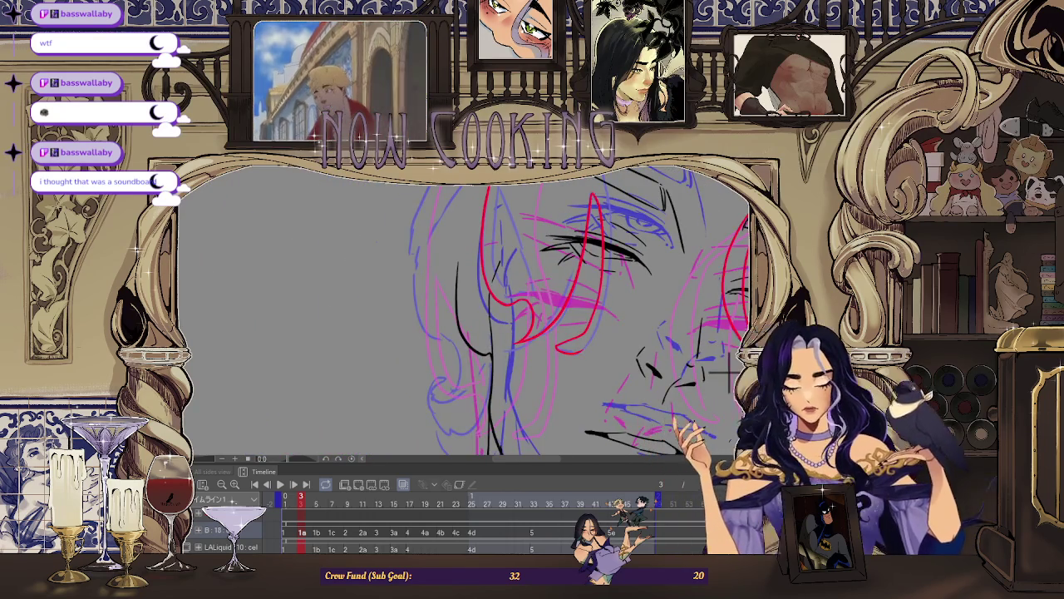
drag(466, 358, 266, 365)
scroll(266, 366, up, 3)
scroll(266, 366, down, 3)
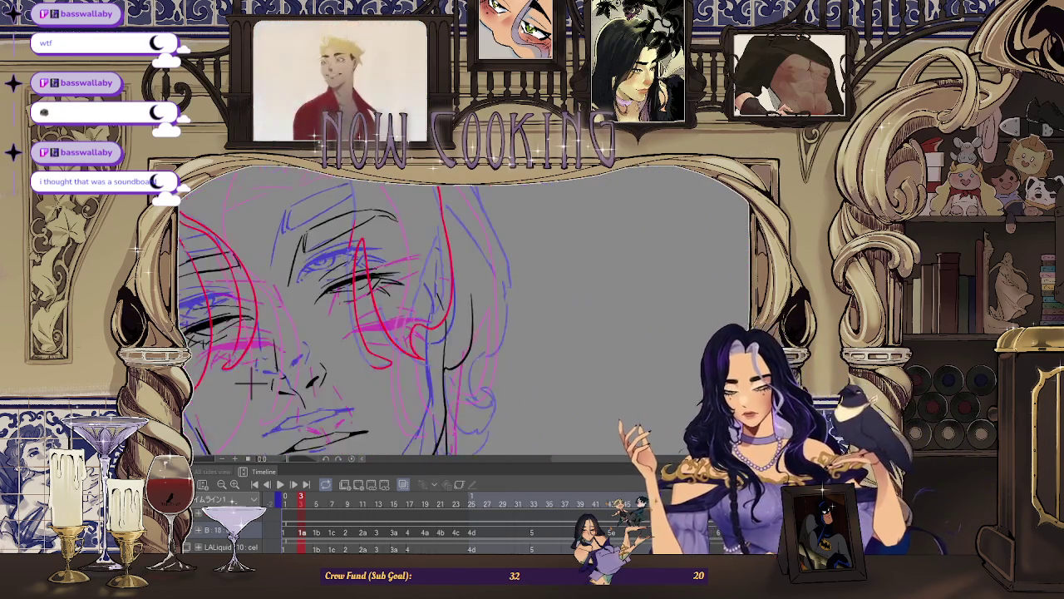
scroll(357, 210, up, 3)
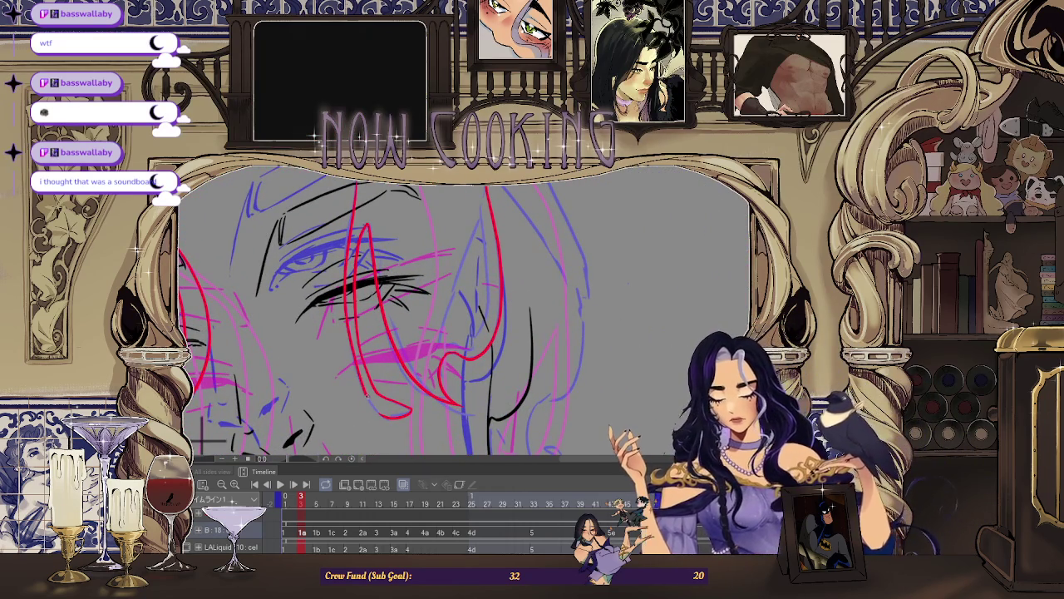
key(ctrl+z)
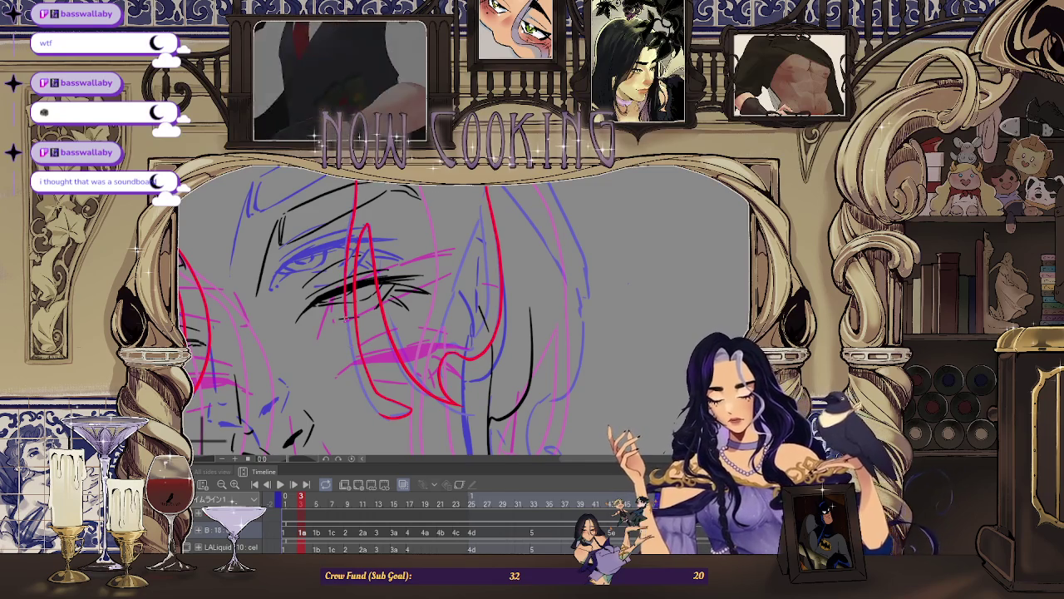
Undo the red arc just drawn across the face.
scroll(357, 316, down, 3)
scroll(316, 250, up, 3)
scroll(249, 208, up, 1)
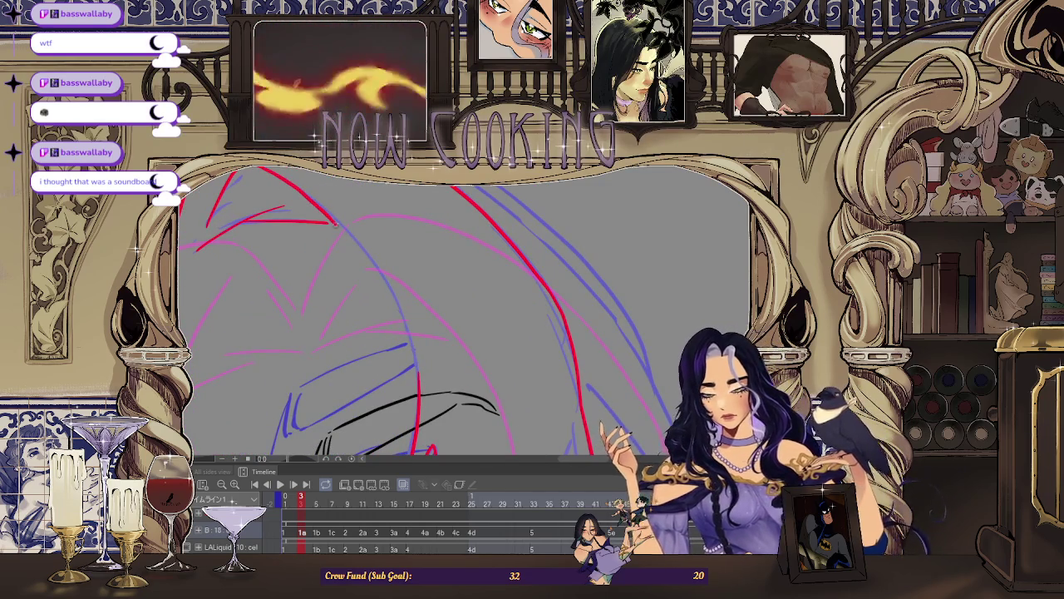
scroll(470, 312, down, 2)
scroll(469, 313, up, 2)
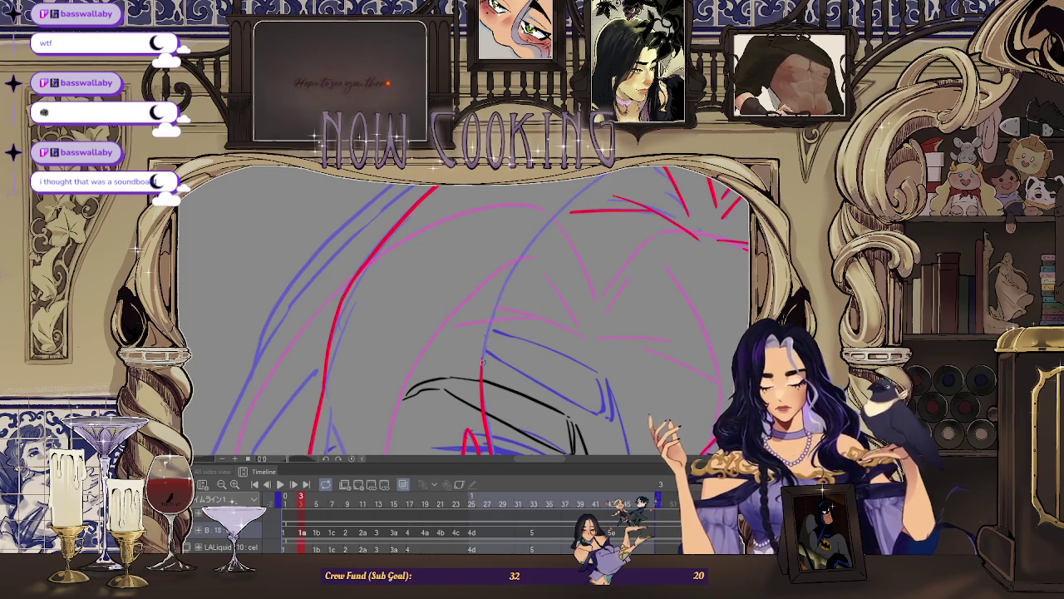
key(ctrl+z)
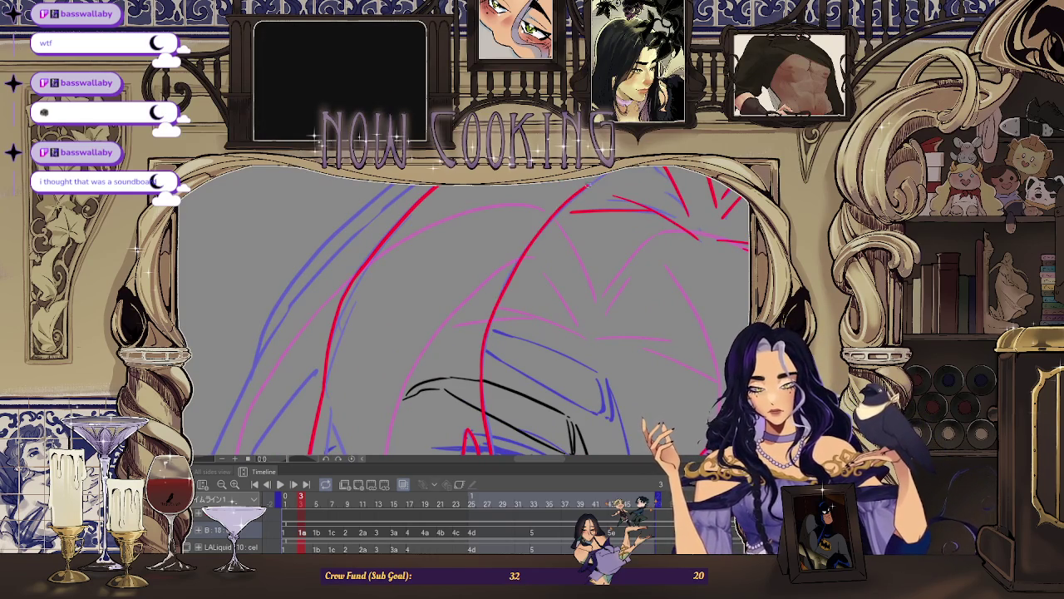
scroll(463, 319, down, 2)
scroll(462, 319, down, 1)
Transform the hair strokes with Ctrl+T, shifting and tilting them slightly, then confirm.
scroll(462, 319, down, 1)
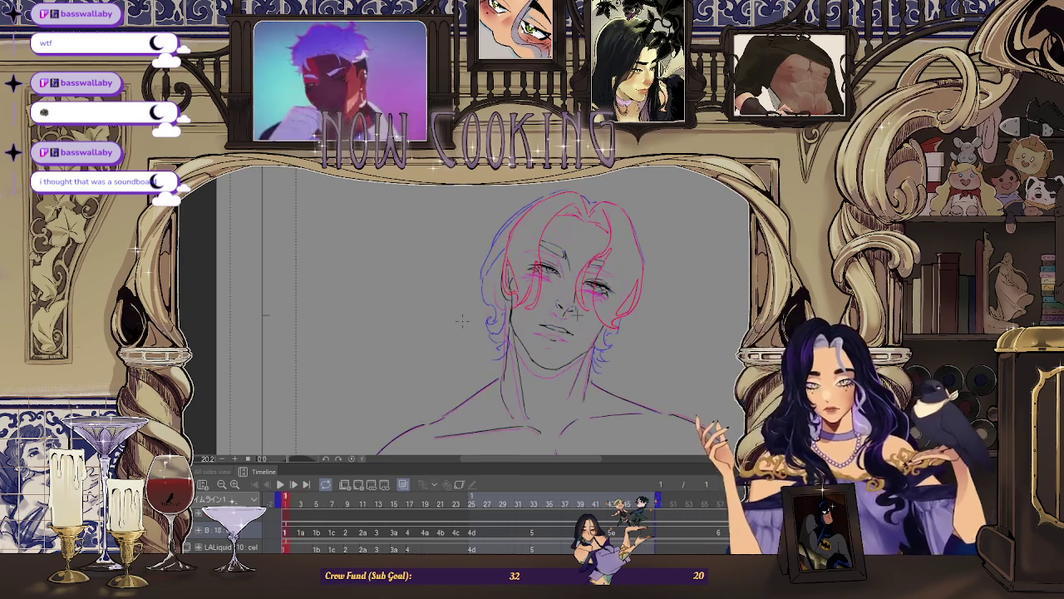
scroll(462, 321, up, 1)
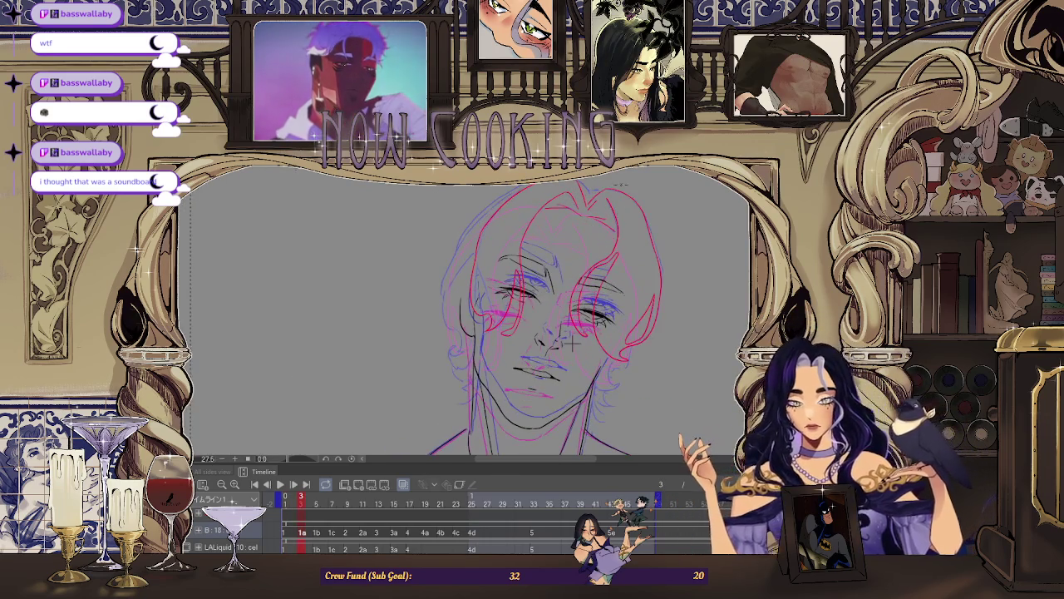
key(ctrl+t)
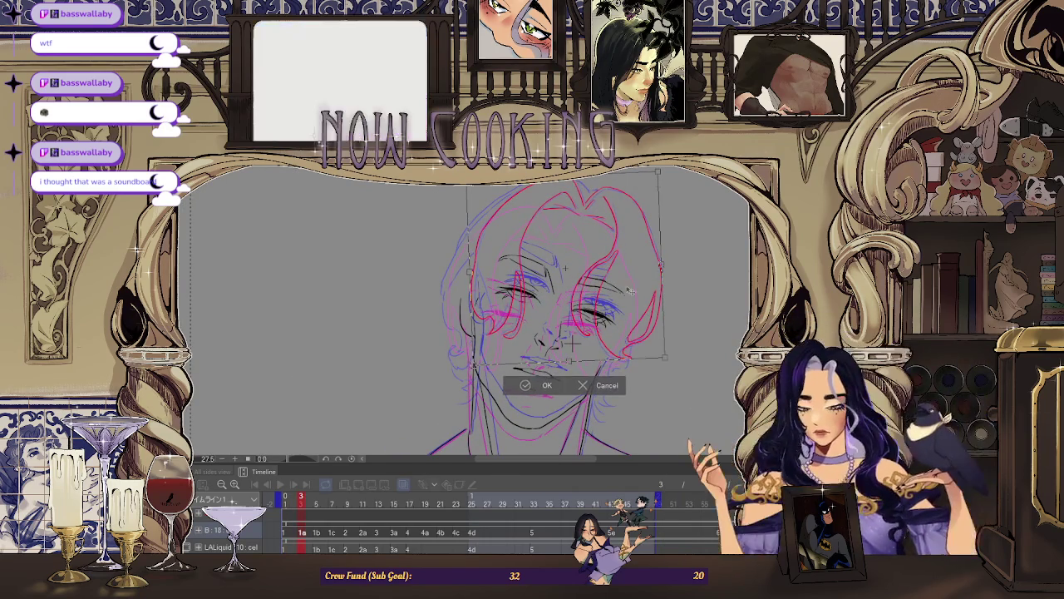
drag(706, 233, 583, 343)
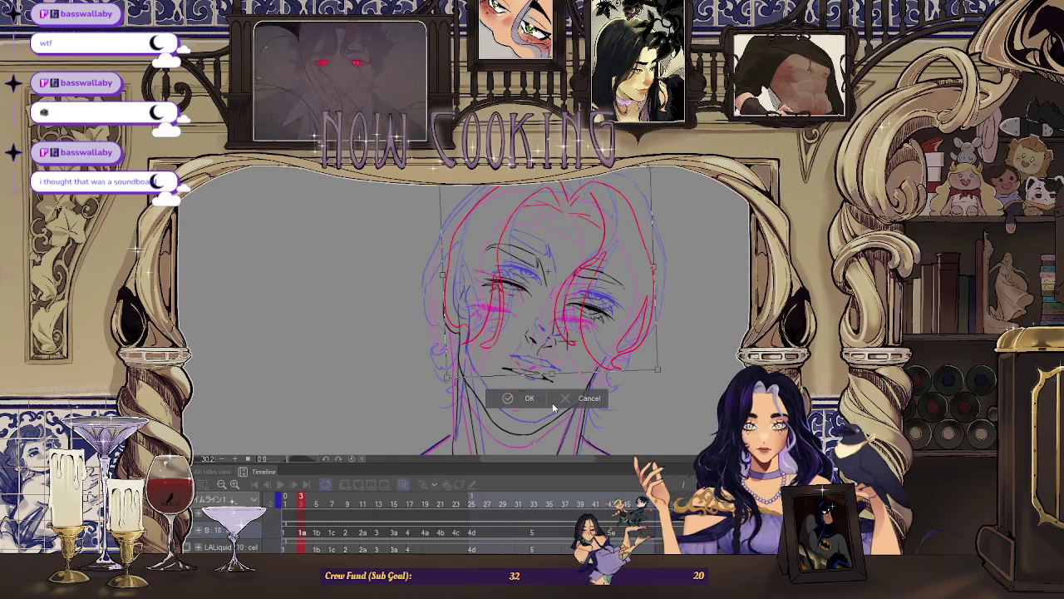
click(518, 399)
scroll(518, 399, down, 4)
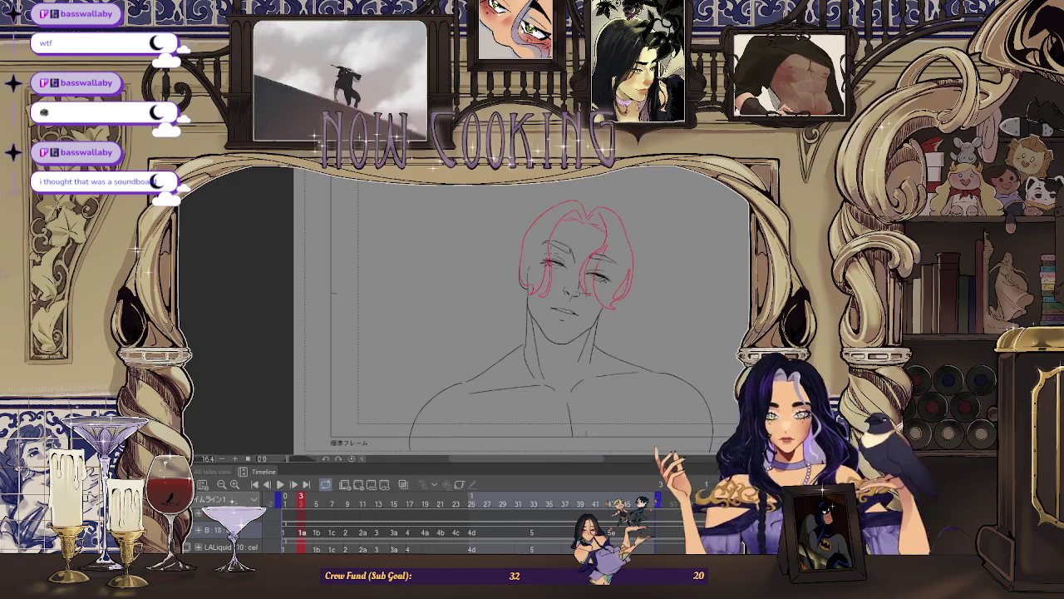
Play the animation to check the red hair on frames 3, 7, 9 and 13, then stop.
key(space)
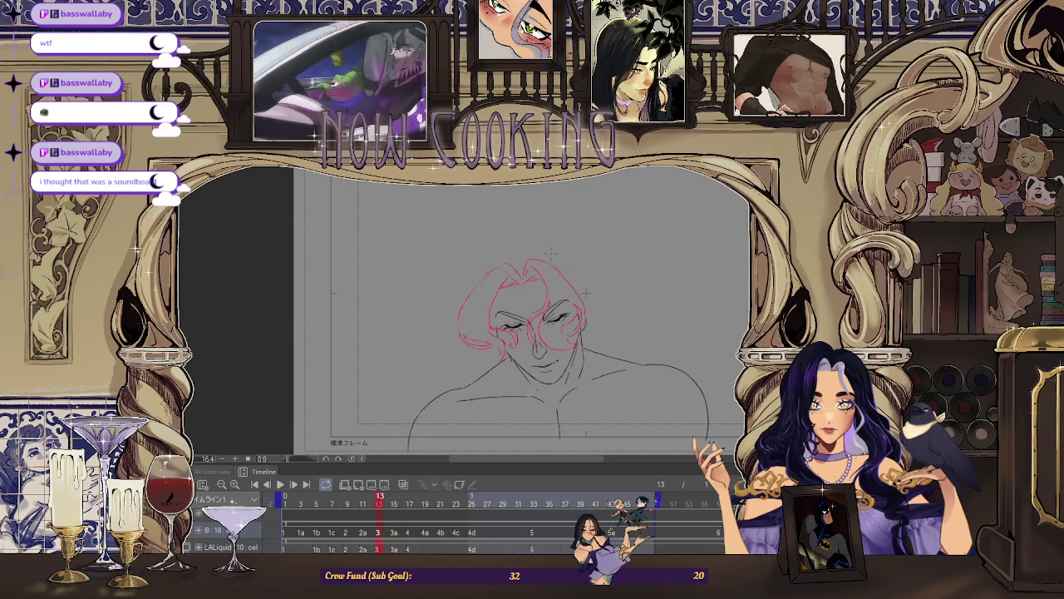
key(space)
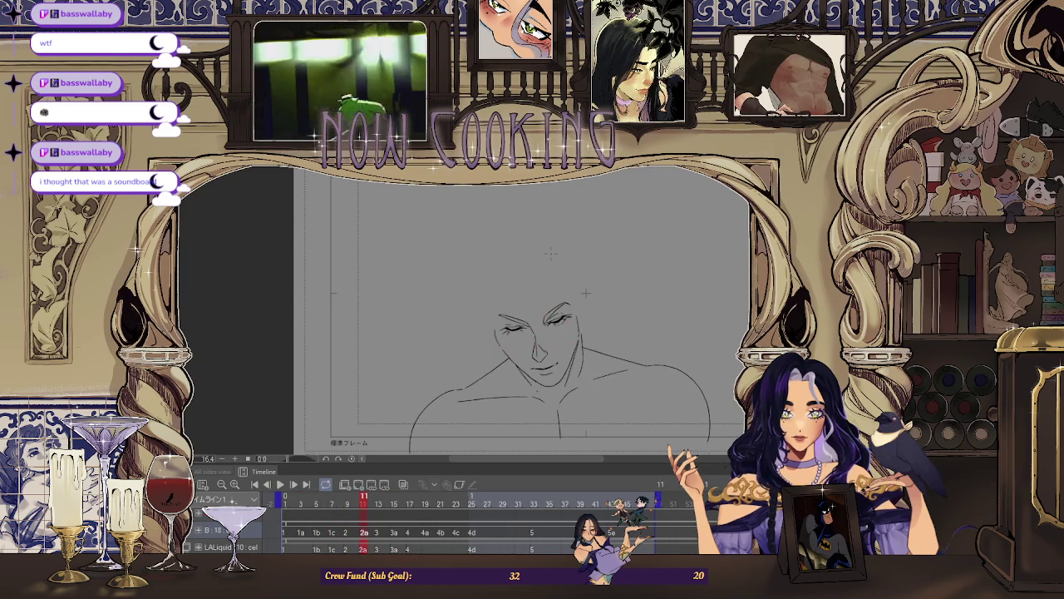
Zoom around the face and undo the upper red stroke by the eye.
scroll(585, 293, up, 2)
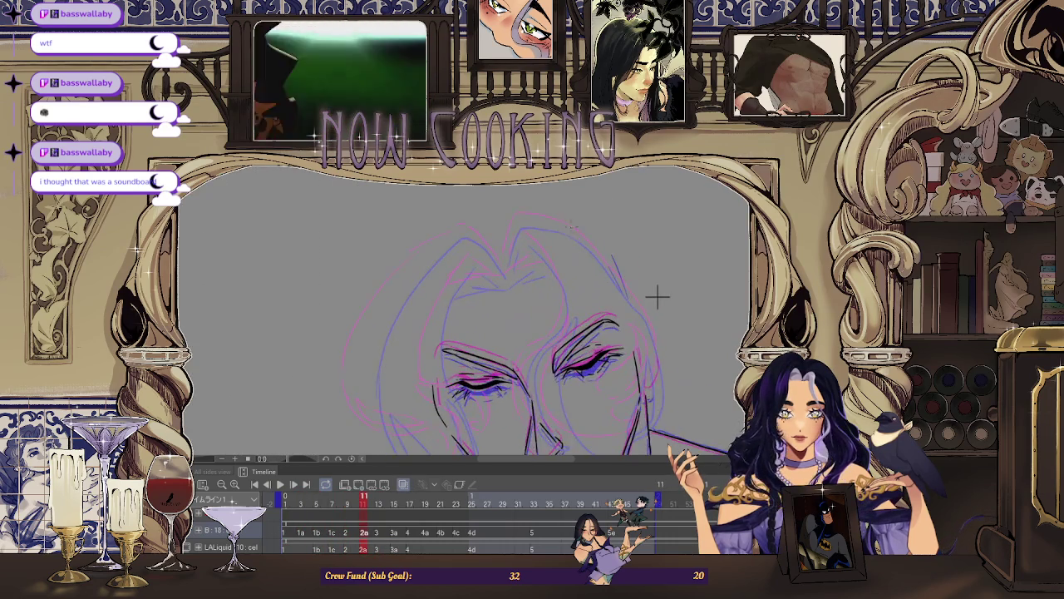
scroll(656, 294, up, 2)
scroll(499, 274, up, 2)
scroll(453, 265, up, 2)
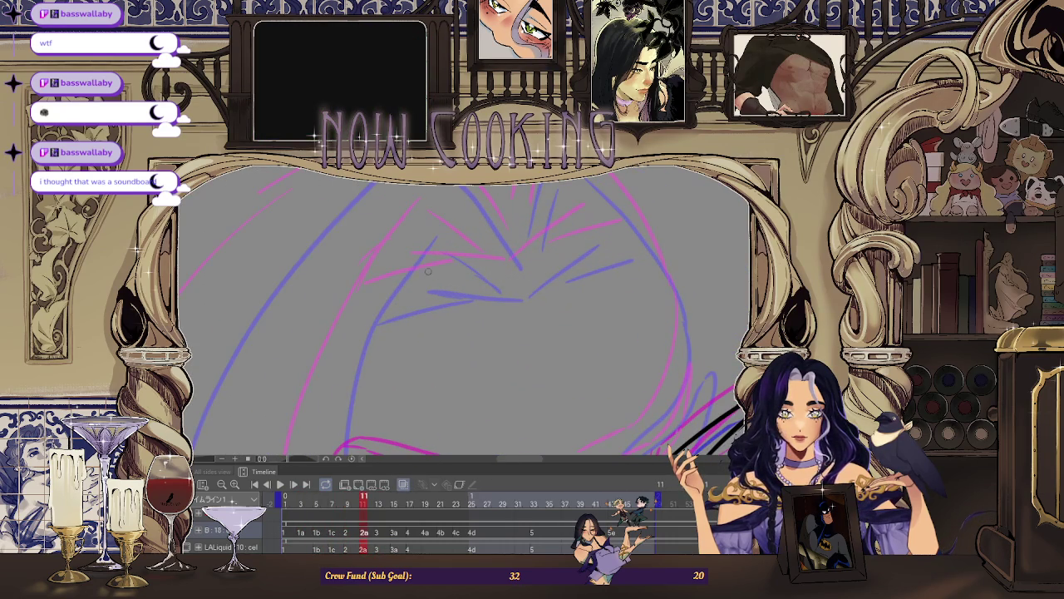
scroll(519, 276, down, 3)
scroll(524, 283, down, 3)
scroll(532, 293, up, 1)
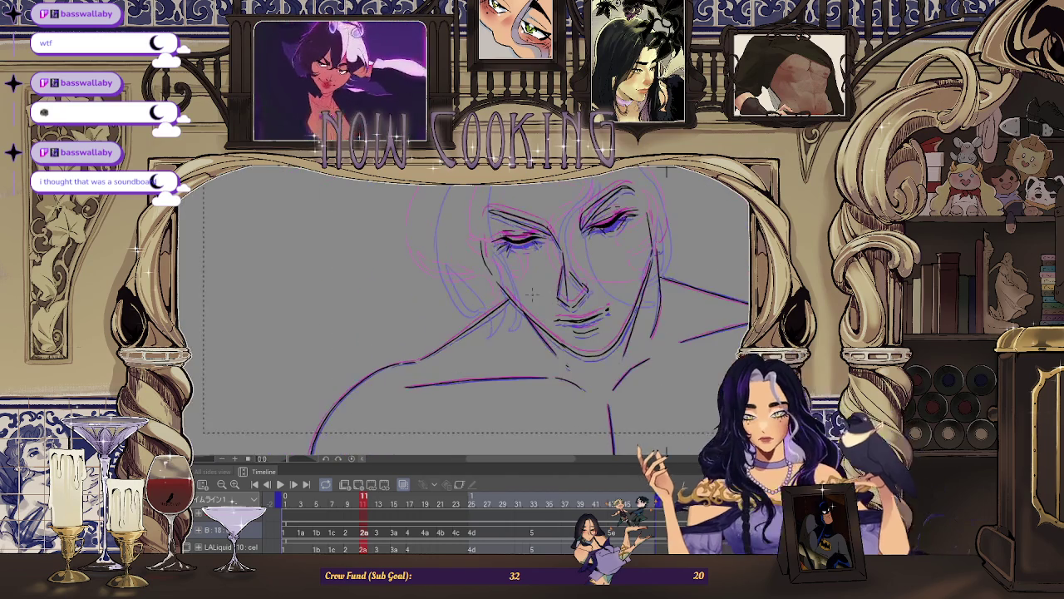
scroll(532, 293, up, 1)
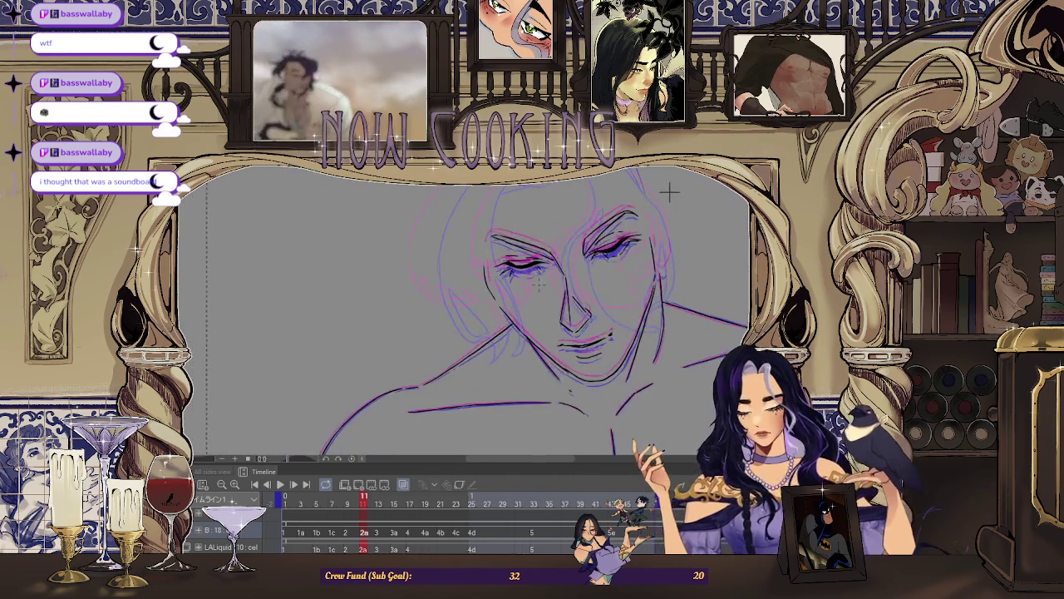
scroll(532, 292, up, 2)
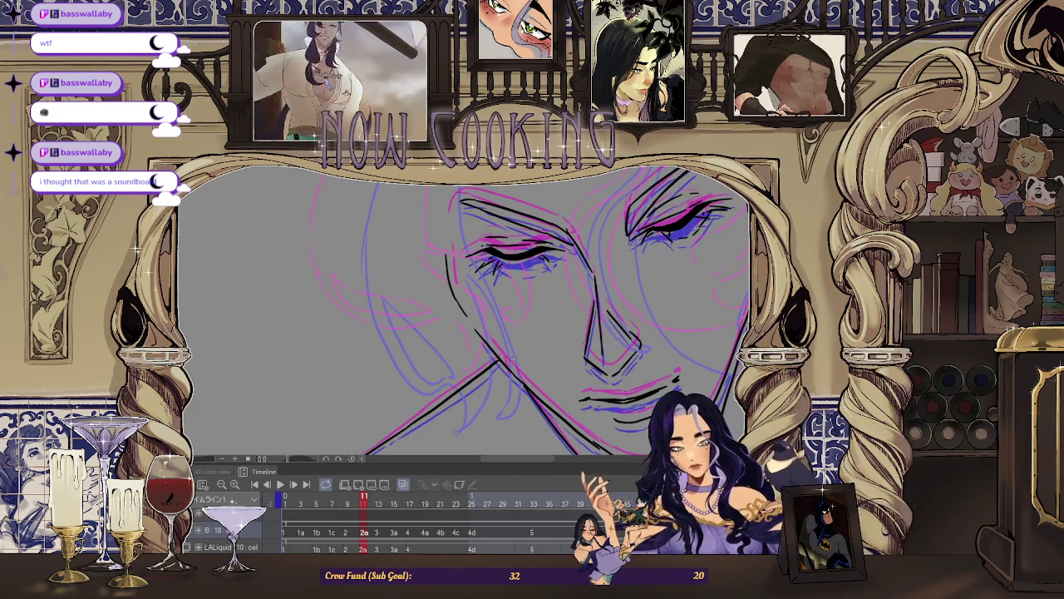
scroll(522, 330, down, 2)
scroll(676, 205, up, 1)
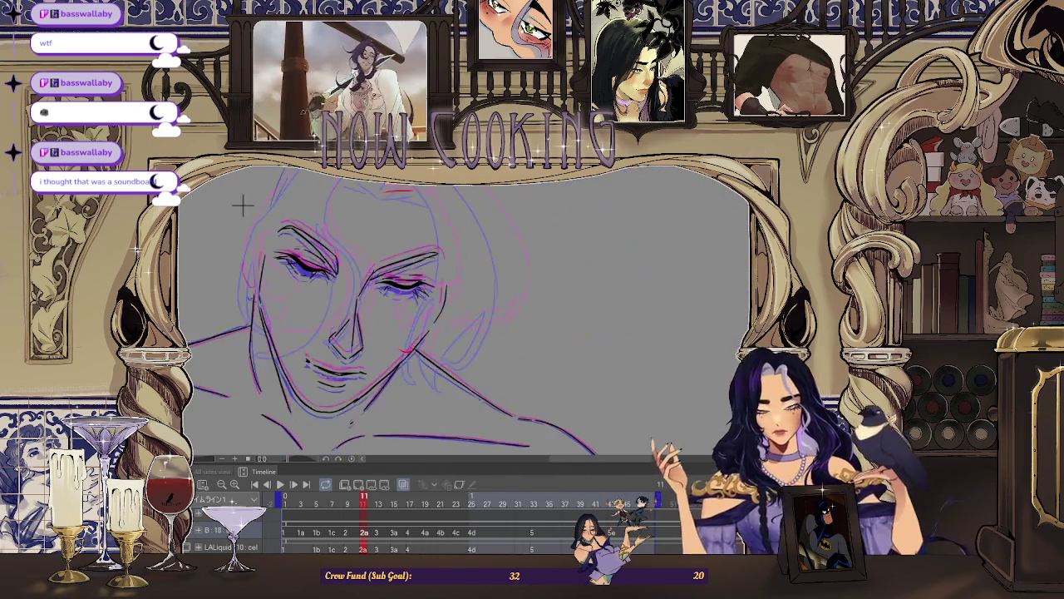
scroll(378, 214, down, 2)
scroll(378, 214, up, 3)
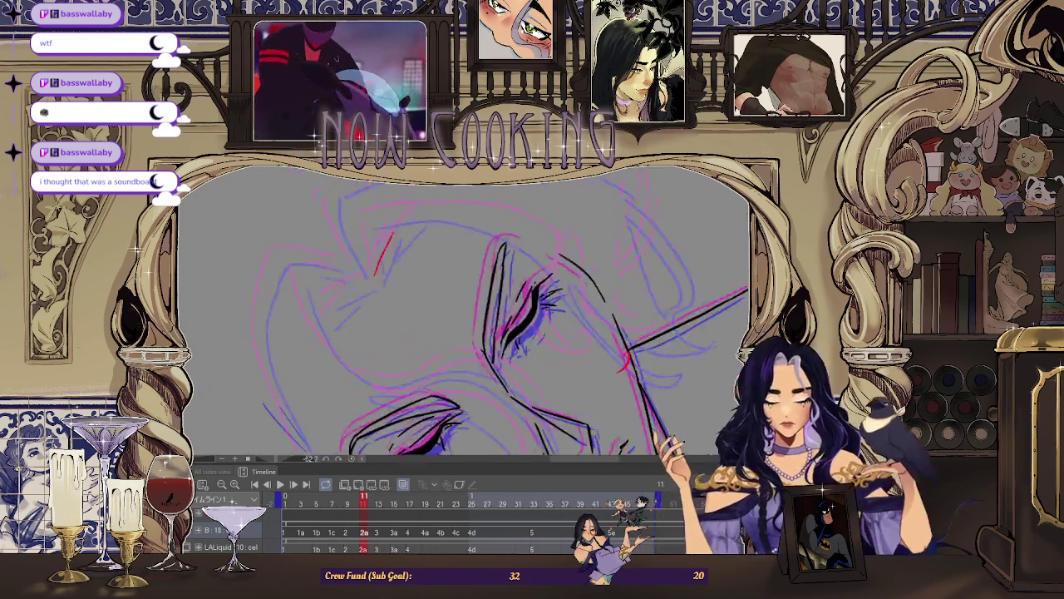
scroll(207, 230, up, 2)
scroll(397, 251, up, 1)
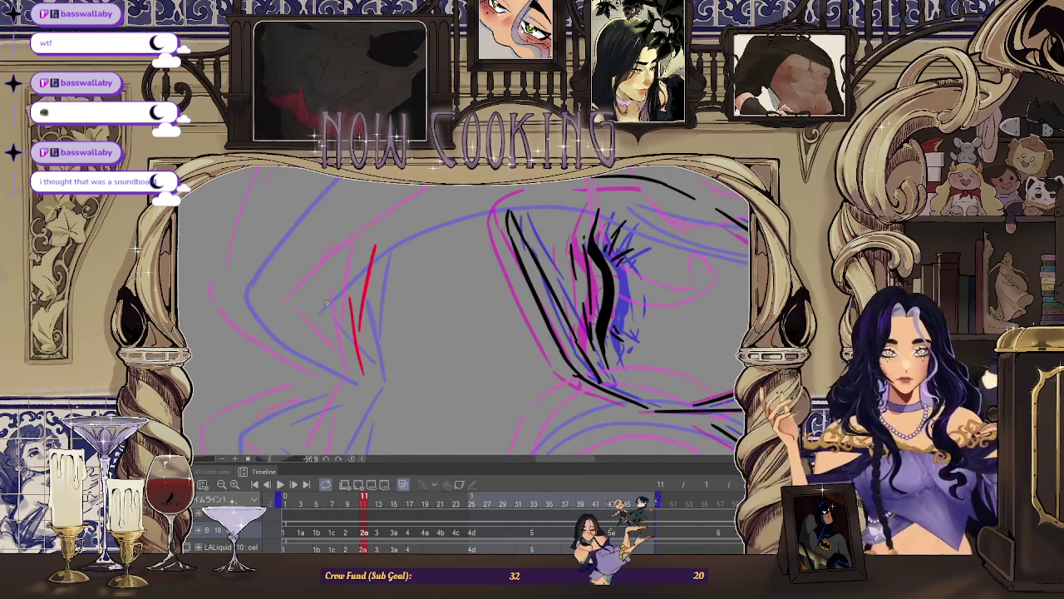
scroll(369, 260, up, 1)
key(ctrl+z)
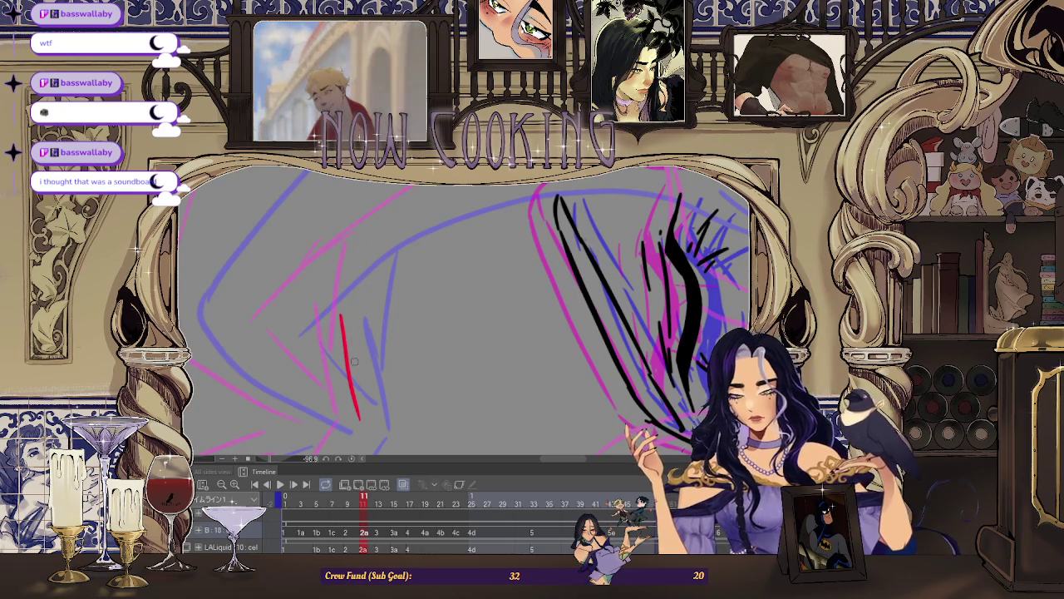
Rotate, reset and reframe the canvas view closely on the eyes, nose and mouth.
drag(368, 248, 450, 222)
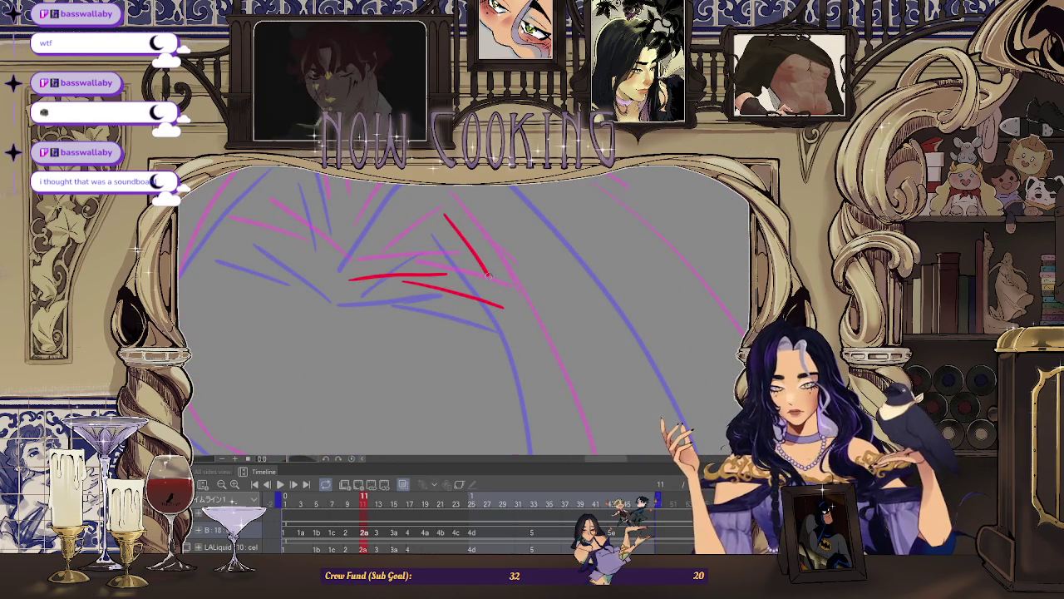
key(ctrl+0)
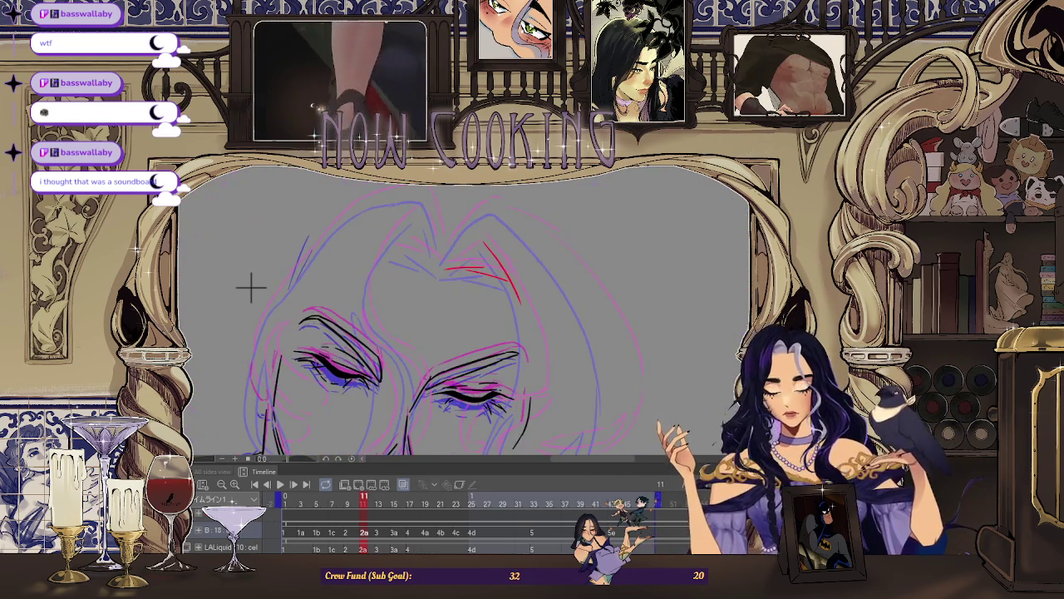
mouse_move(250, 287)
mouse_down()
mouse_move(672, 285)
mouse_move(613, 252)
mouse_move(665, 197)
mouse_move(632, 224)
mouse_up()
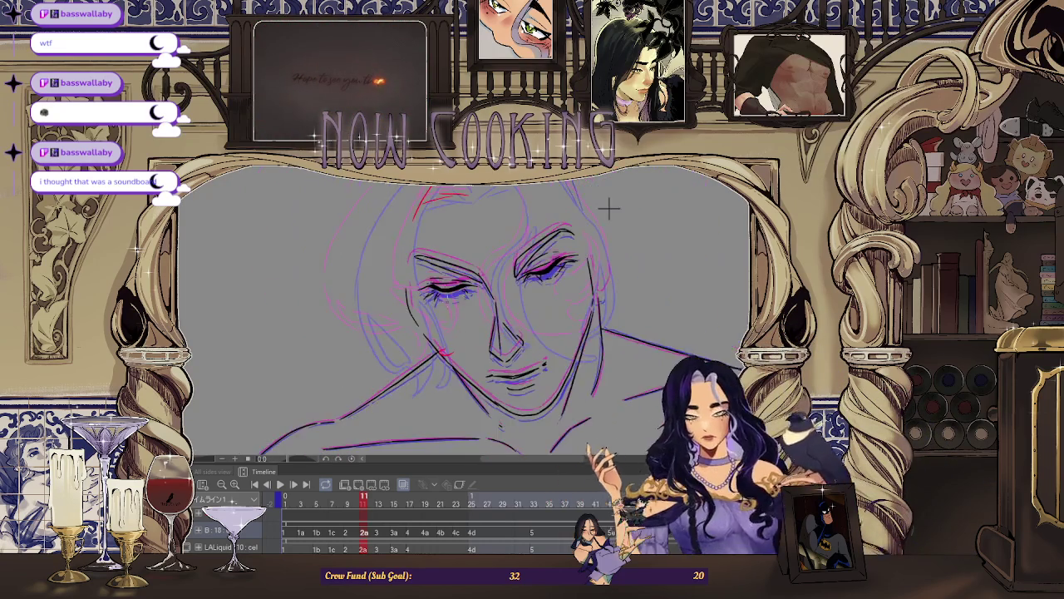
drag(608, 207, 411, 218)
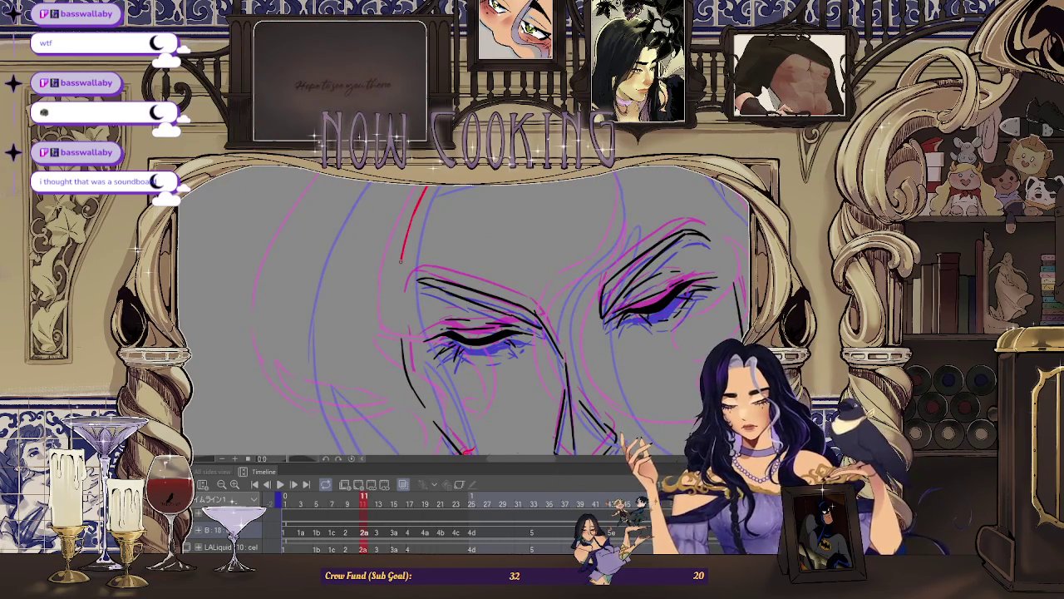
drag(400, 260, 397, 247)
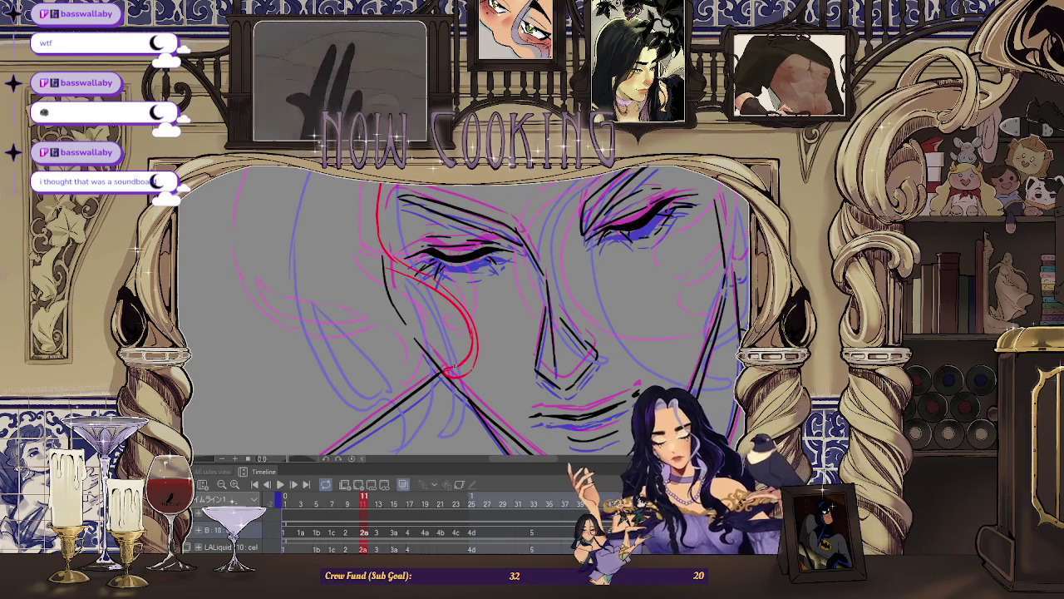
key(Left)
scroll(551, 239, down, 3)
key(Left)
key(Right)
key(Right)
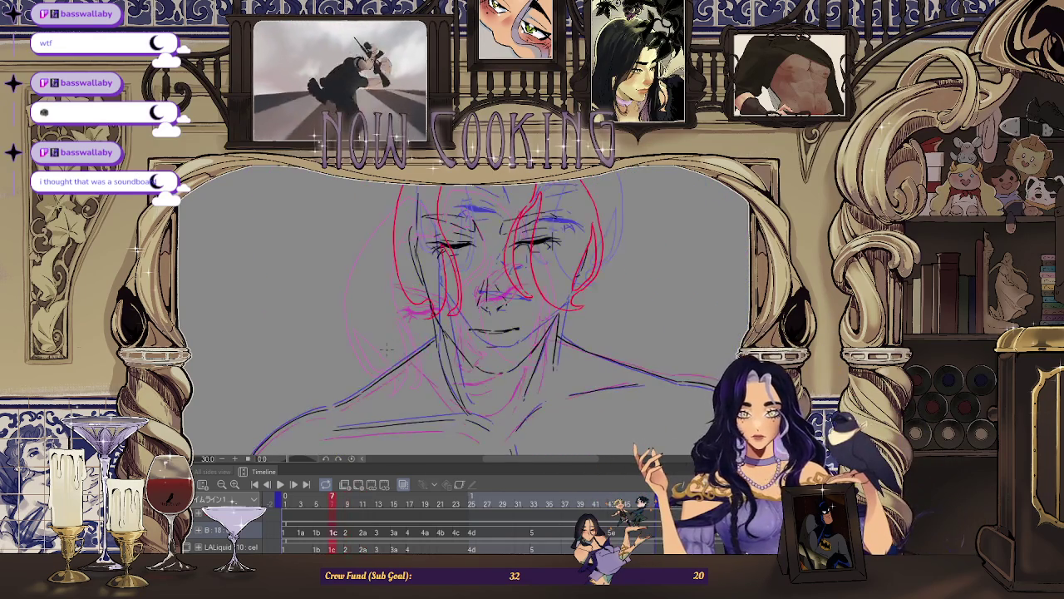
key(Right)
key(Right)
key(Right)
key(Right)
key(Left)
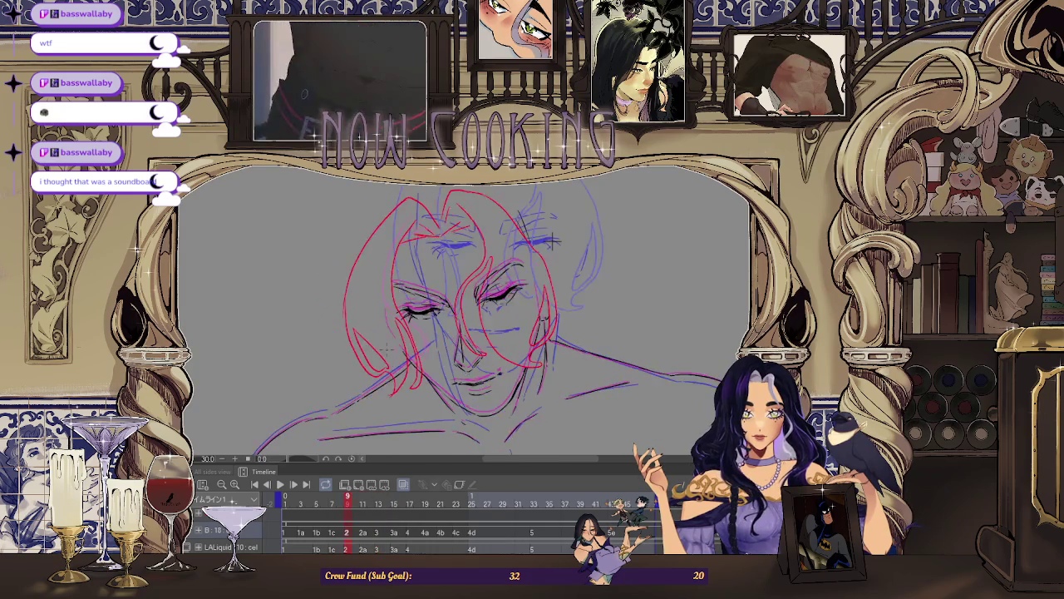
key(Left)
key(Left)
key(Left)
key(Right)
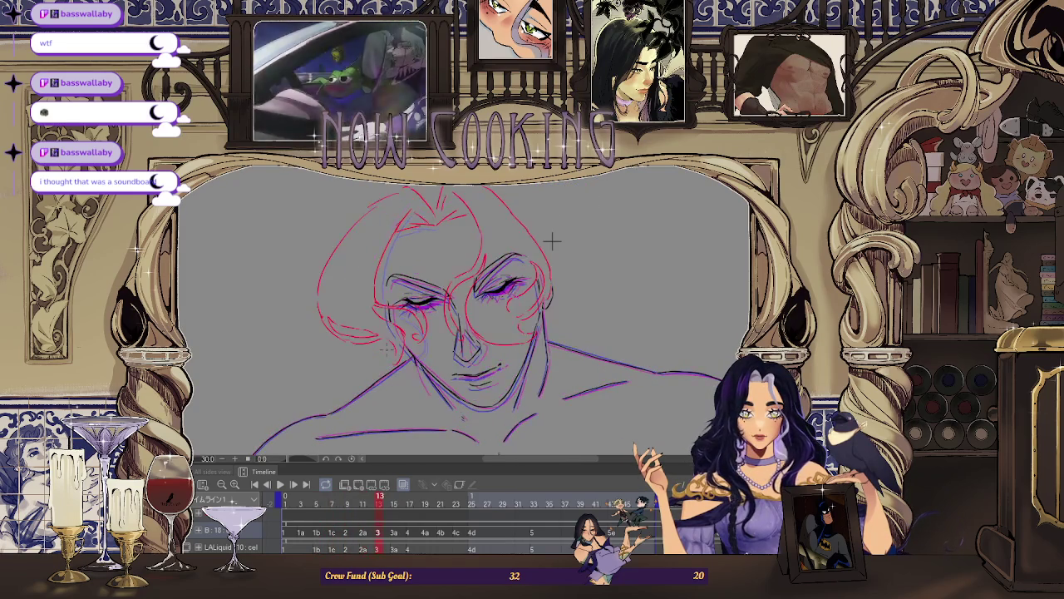
key(Right)
key(Right)
key(Home)
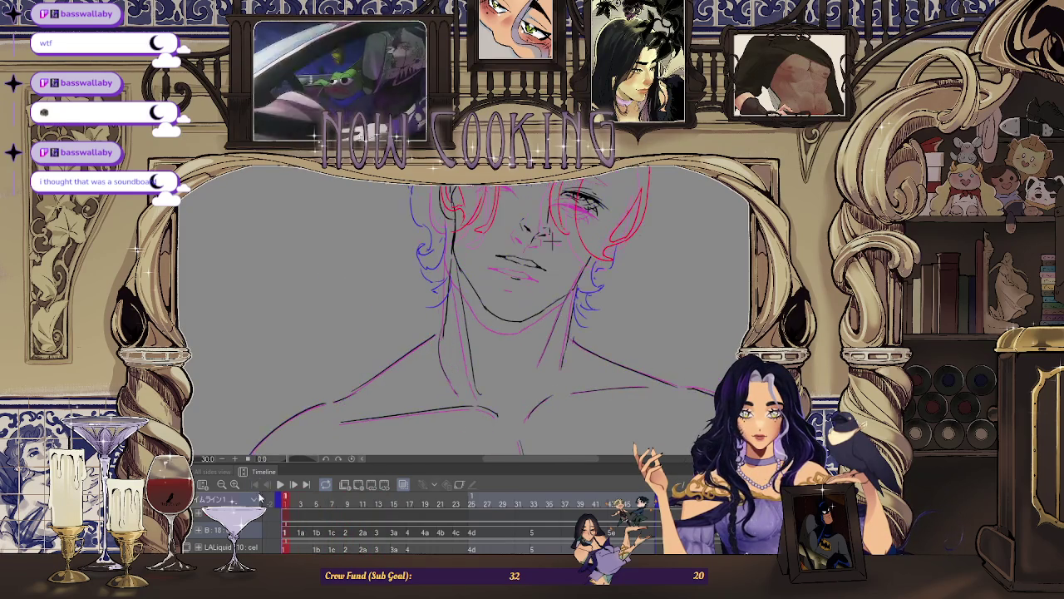
click(280, 483)
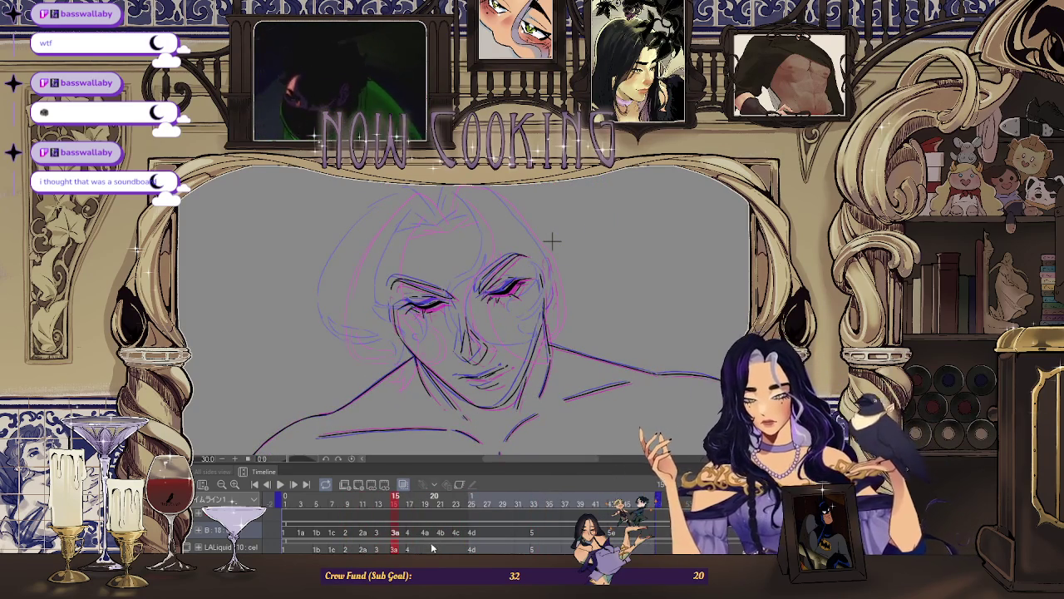
key(Right)
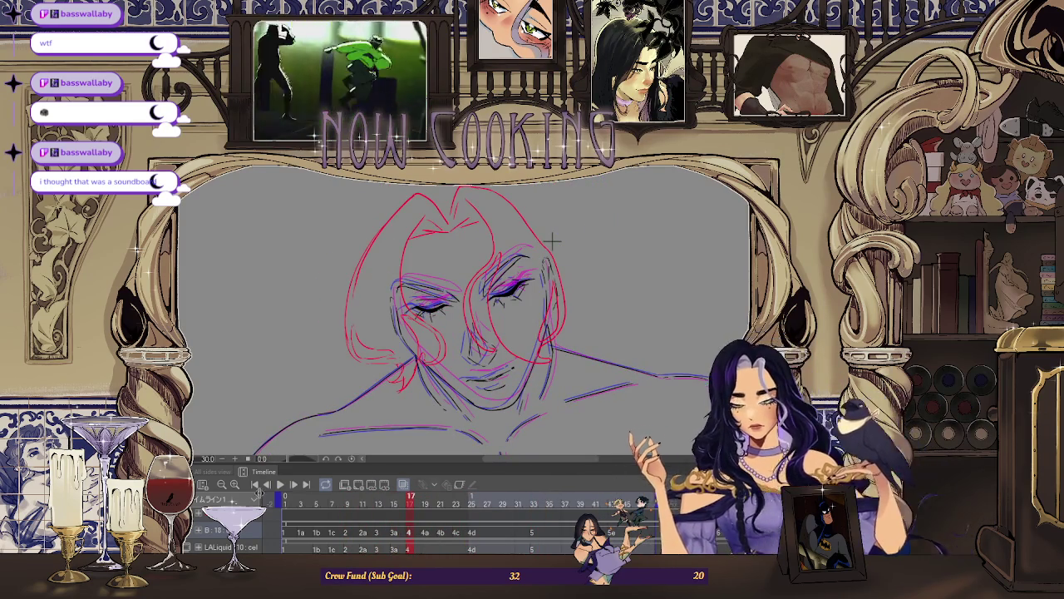
key(space)
click(281, 485)
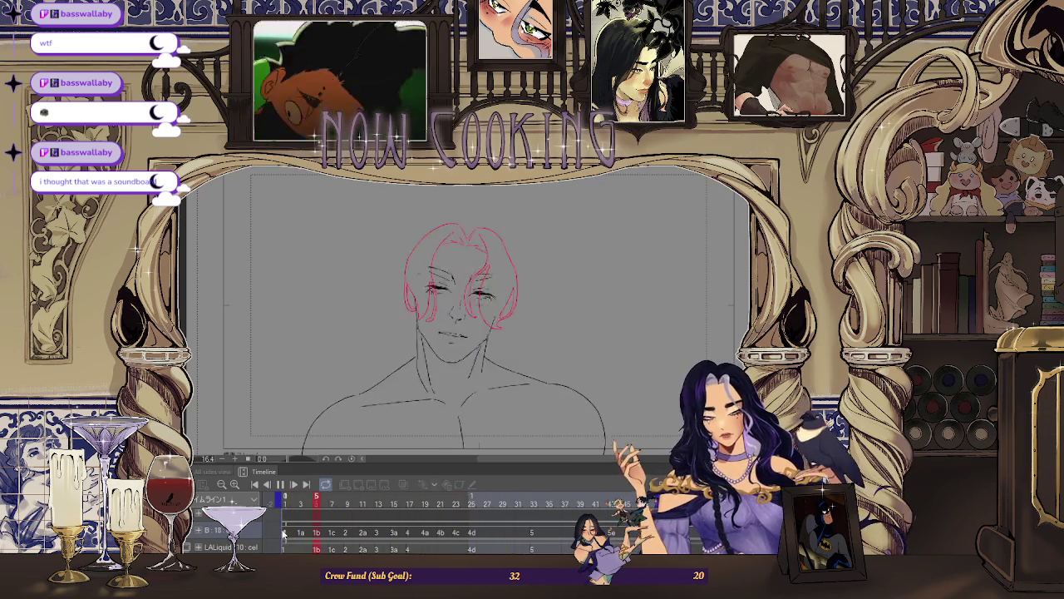
click(281, 486)
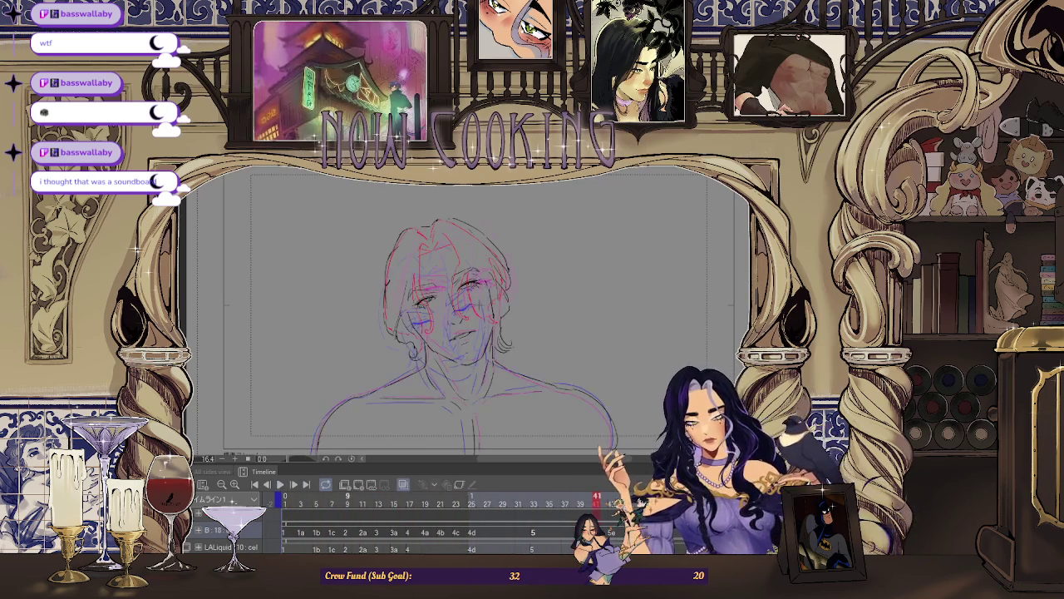
click(363, 540)
Extend the red hair line further up over the head.
scroll(478, 305, up, 2)
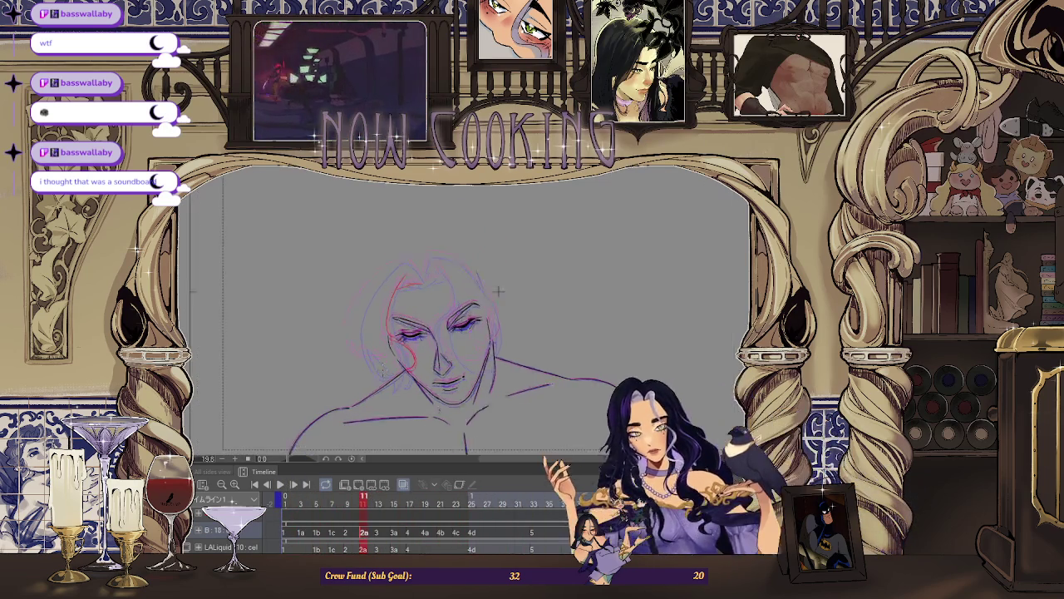
scroll(618, 205, up, 3)
scroll(618, 205, up, 2)
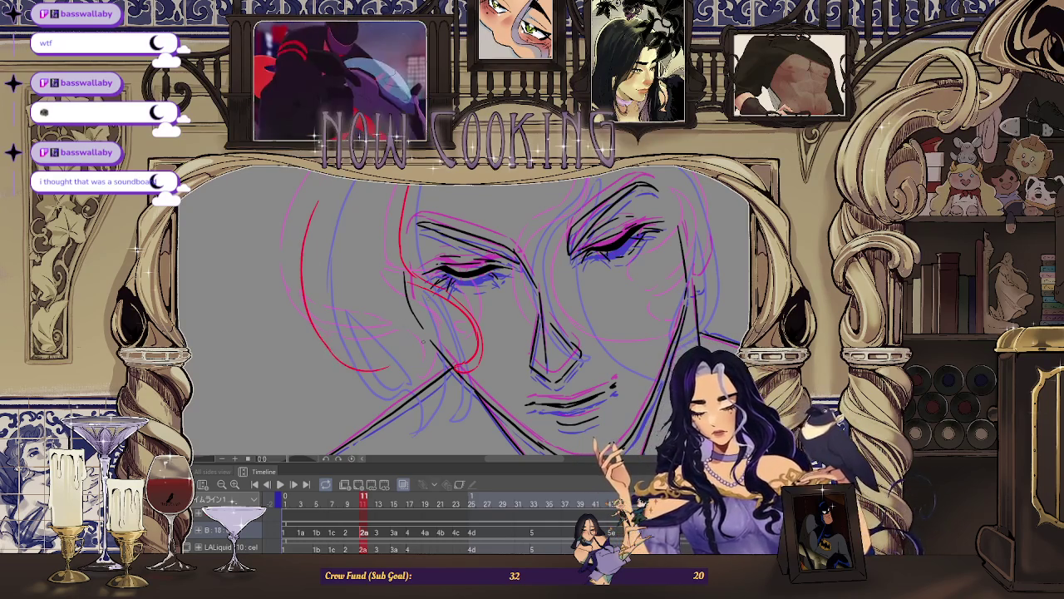
scroll(478, 308, down, 2)
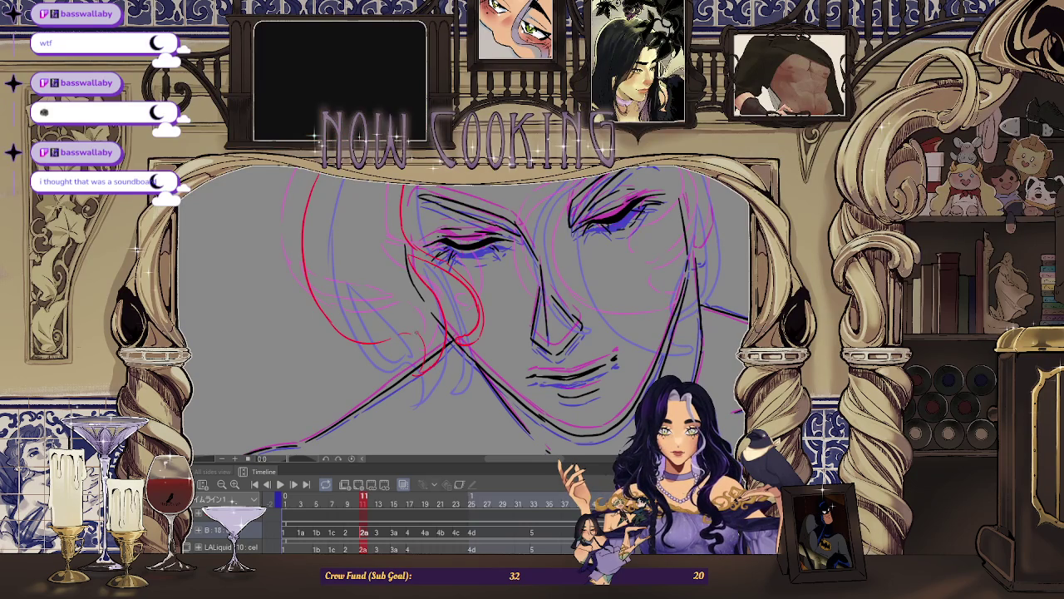
scroll(573, 241, down, 2)
scroll(573, 241, up, 5)
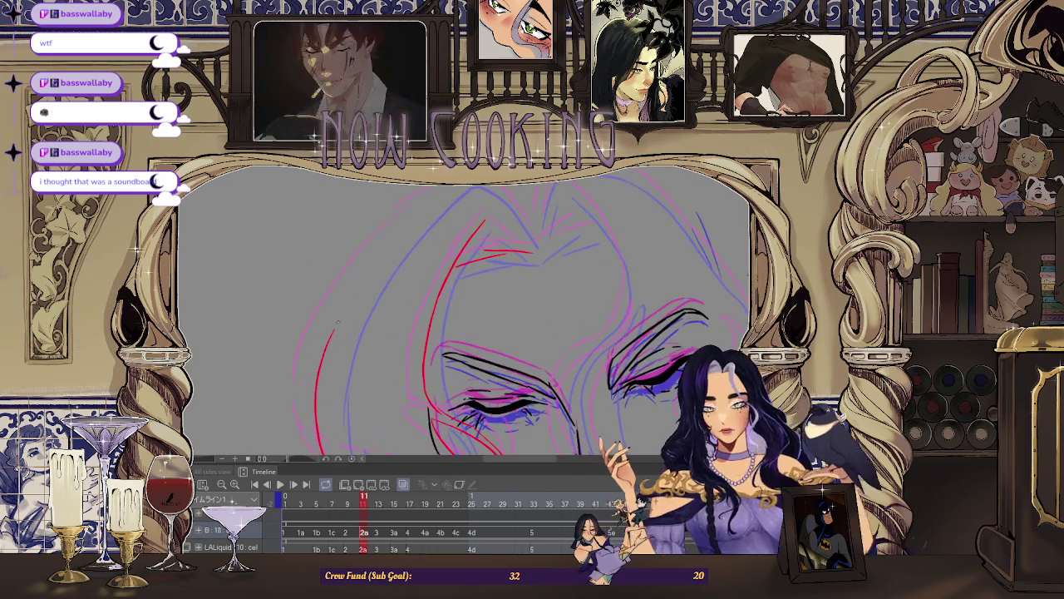
drag(431, 207, 456, 188)
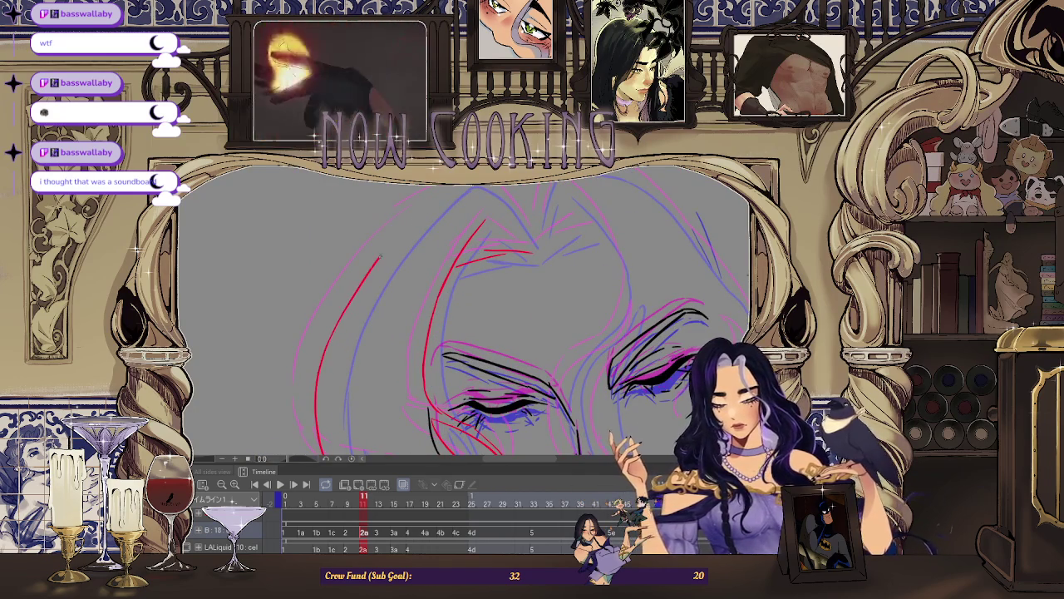
Rotate the view to angle the hair strokes and undo the last red hair stroke.
scroll(455, 188, up, 1)
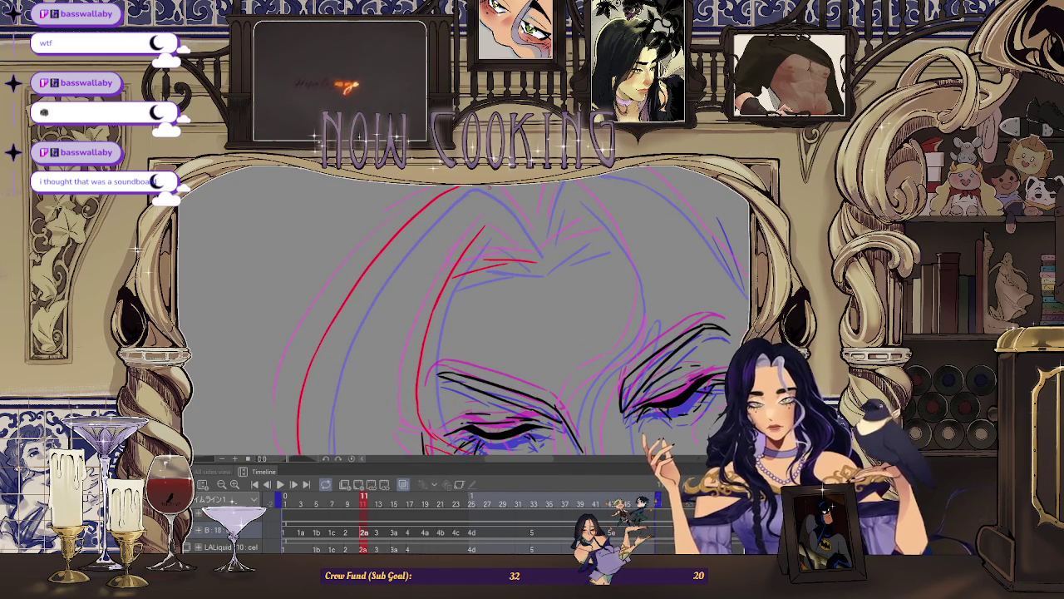
scroll(478, 191, up, 1)
scroll(478, 191, up, 1)
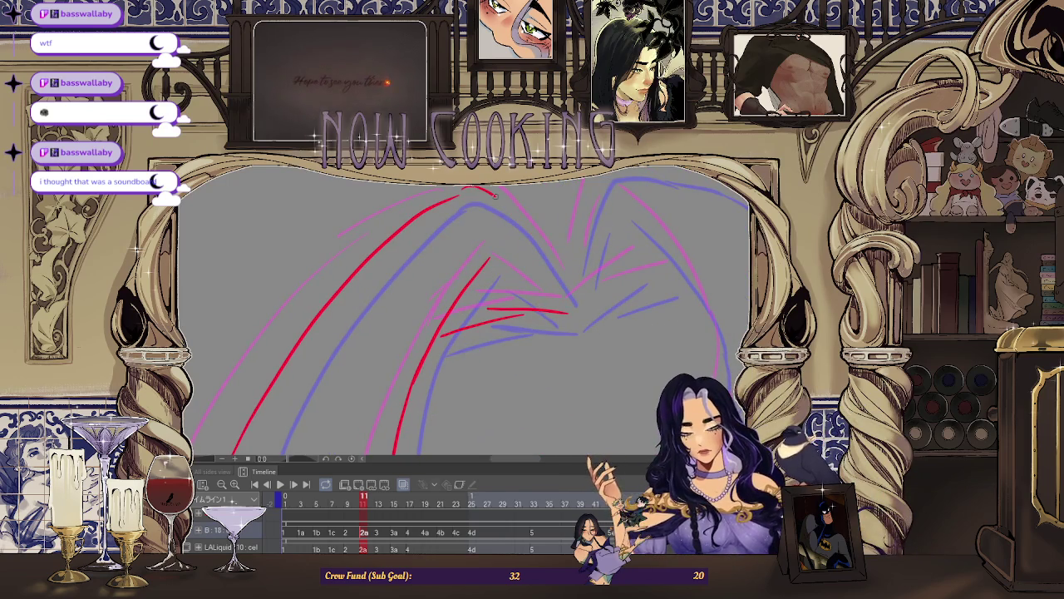
drag(612, 246, 362, 298)
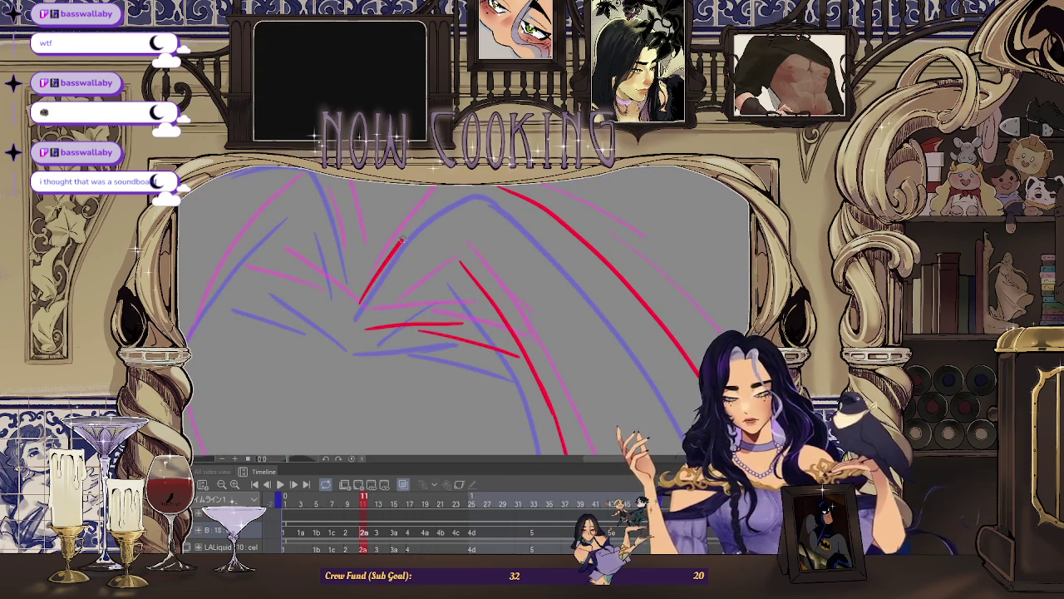
key(ctrl+z)
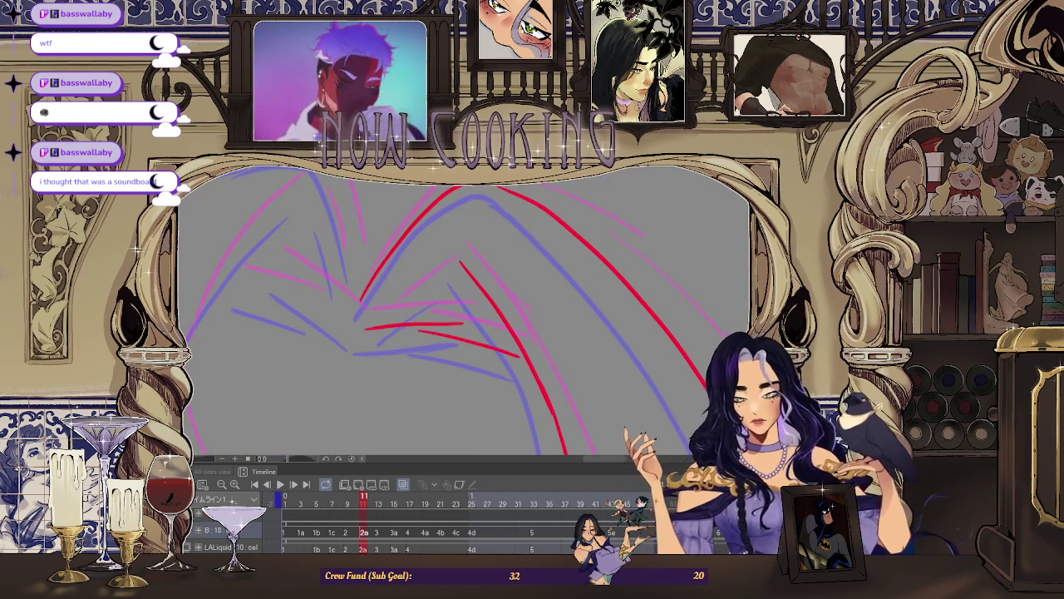
Zoom in and out repeatedly to check the face beneath the red hair strands.
scroll(513, 198, down, 1)
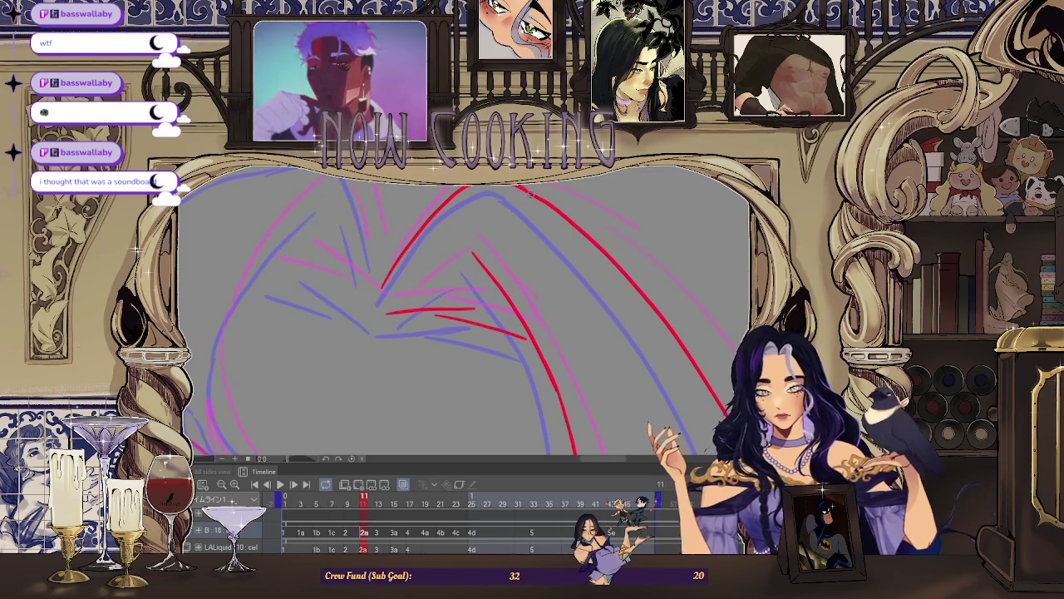
scroll(230, 280, down, 3)
scroll(455, 276, up, 2)
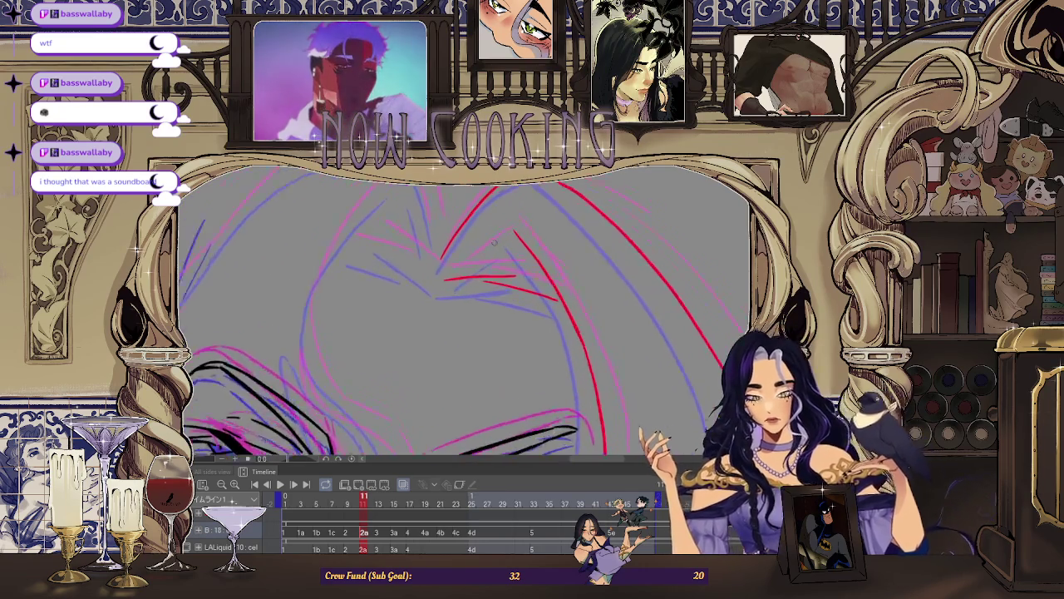
scroll(455, 276, up, 2)
scroll(461, 273, down, 2)
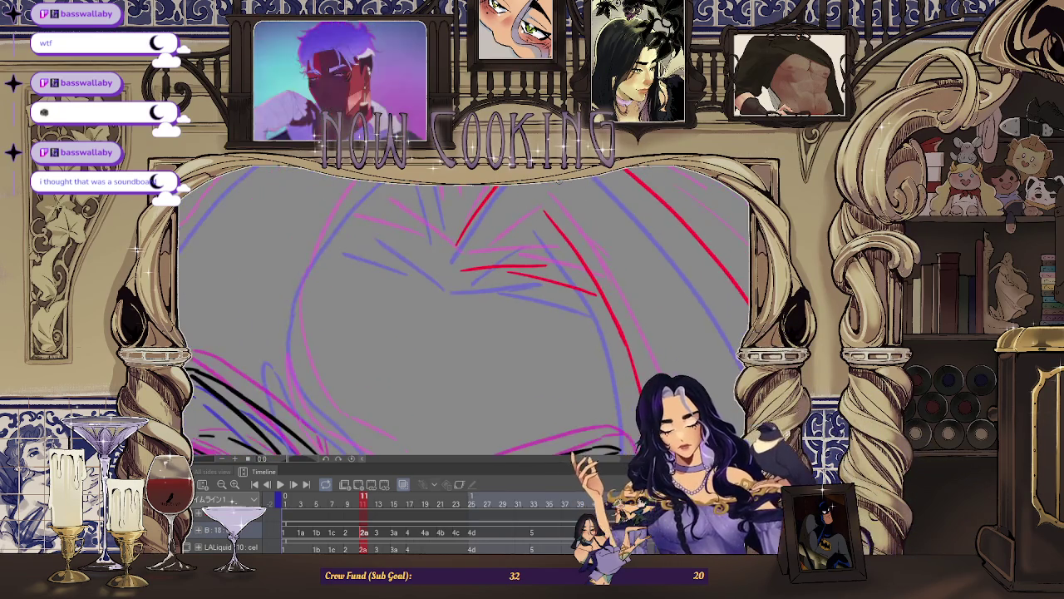
scroll(470, 267, up, 2)
scroll(472, 266, down, 2)
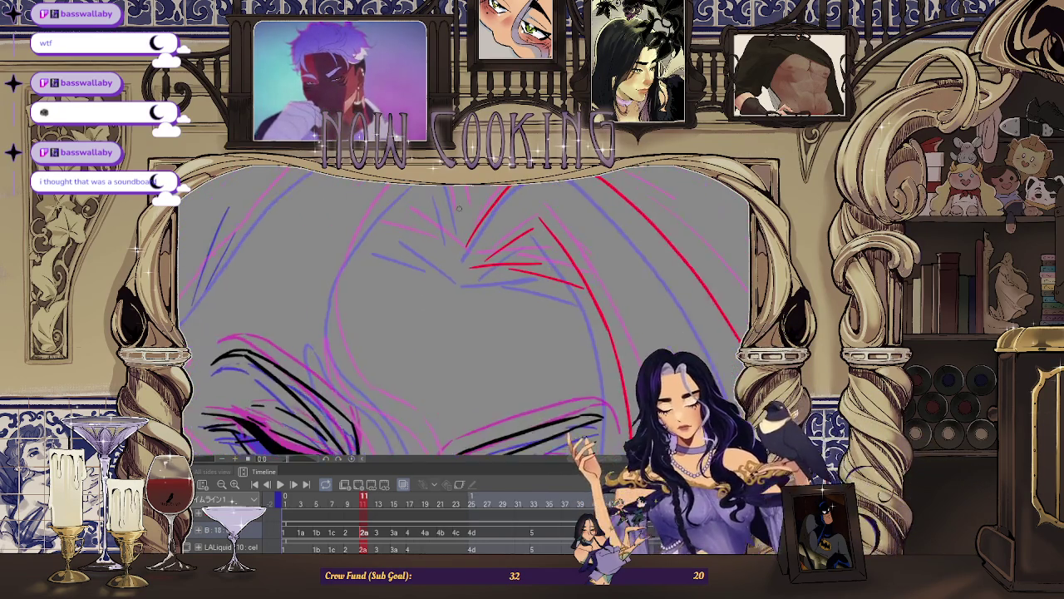
scroll(472, 266, up, 2)
scroll(474, 275, down, 2)
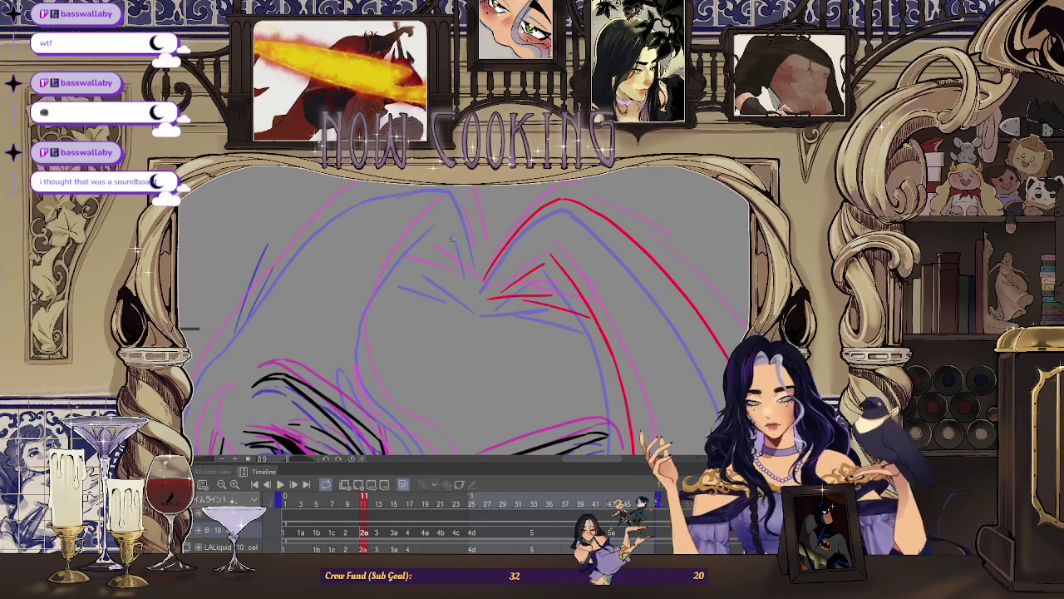
scroll(453, 238, up, 2)
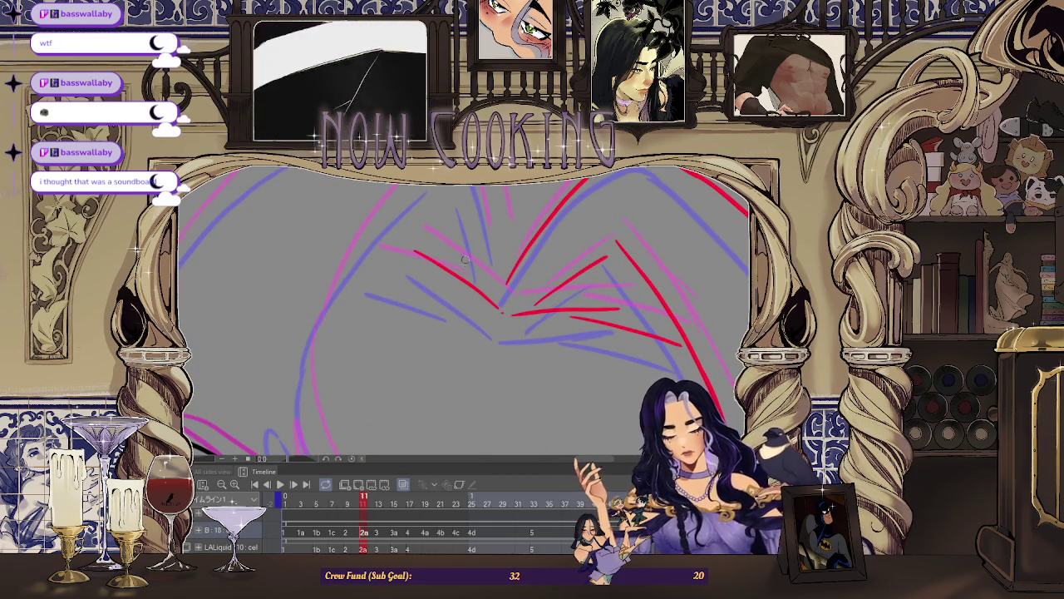
scroll(466, 260, down, 3)
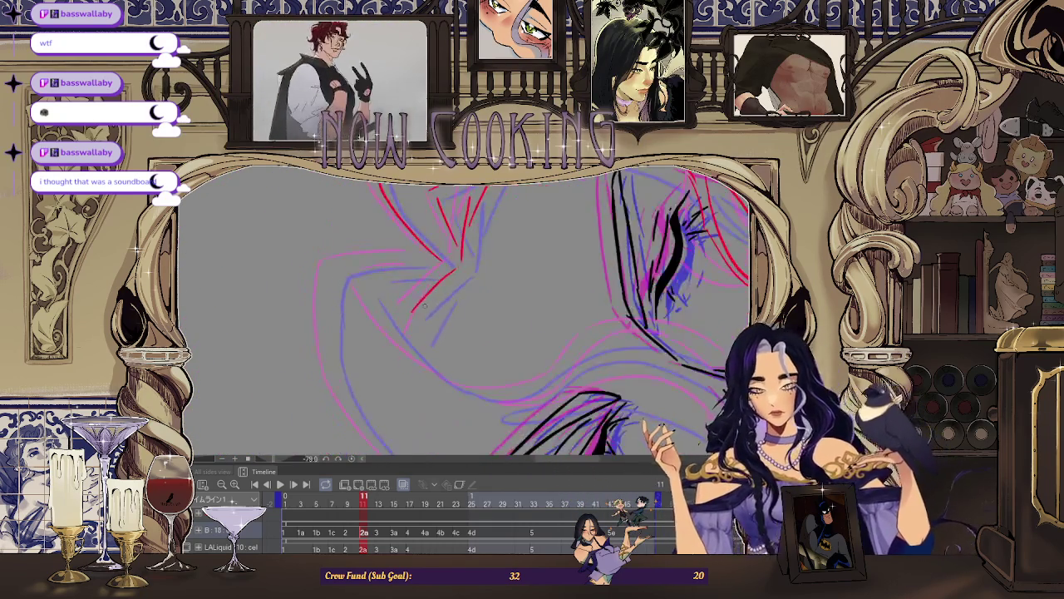
scroll(424, 306, up, 3)
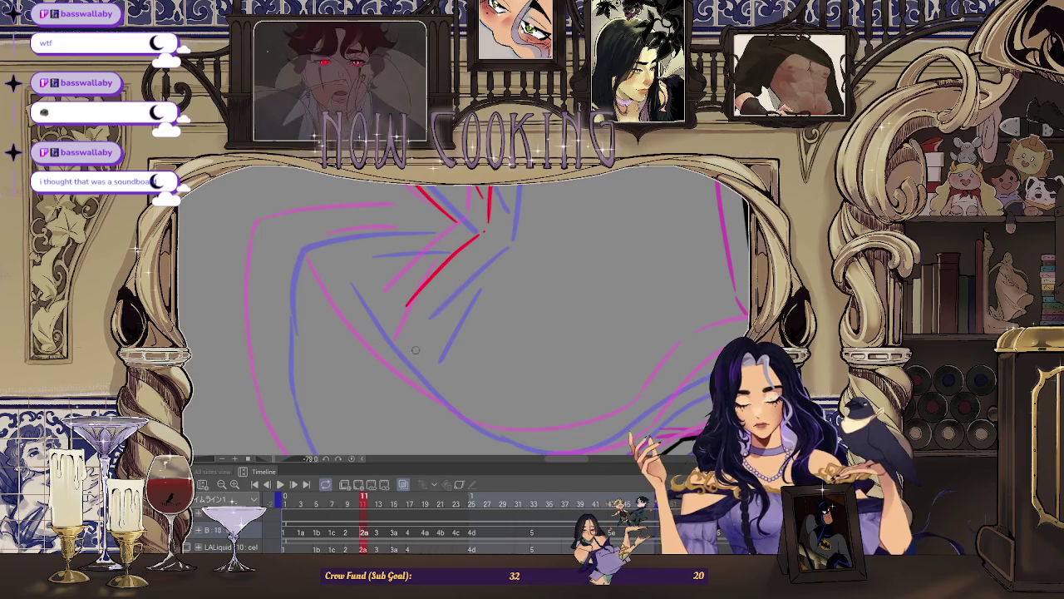
scroll(413, 353, down, 3)
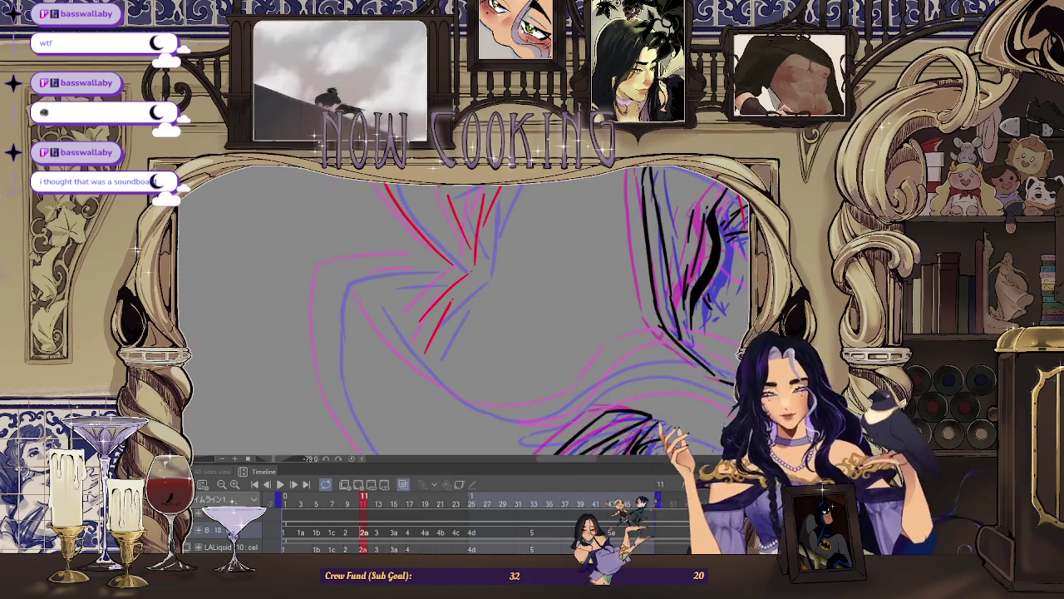
scroll(466, 332, up, 3)
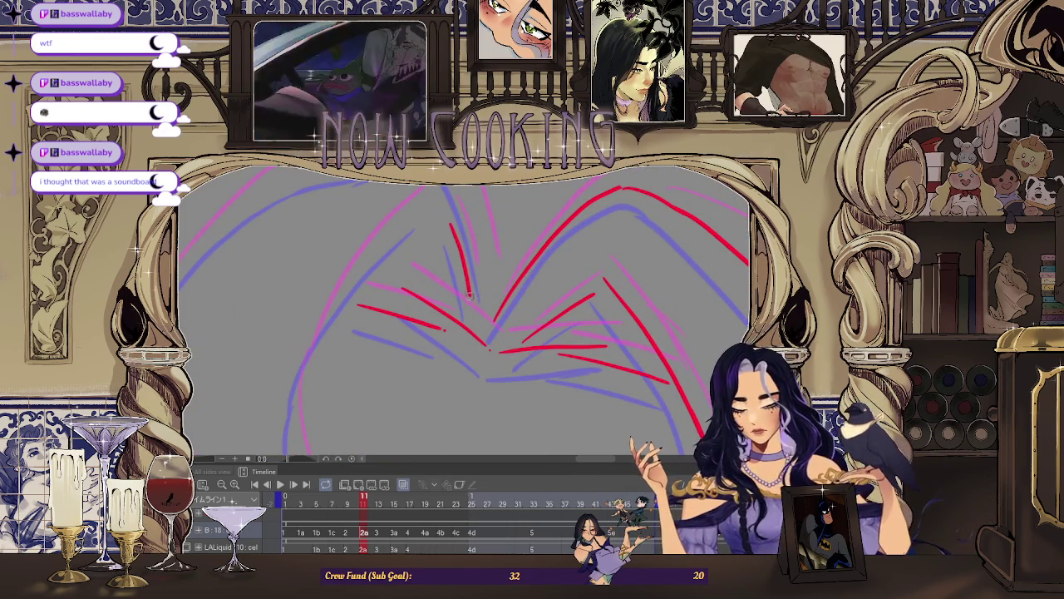
scroll(469, 295, down, 2)
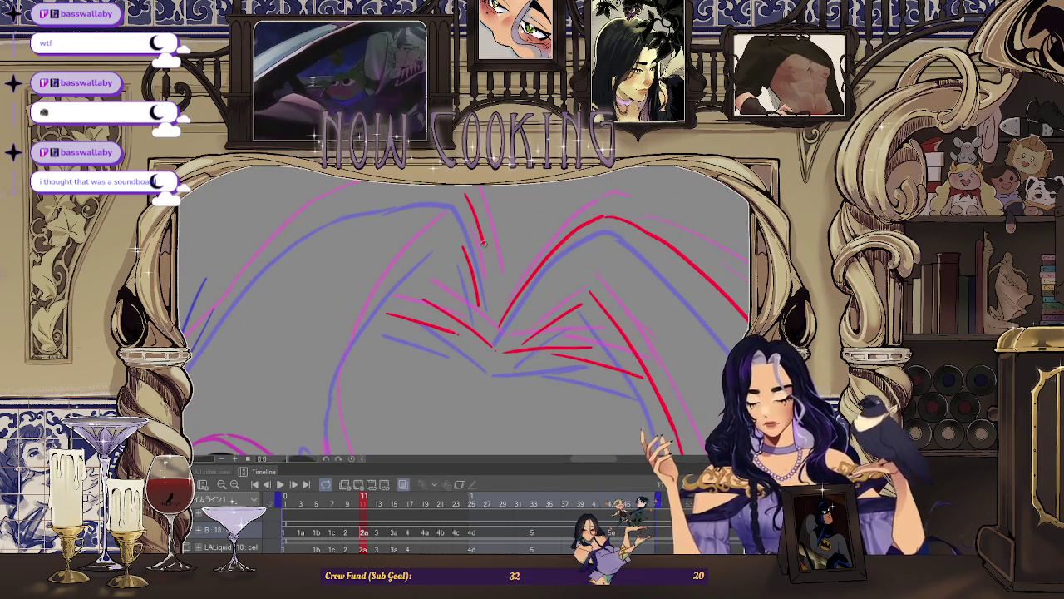
scroll(495, 285, down, 2)
scroll(225, 316, down, 1)
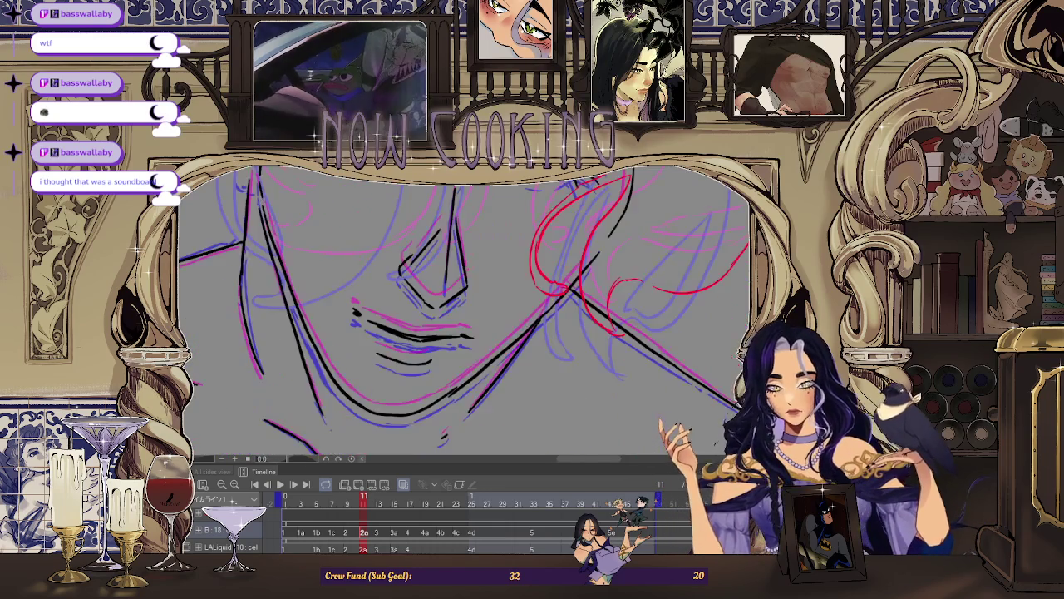
scroll(333, 314, down, 1)
scroll(374, 312, down, 2)
scroll(373, 312, up, 2)
scroll(294, 394, up, 2)
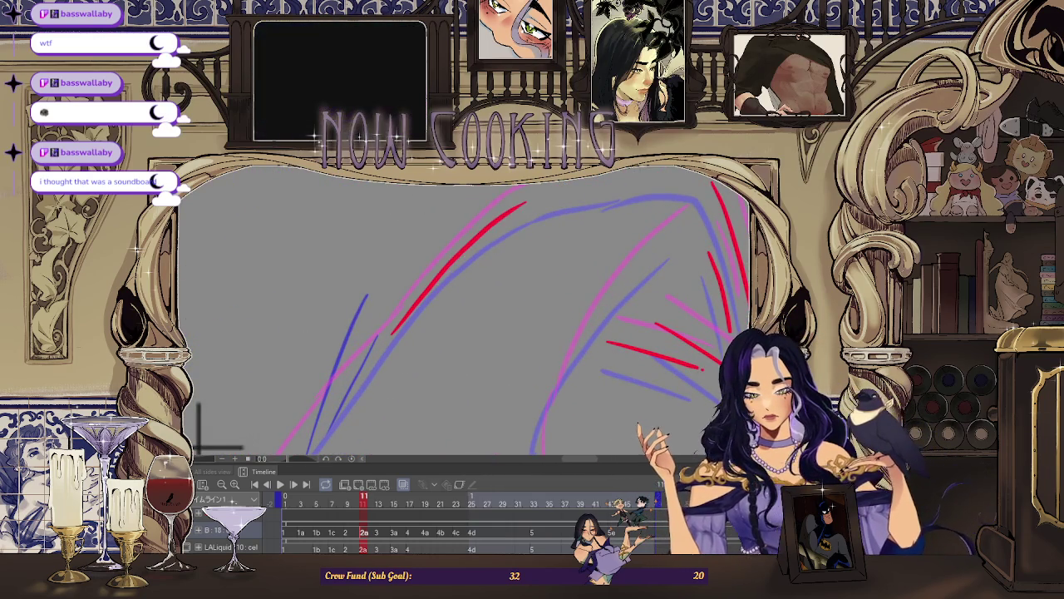
scroll(460, 280, down, 2)
scroll(451, 385, down, 1)
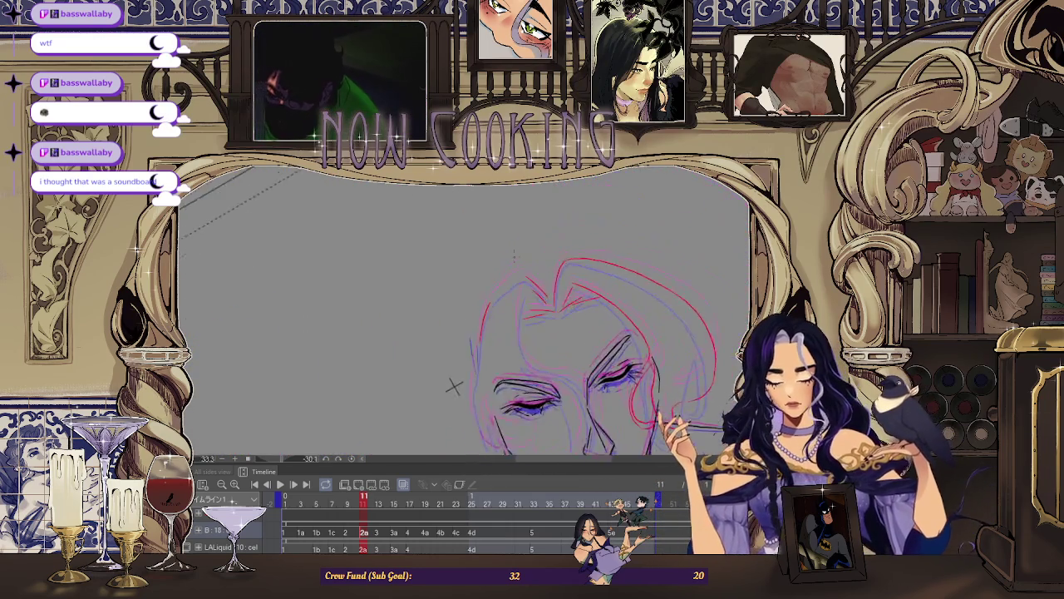
scroll(479, 334, up, 3)
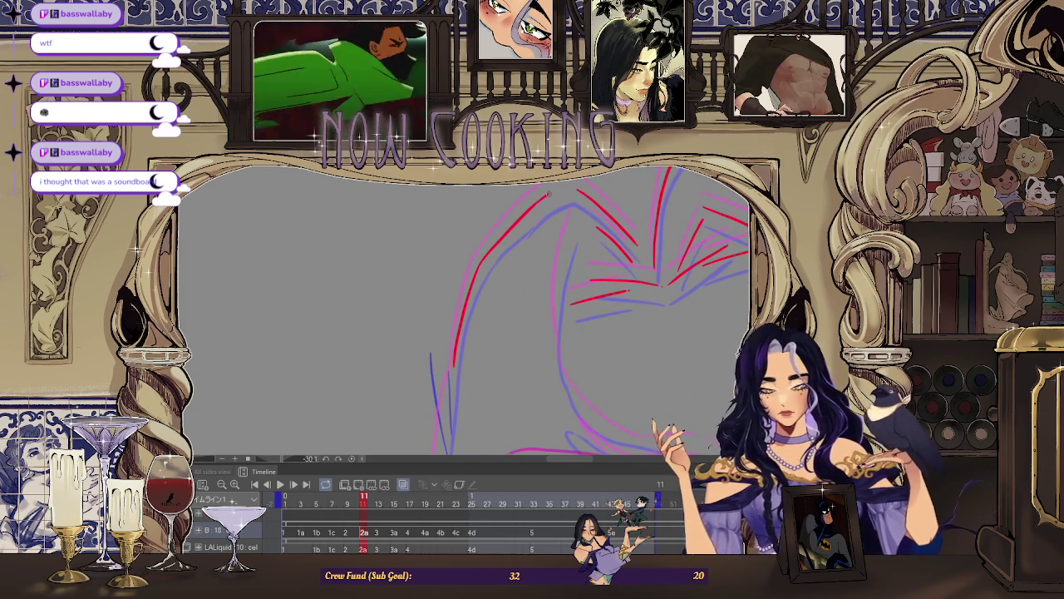
scroll(446, 382, down, 3)
scroll(447, 383, up, 3)
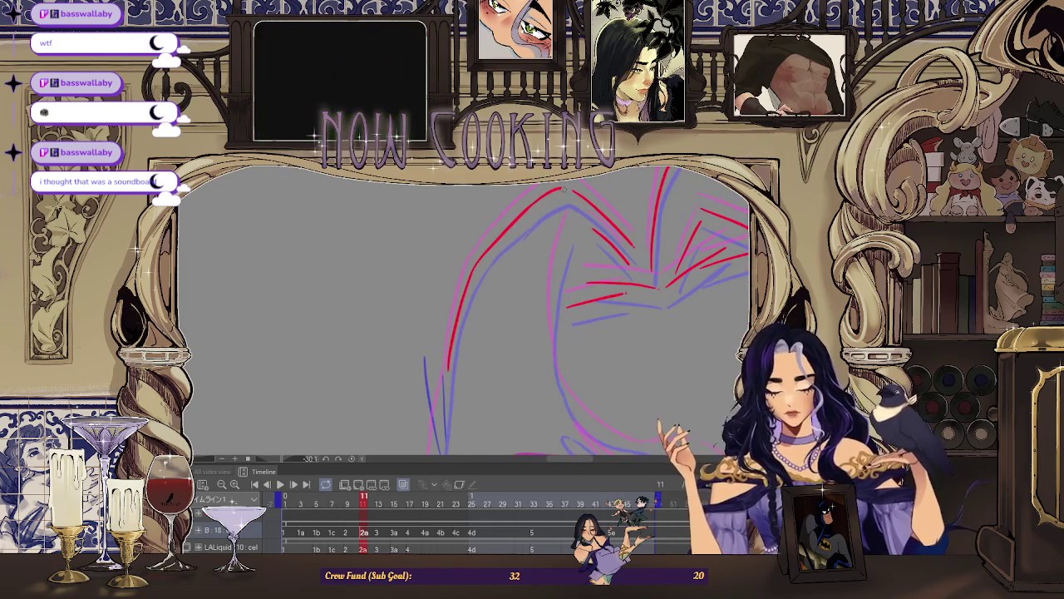
scroll(427, 394, down, 3)
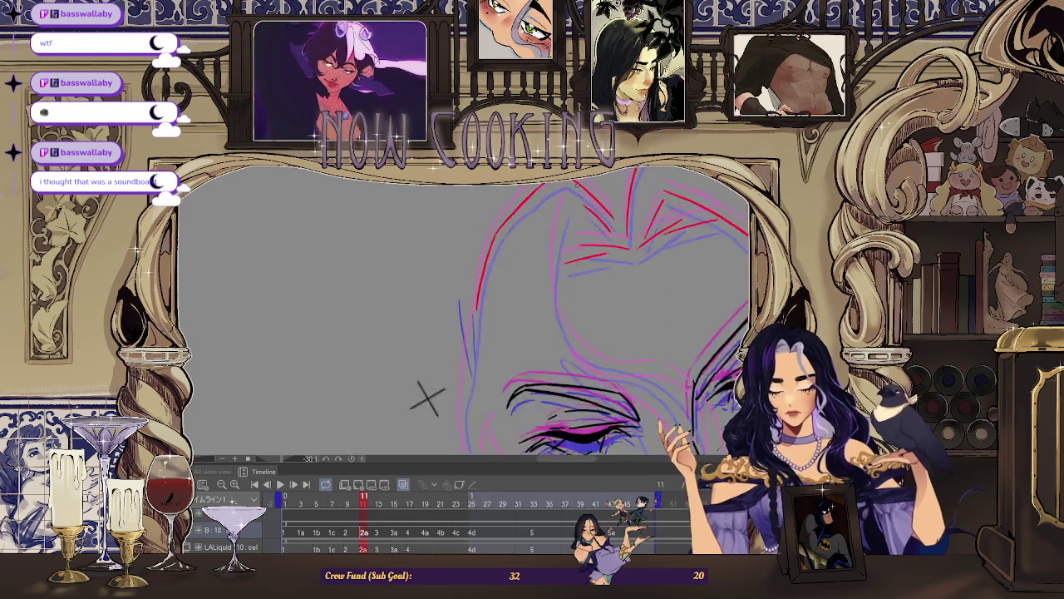
scroll(428, 394, up, 3)
scroll(548, 235, up, 2)
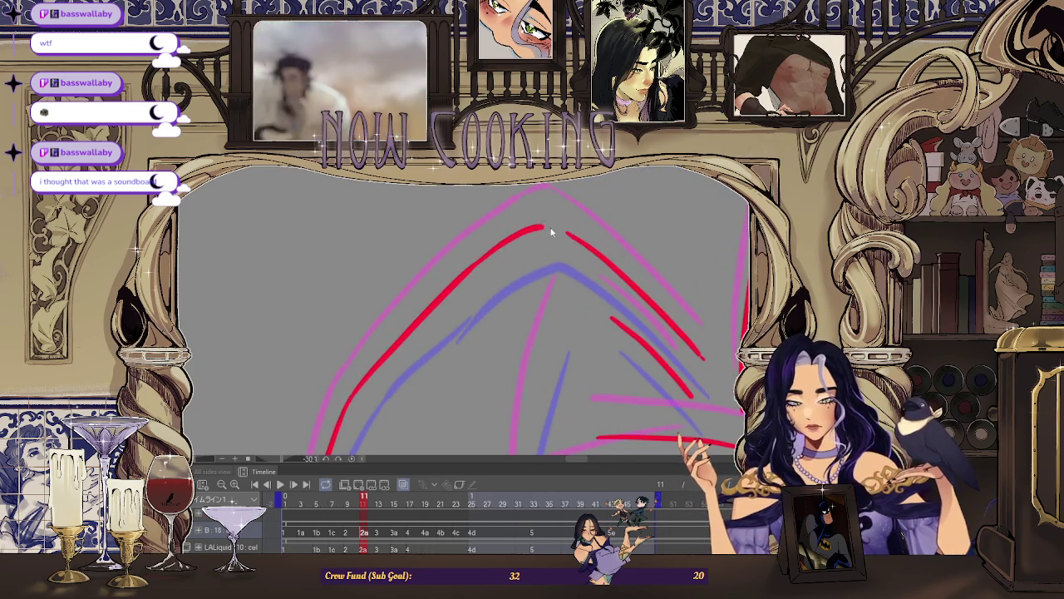
scroll(432, 423, down, 3)
scroll(473, 311, up, 2)
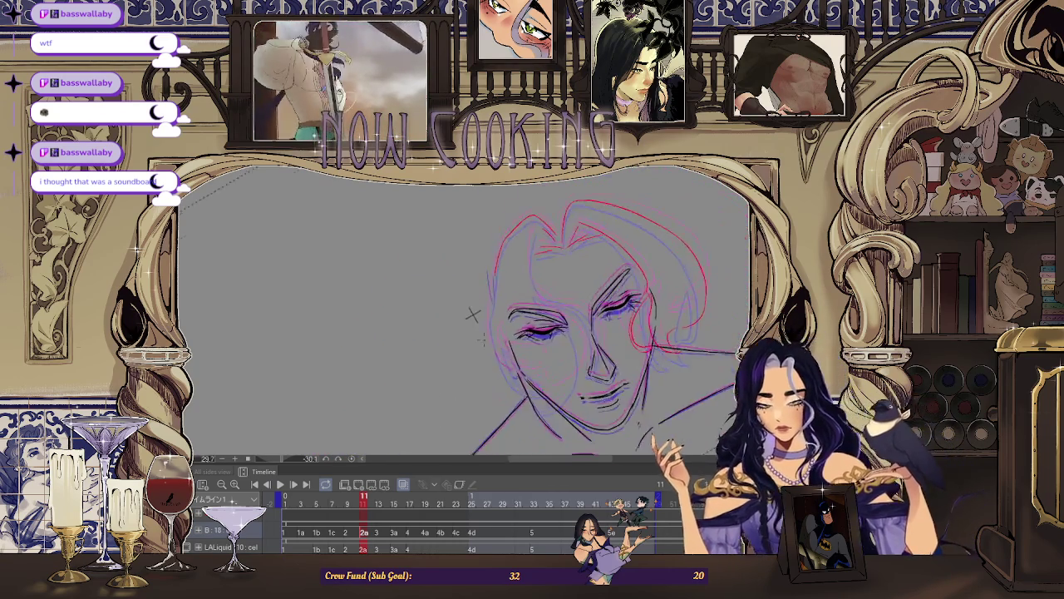
scroll(452, 304, up, 1)
scroll(432, 331, up, 1)
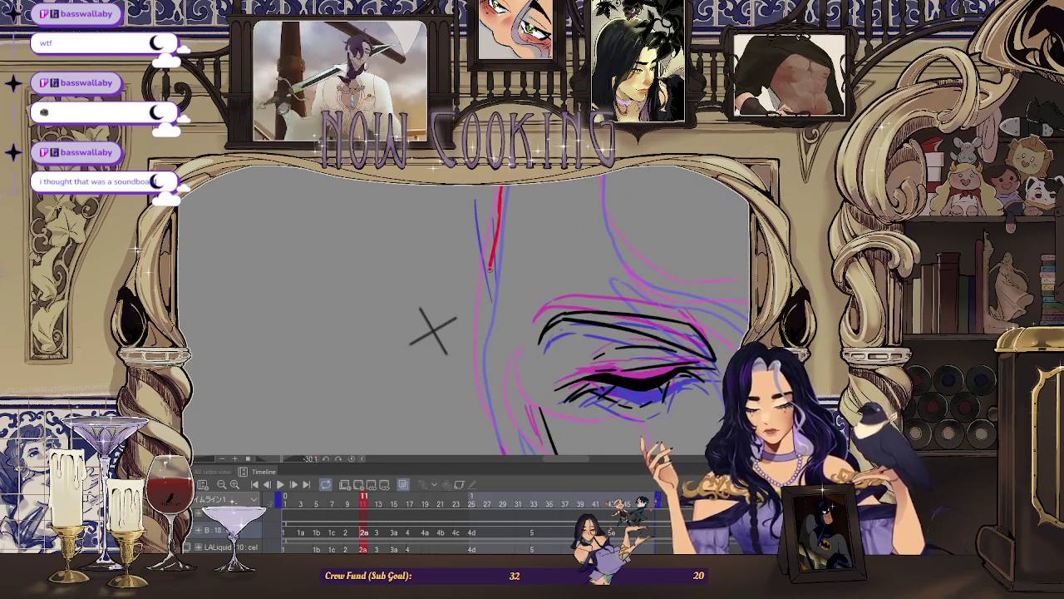
scroll(432, 331, down, 2)
scroll(441, 324, up, 1)
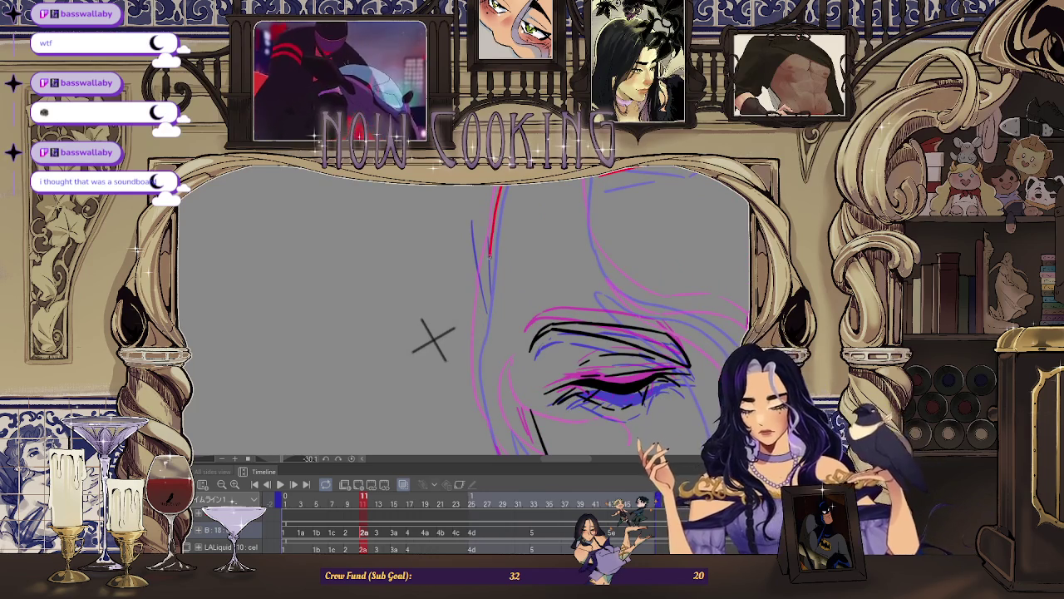
scroll(432, 341, down, 2)
scroll(463, 283, up, 1)
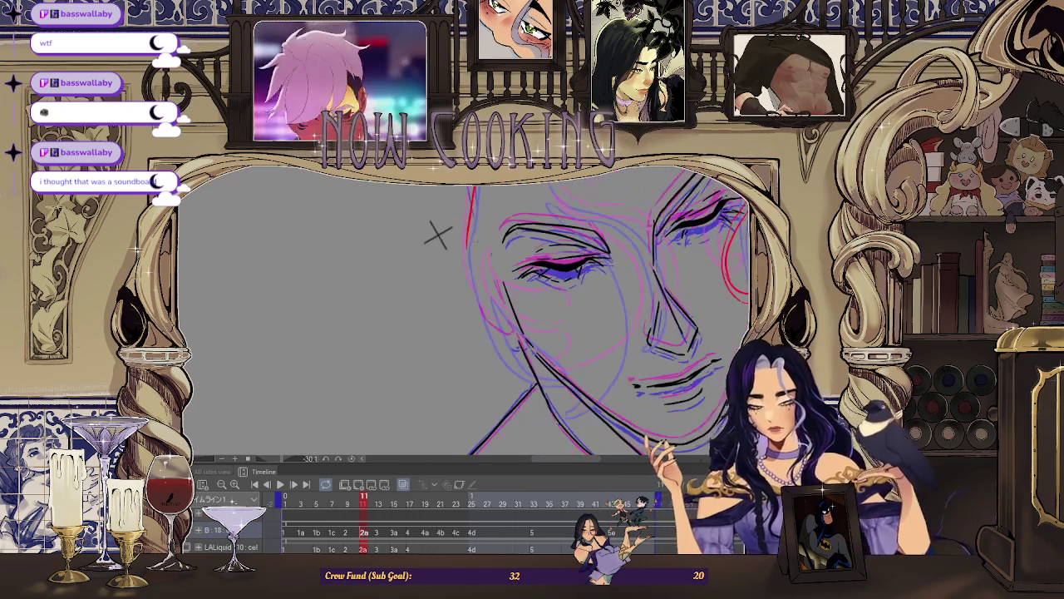
scroll(477, 236, up, 1)
scroll(489, 230, up, 1)
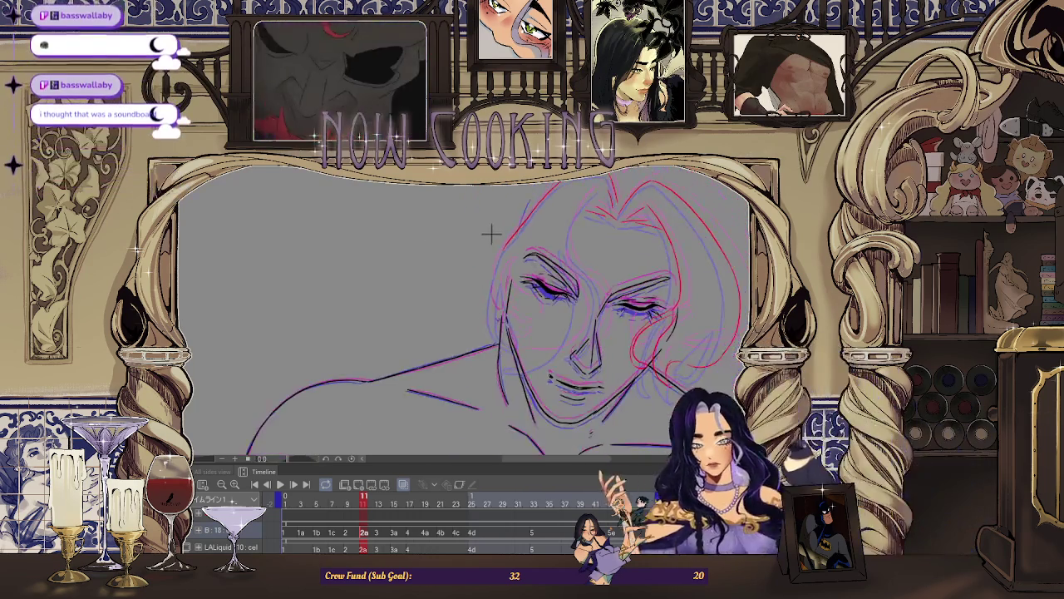
scroll(461, 204, up, 1)
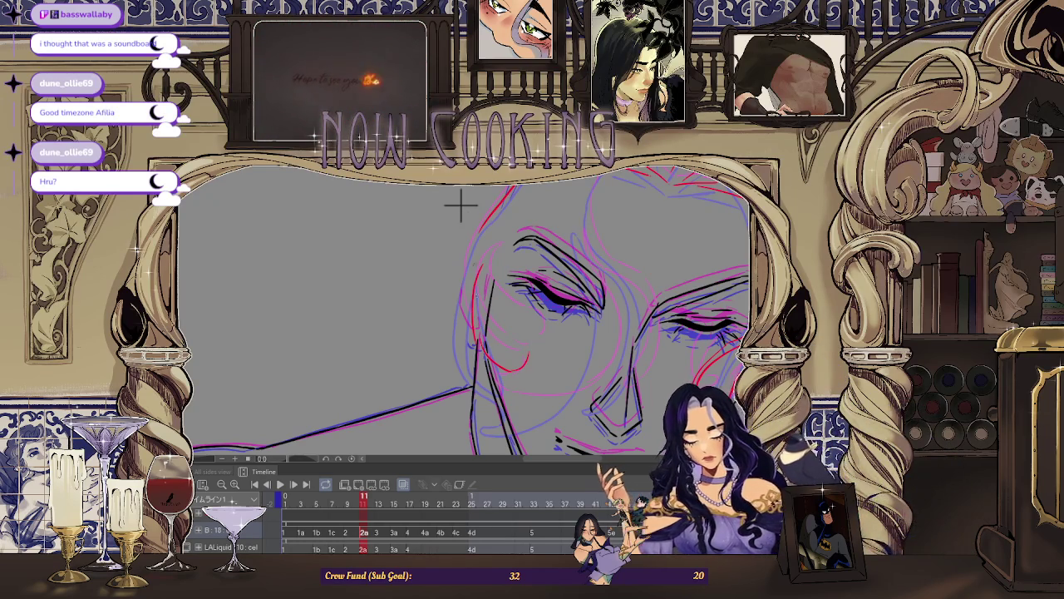
scroll(460, 204, up, 2)
scroll(481, 204, down, 2)
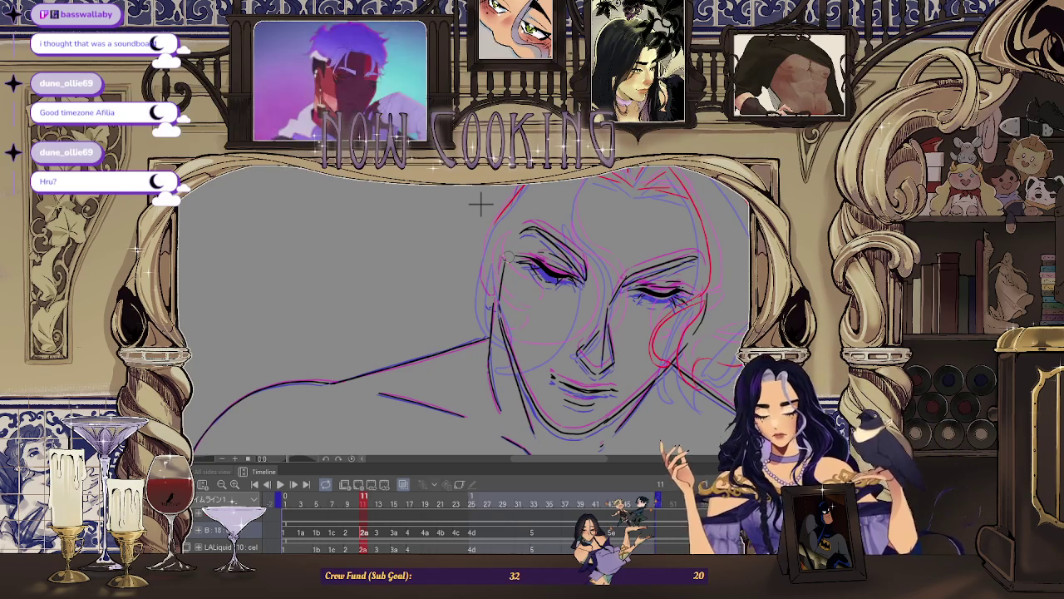
scroll(482, 208, down, 1)
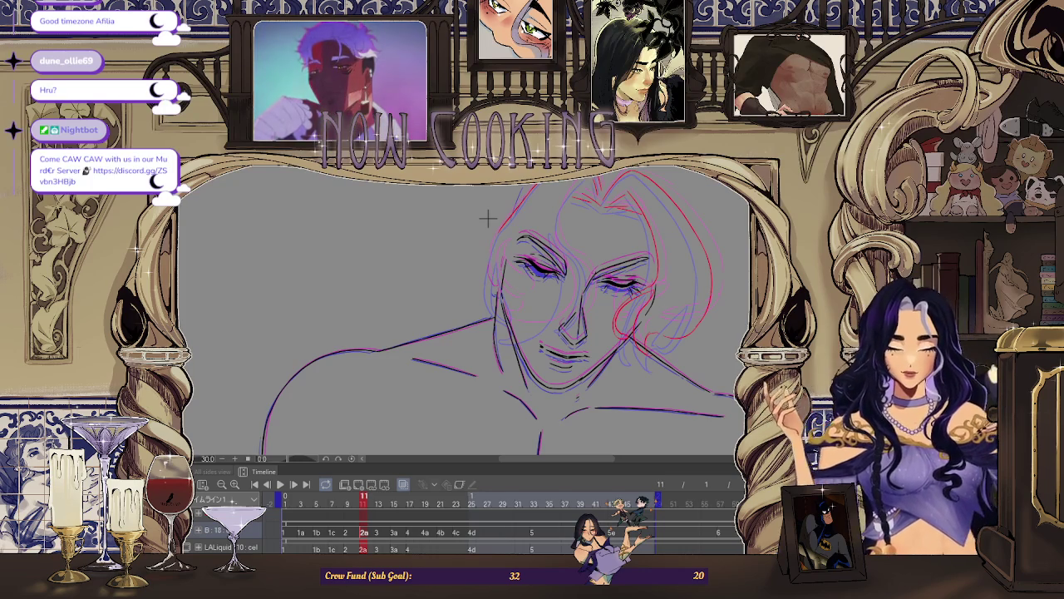
Pan down to the shoulders, adjust zoom, and rotate the canvas view to -67.5°.
mouse_move(488, 217)
mouse_down()
mouse_move(488, 164)
mouse_move(413, 135)
mouse_up()
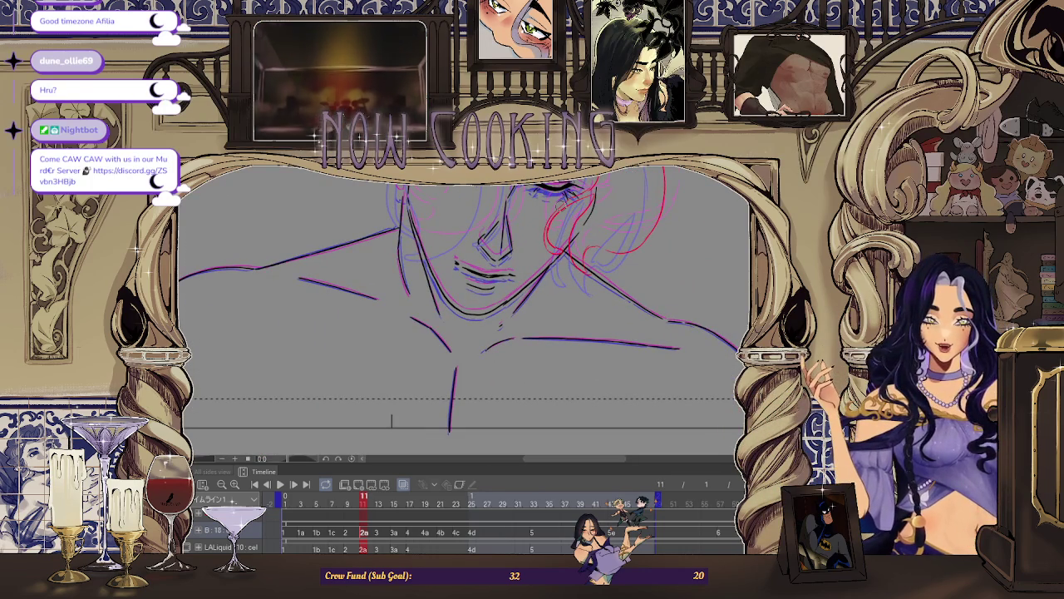
scroll(462, 308, up, 1)
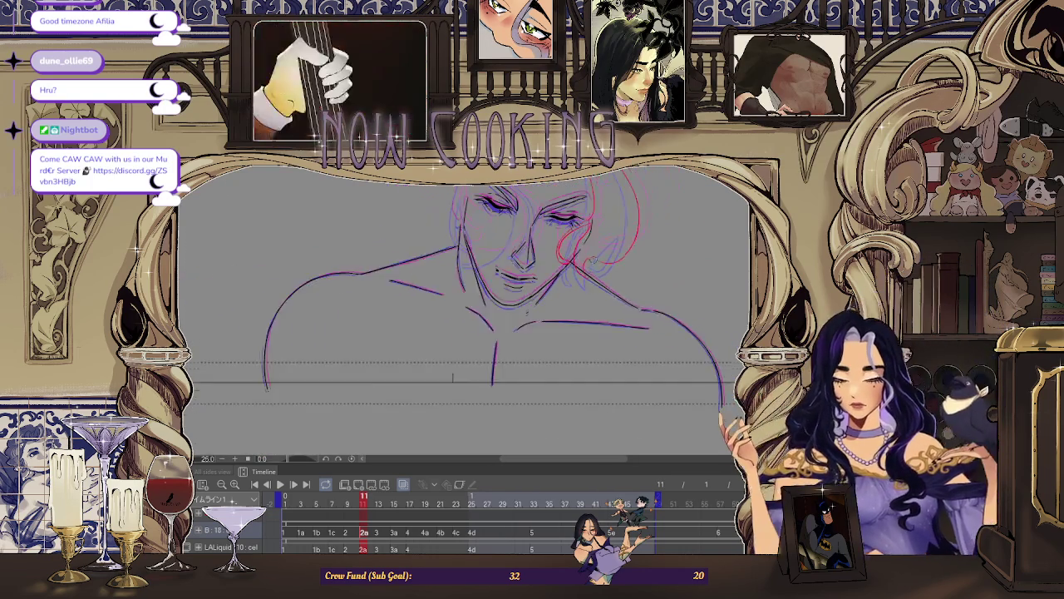
scroll(461, 308, up, 1)
scroll(547, 284, down, 1)
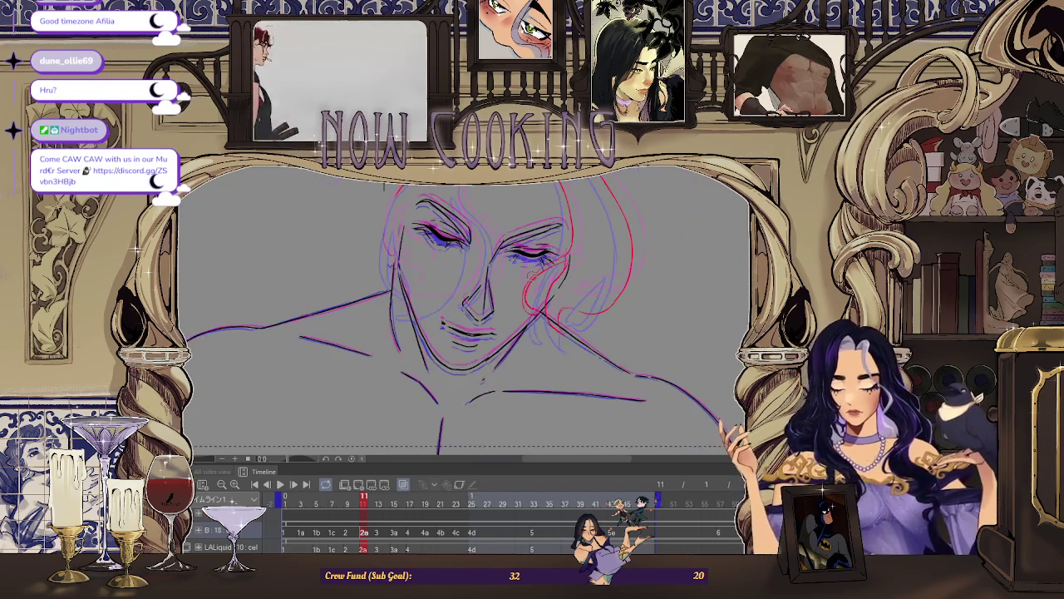
scroll(547, 284, down, 1)
scroll(547, 284, down, 1)
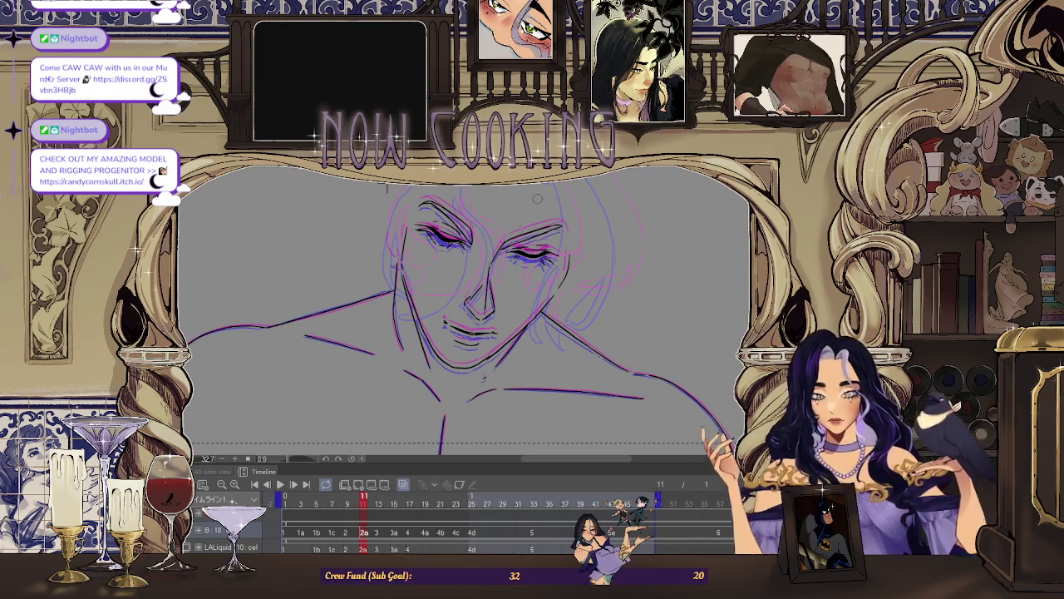
drag(387, 188, 366, 304)
Draw two more red hair strands below the first one.
scroll(367, 304, up, 2)
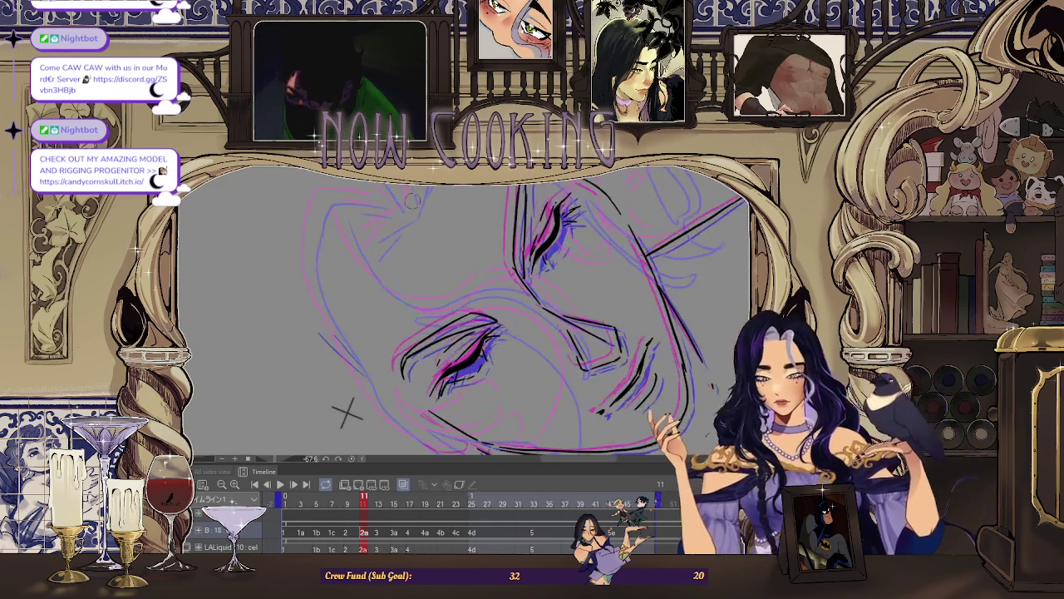
scroll(358, 291, up, 2)
scroll(345, 275, up, 2)
scroll(335, 262, up, 2)
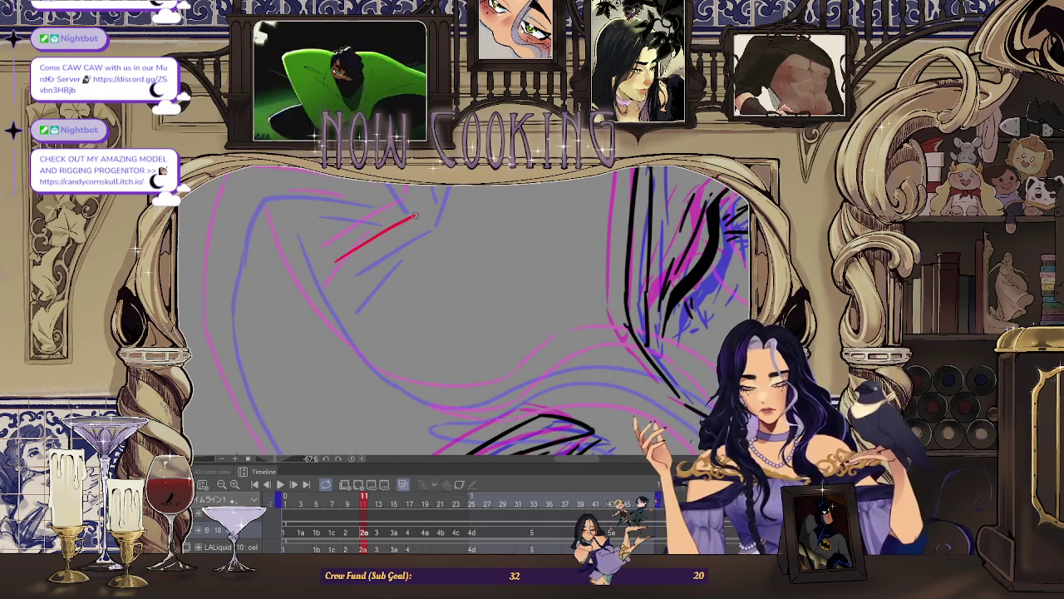
drag(337, 305, 379, 247)
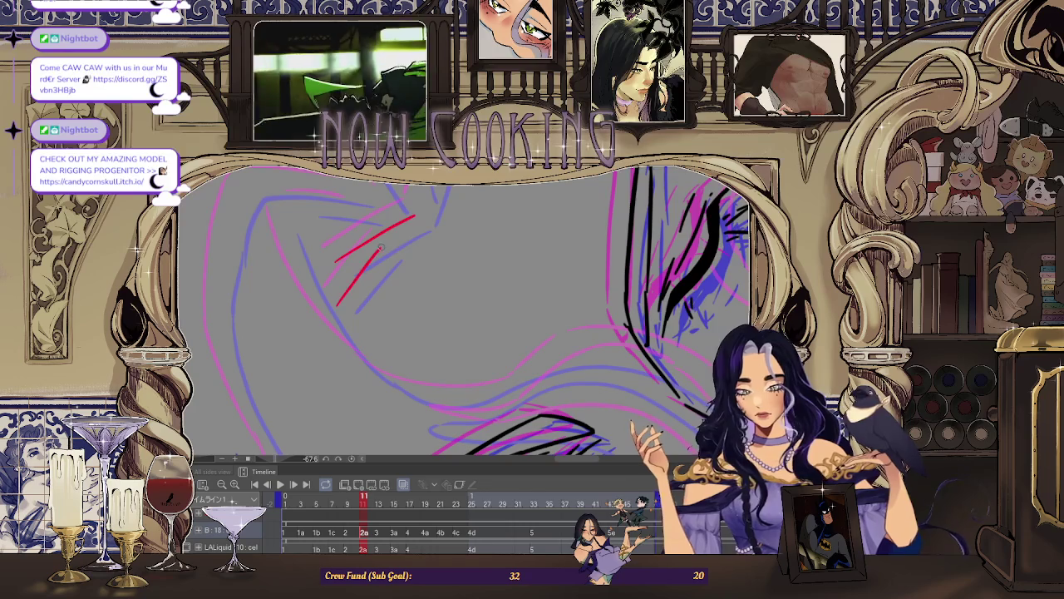
scroll(379, 248, down, 2)
scroll(332, 274, down, 2)
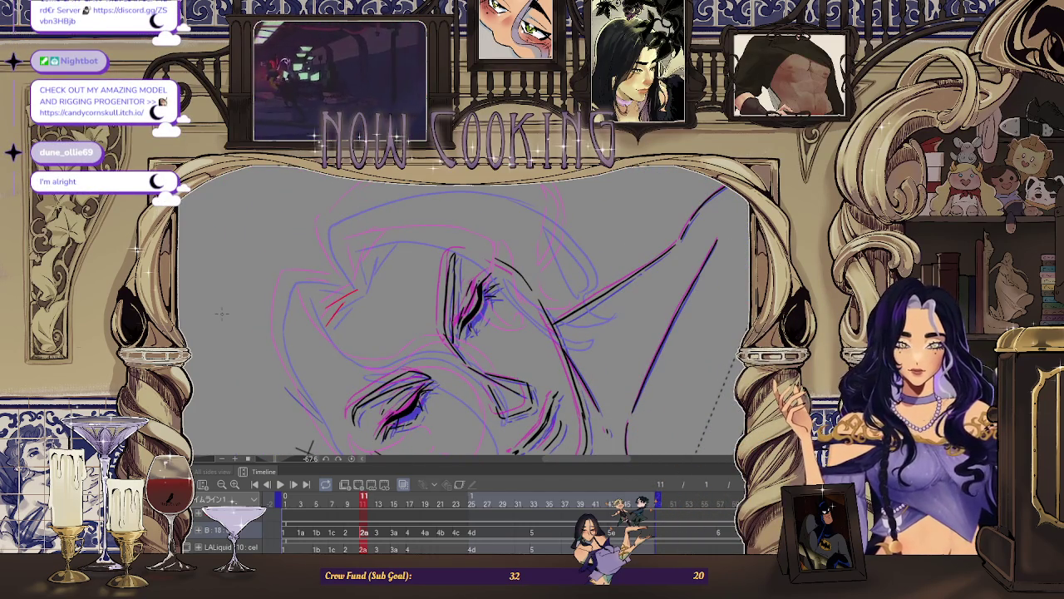
scroll(356, 293, up, 2)
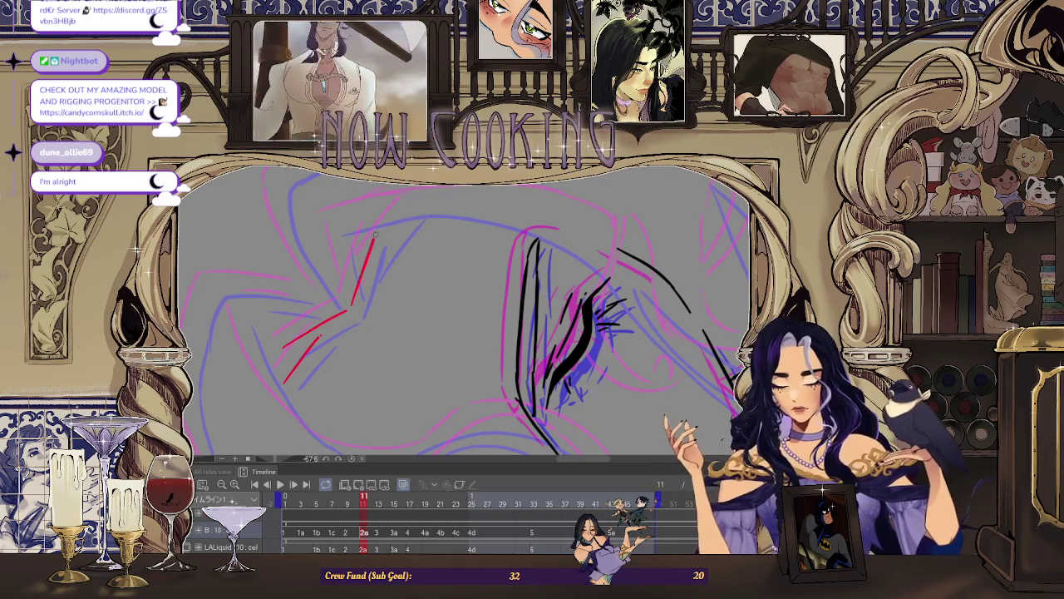
drag(348, 305, 373, 238)
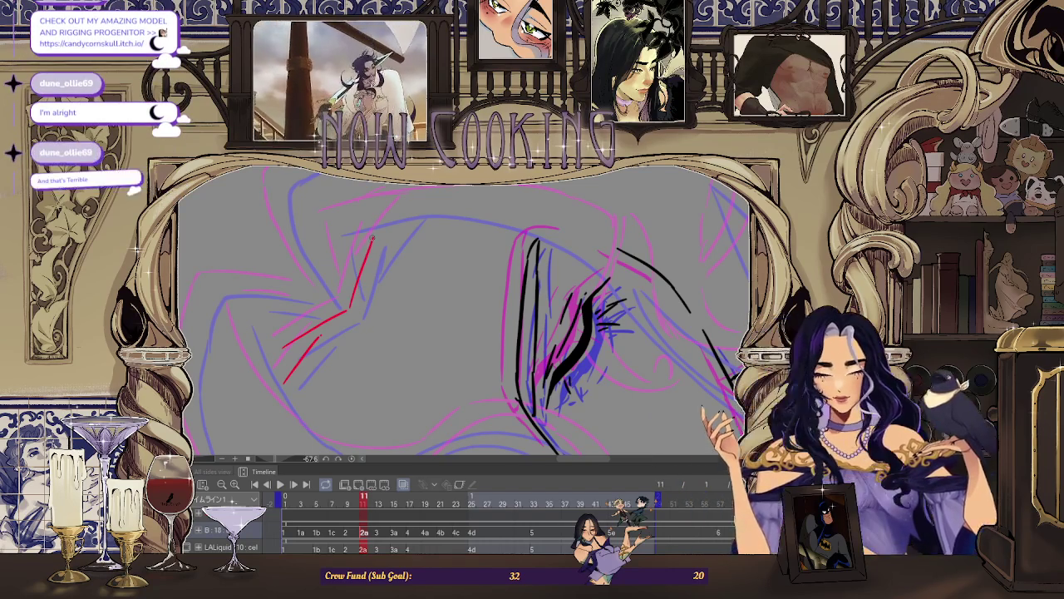
Zoom around the sketch and mirror the view horizontally to check it.
scroll(357, 247, up, 1)
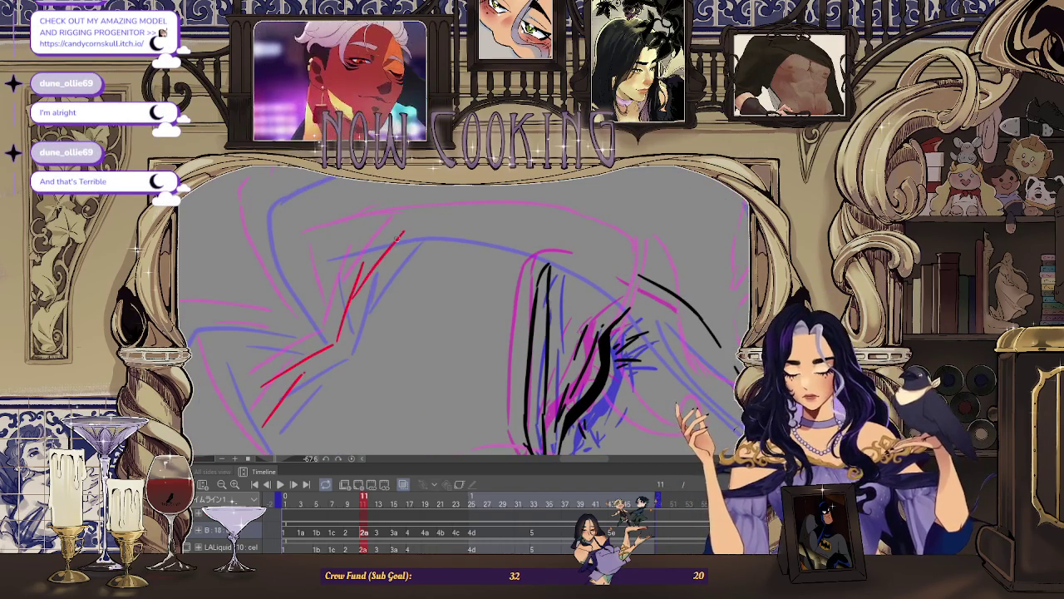
scroll(405, 229, down, 2)
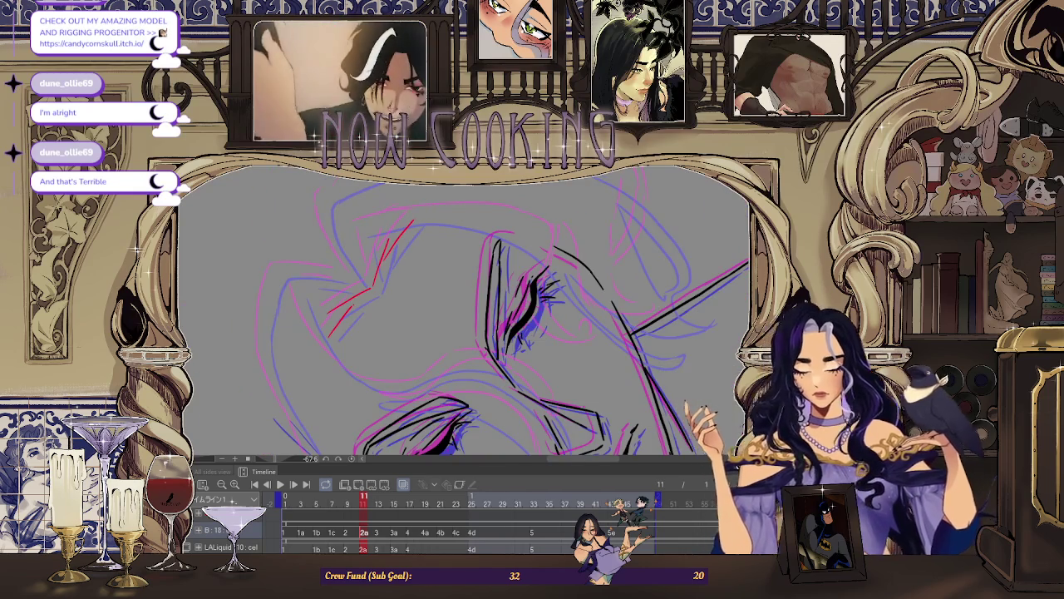
scroll(208, 228, down, 2)
scroll(368, 254, down, 2)
scroll(257, 302, up, 3)
scroll(181, 318, up, 2)
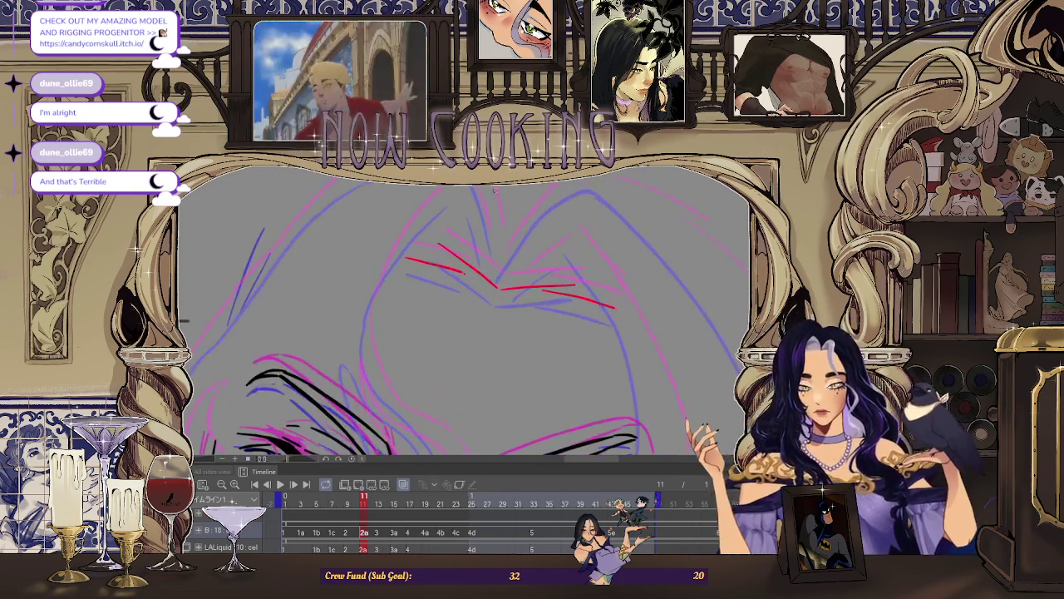
scroll(471, 210, up, 2)
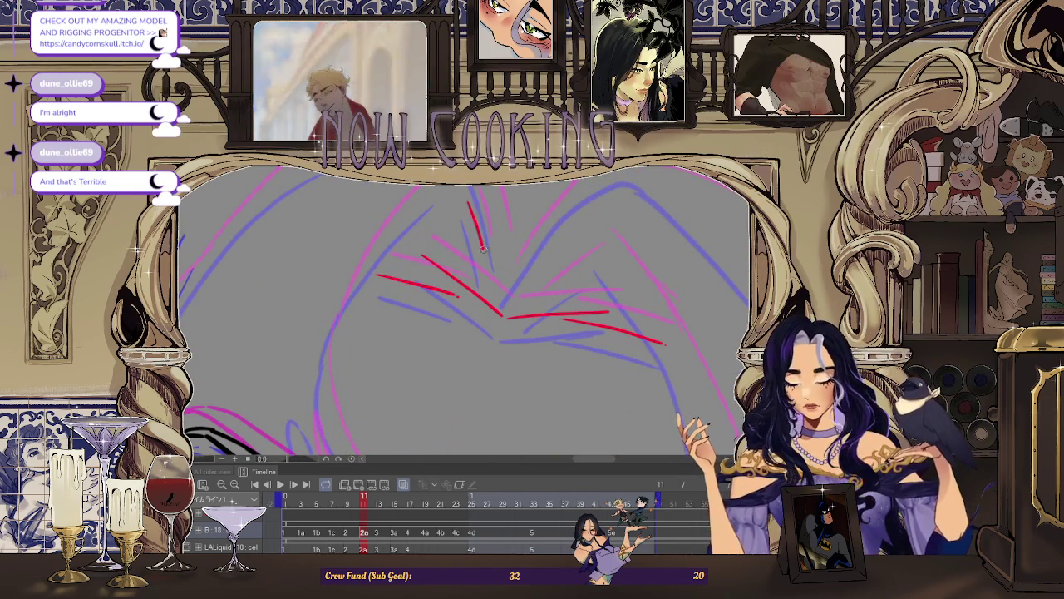
scroll(483, 261, down, 2)
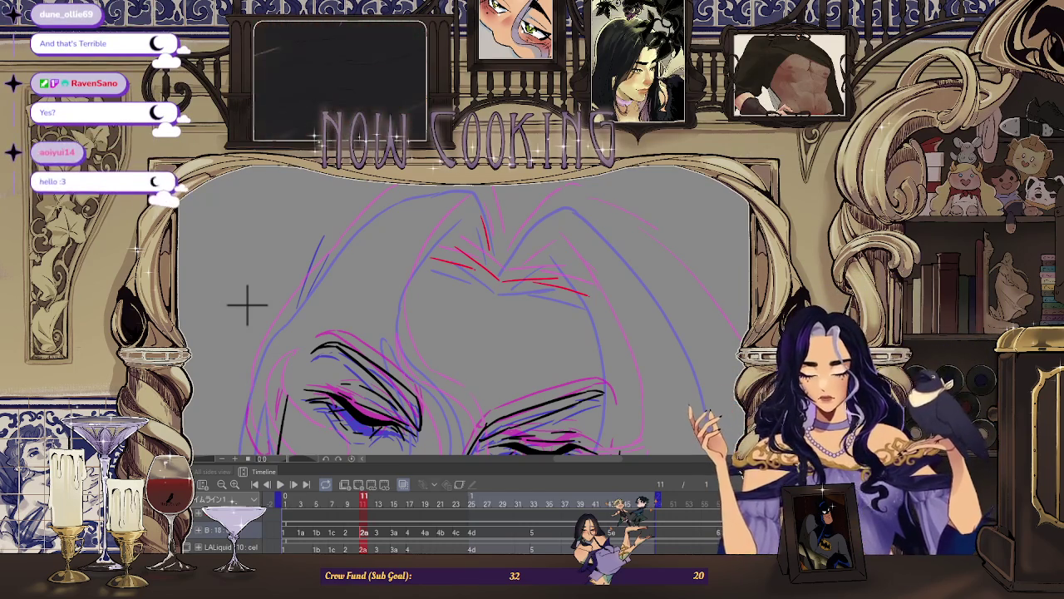
key(h)
Zoom in and draw a long red hair line rising upward, then zoom back out.
key(ctrl+plus)
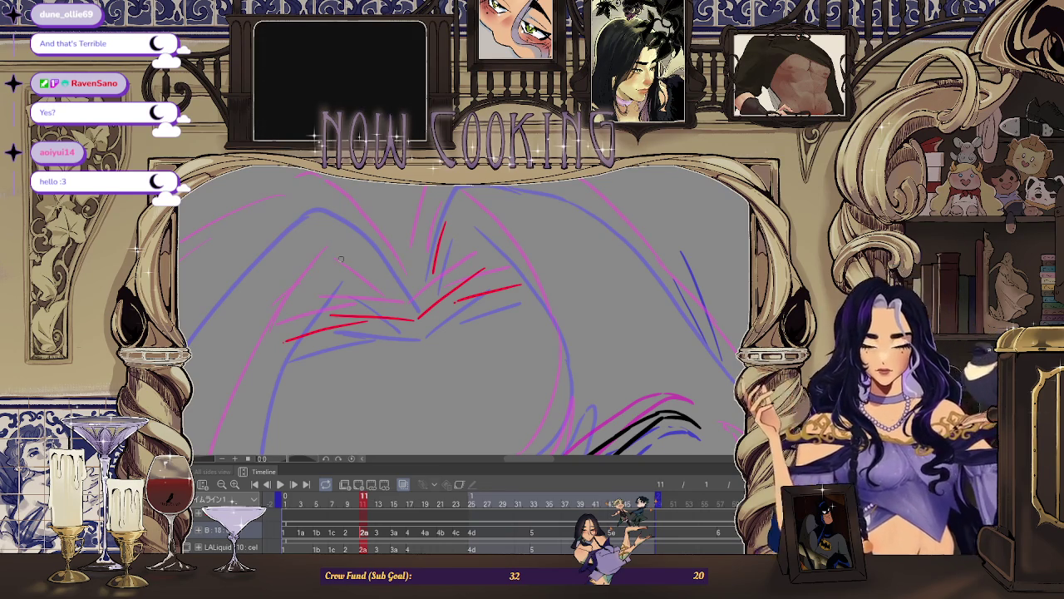
key(ctrl+minus)
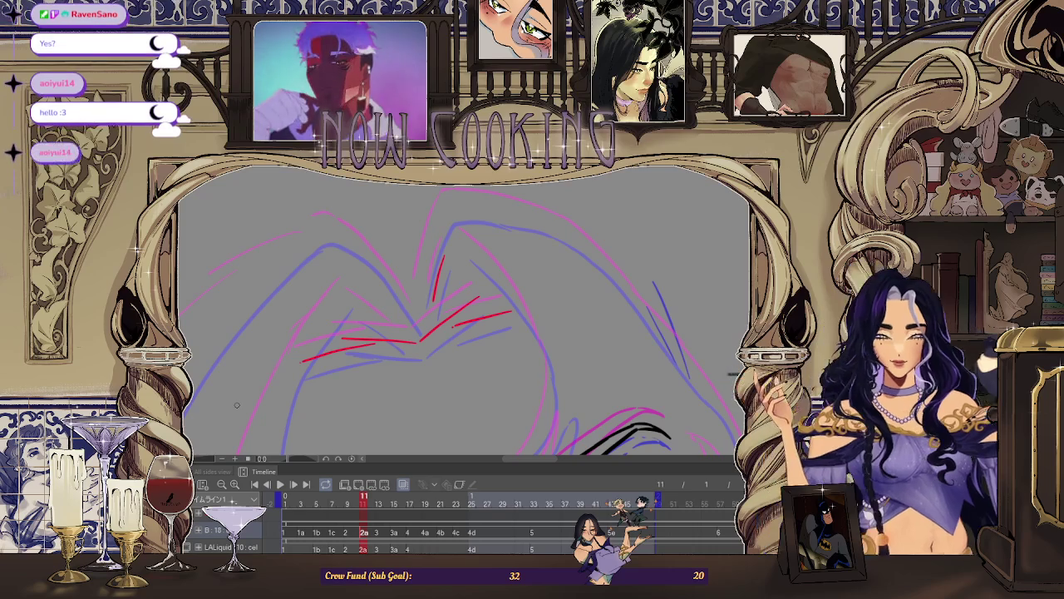
key(ctrl+plus)
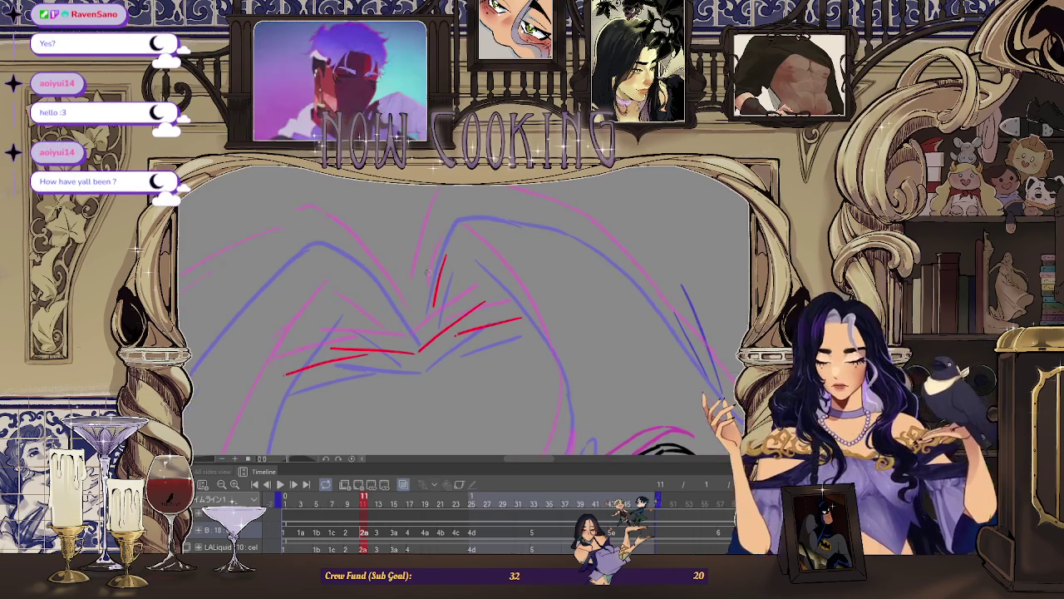
key(ctrl+minus)
key(ctrl+minus)
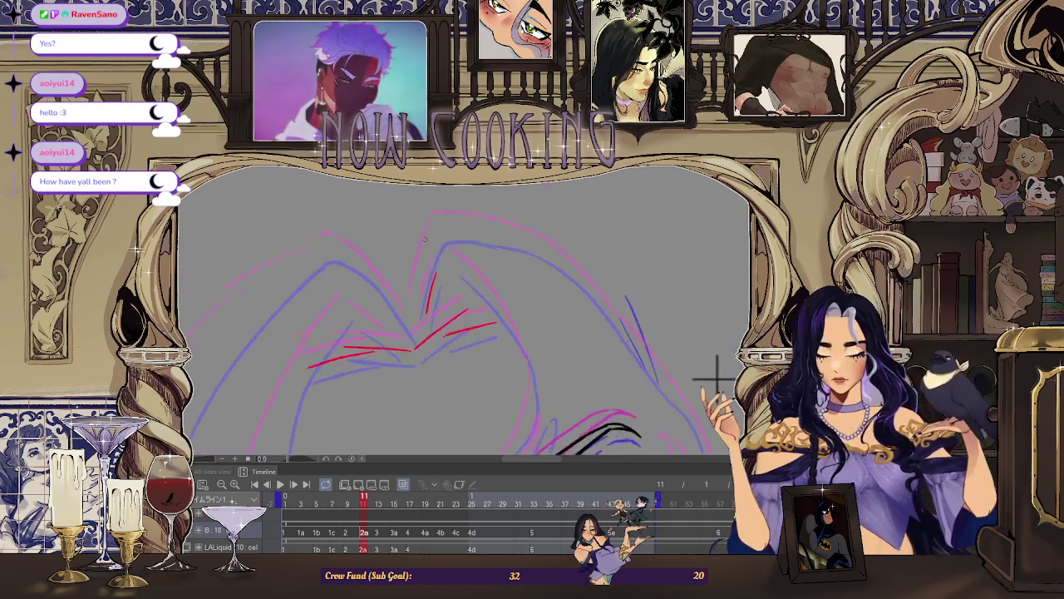
key(ctrl+plus)
drag(407, 326, 440, 218)
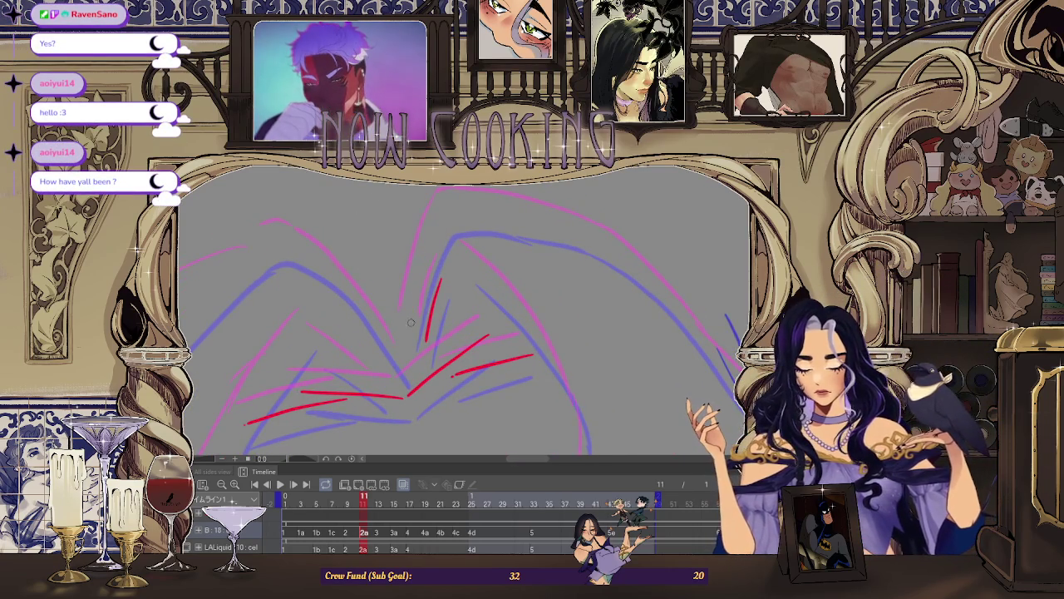
key(ctrl+minus)
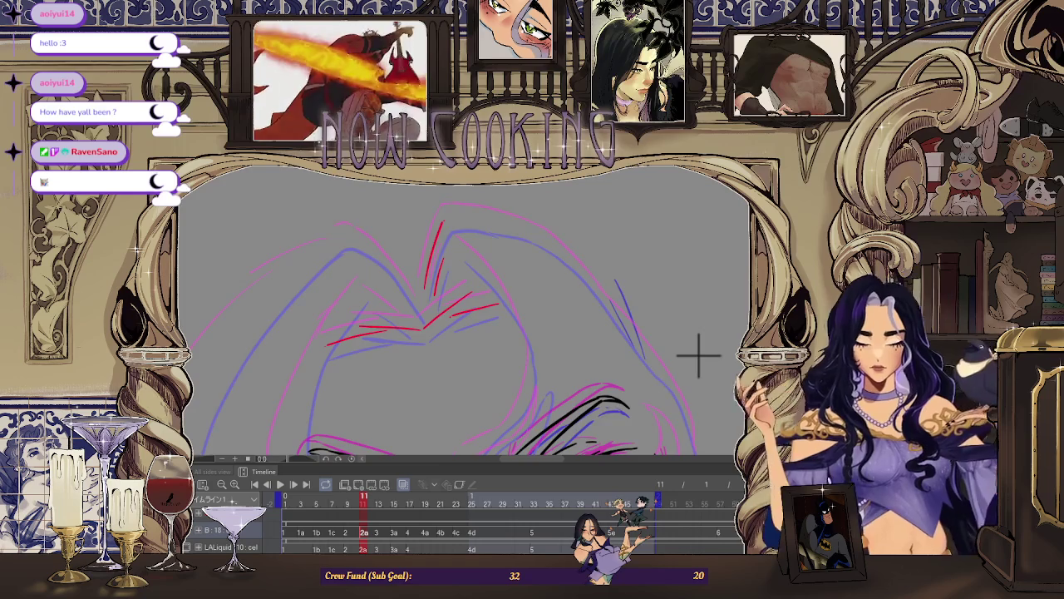
scroll(295, 324, down, 1)
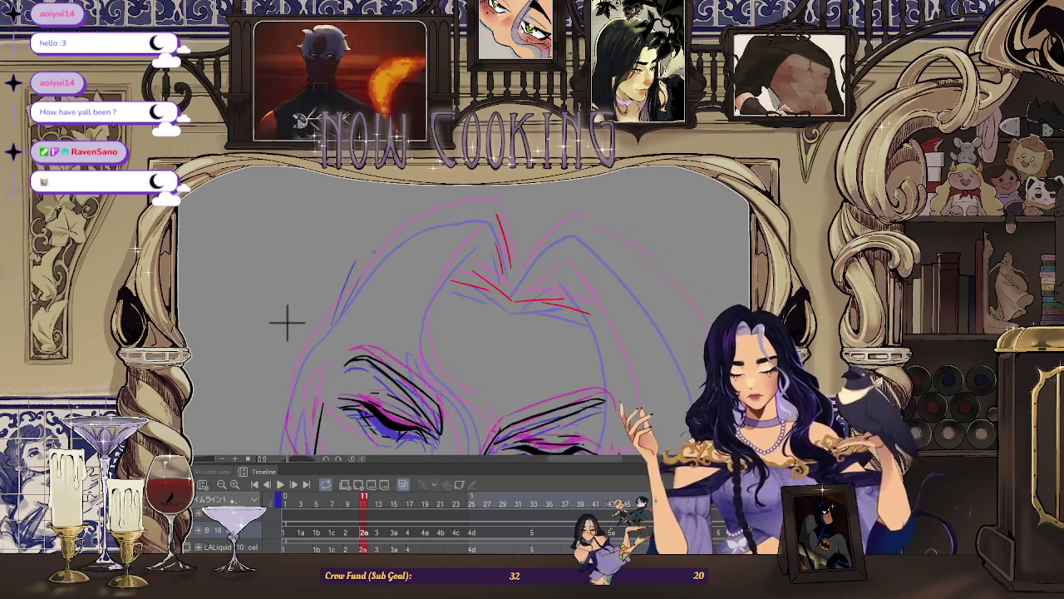
scroll(291, 314, down, 2)
scroll(328, 285, down, 1)
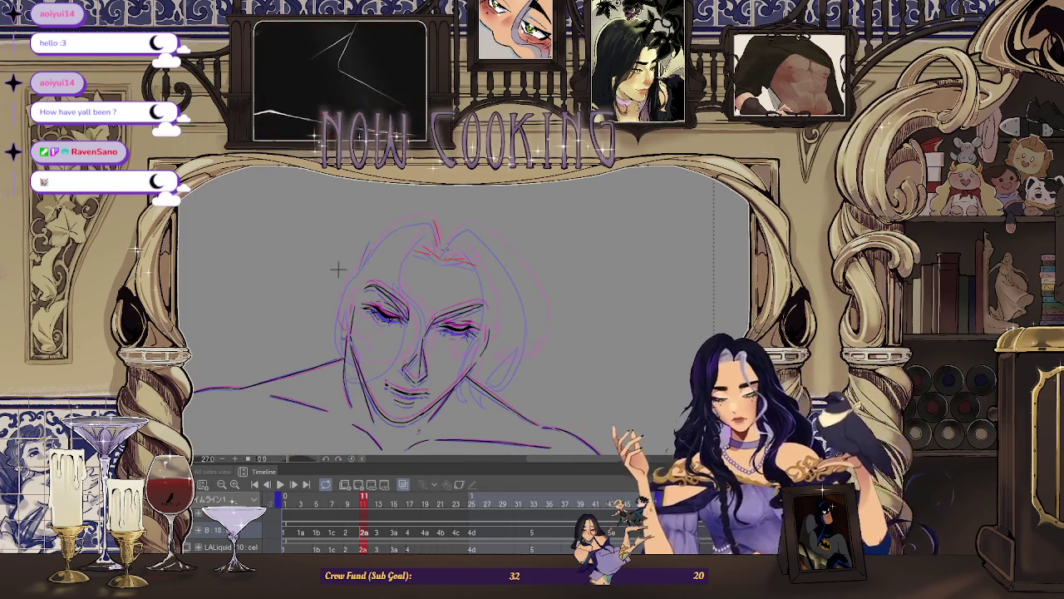
scroll(441, 237, up, 3)
scroll(441, 237, up, 2)
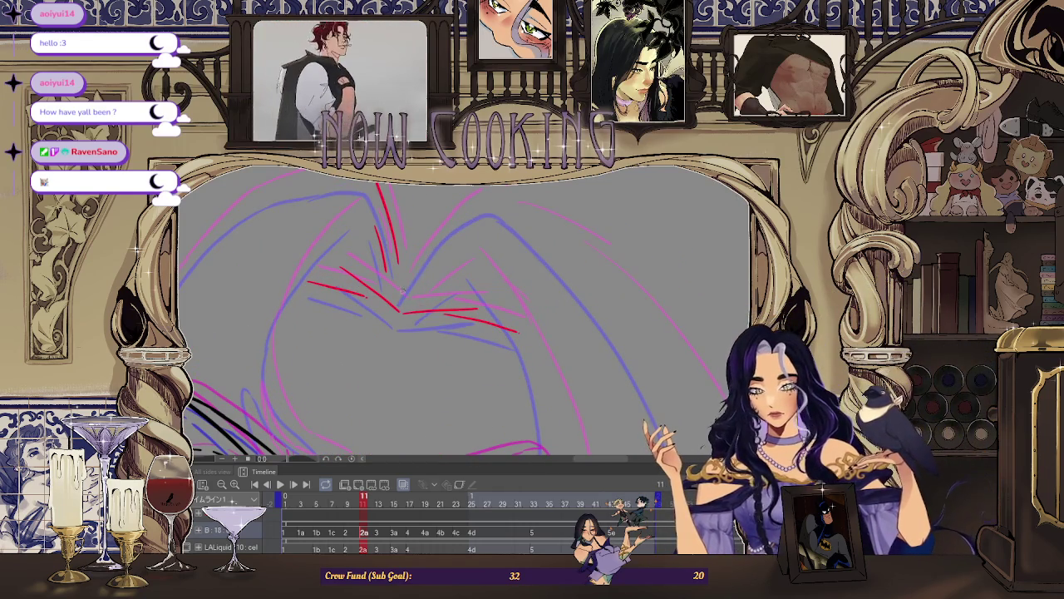
drag(403, 287, 483, 198)
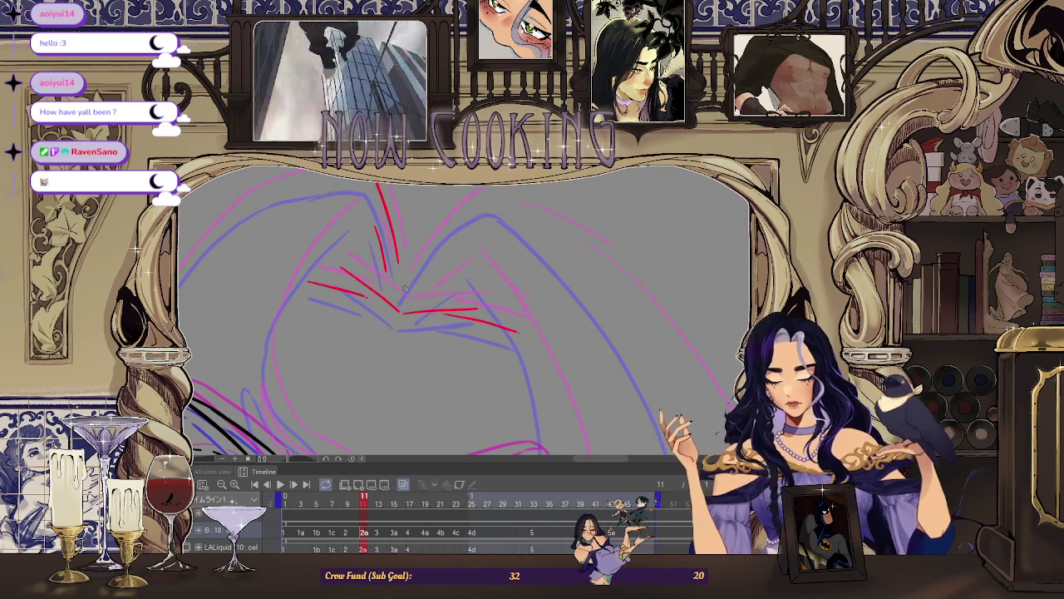
scroll(244, 295, down, 3)
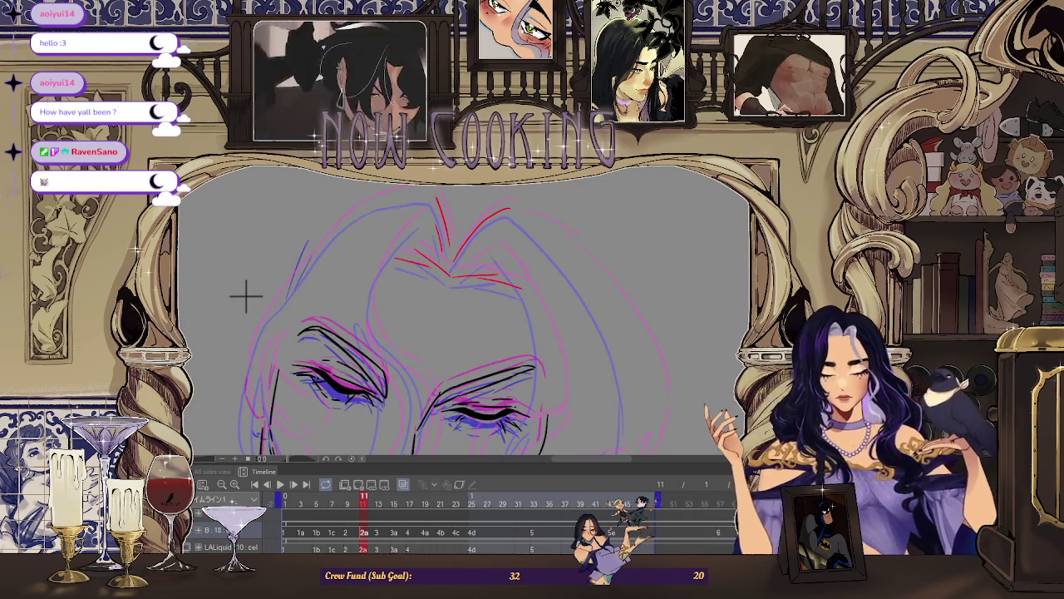
scroll(559, 246, down, 2)
scroll(559, 245, up, 3)
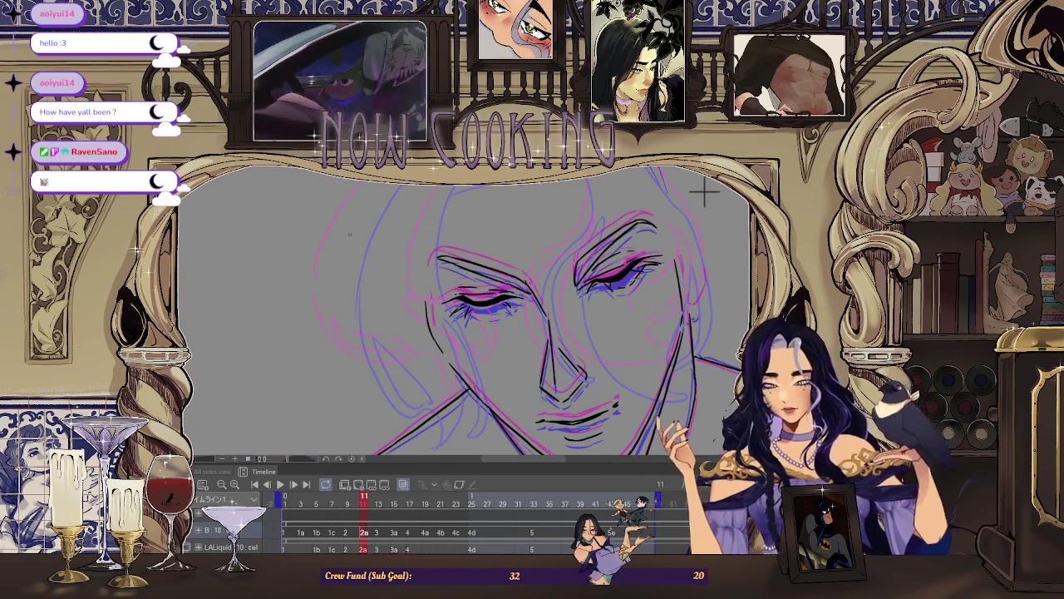
drag(338, 271, 340, 342)
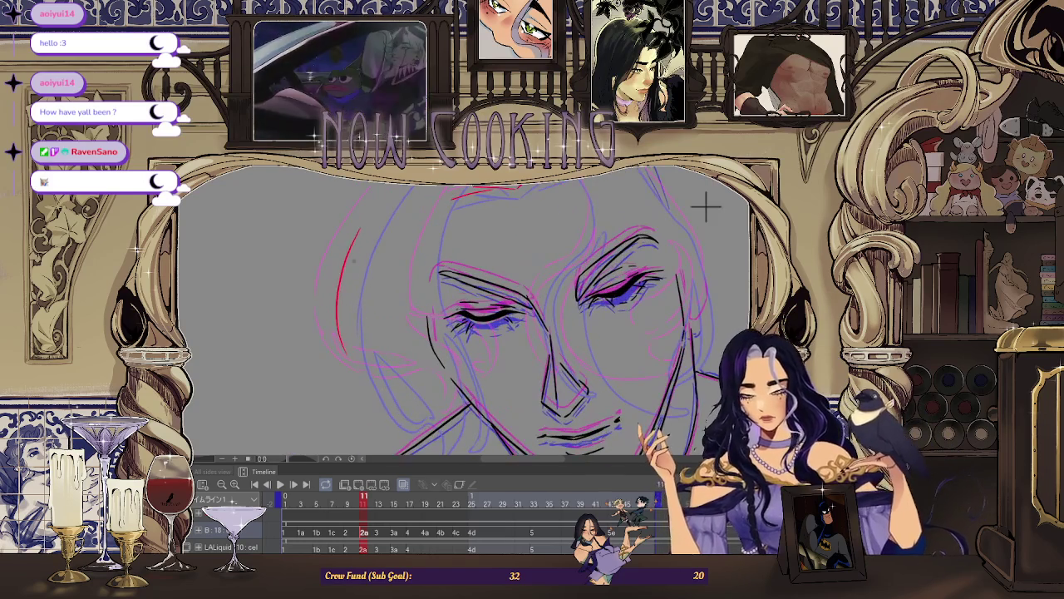
scroll(705, 206, up, 2)
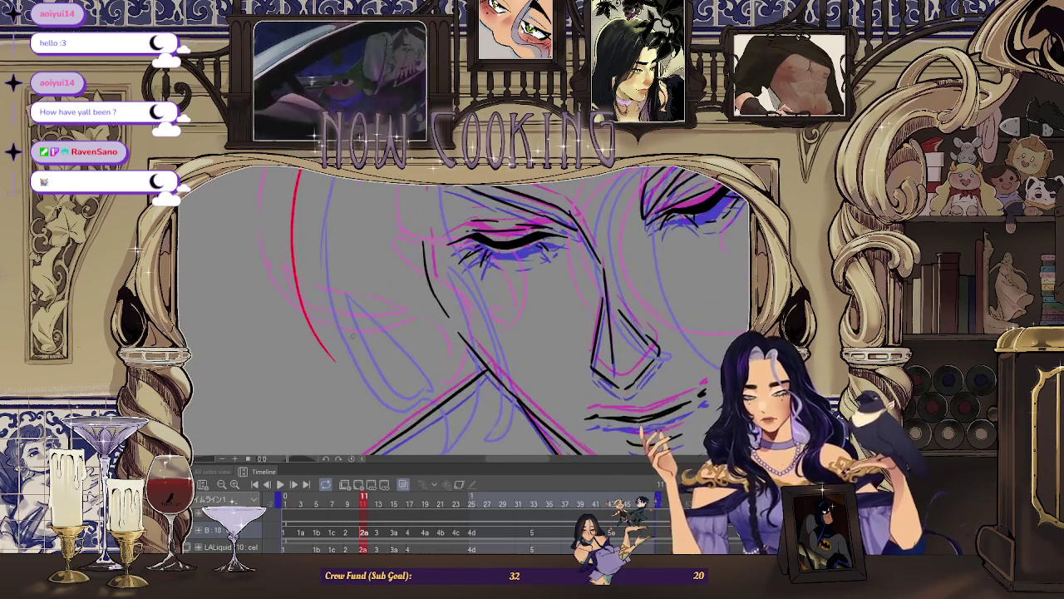
scroll(366, 264, down, 3)
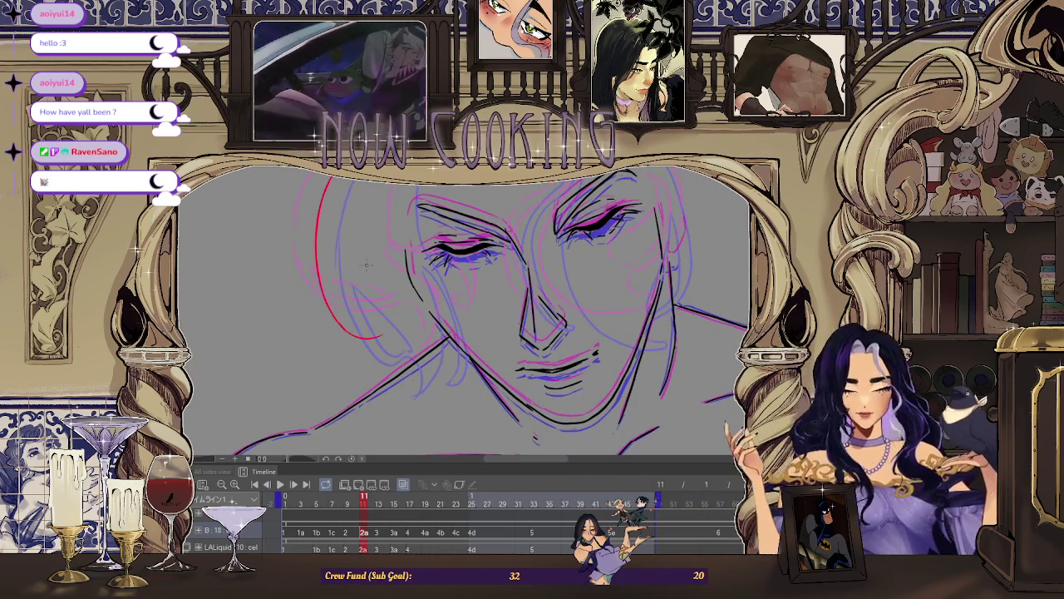
scroll(429, 265, up, 3)
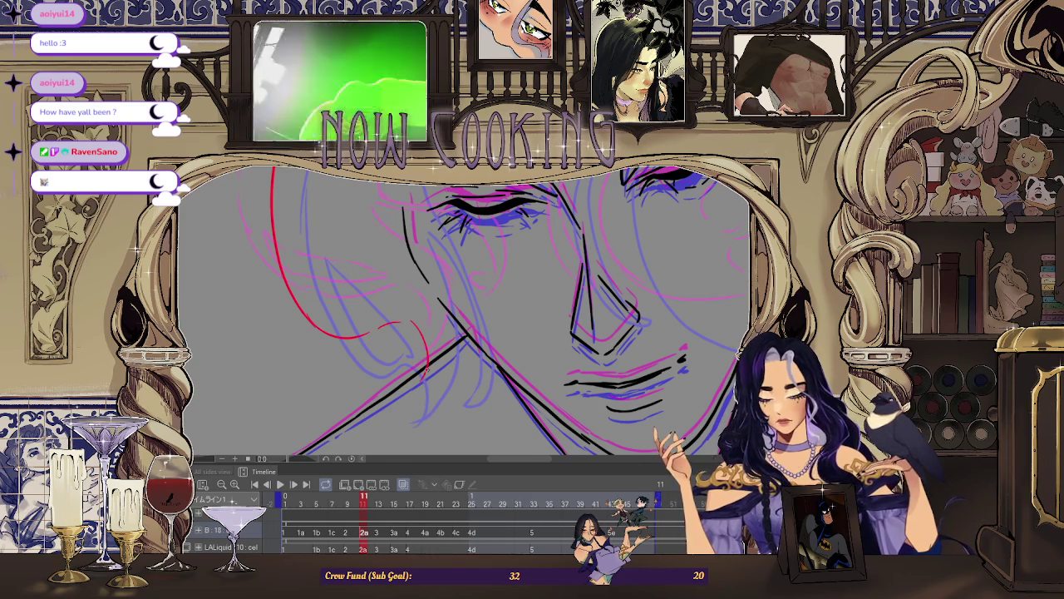
scroll(465, 312, down, 1)
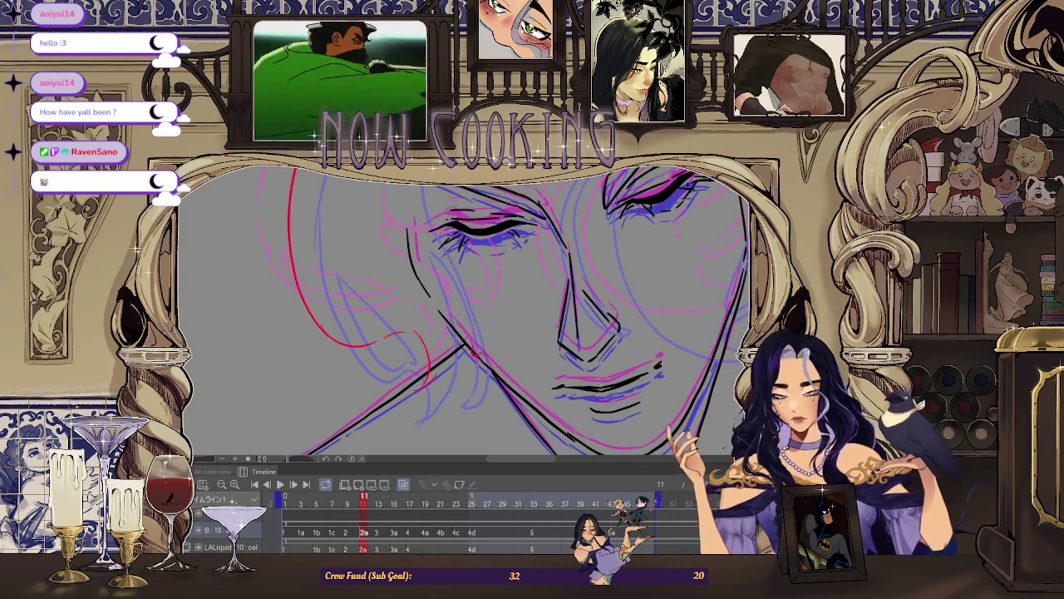
scroll(465, 312, down, 2)
scroll(466, 312, up, 2)
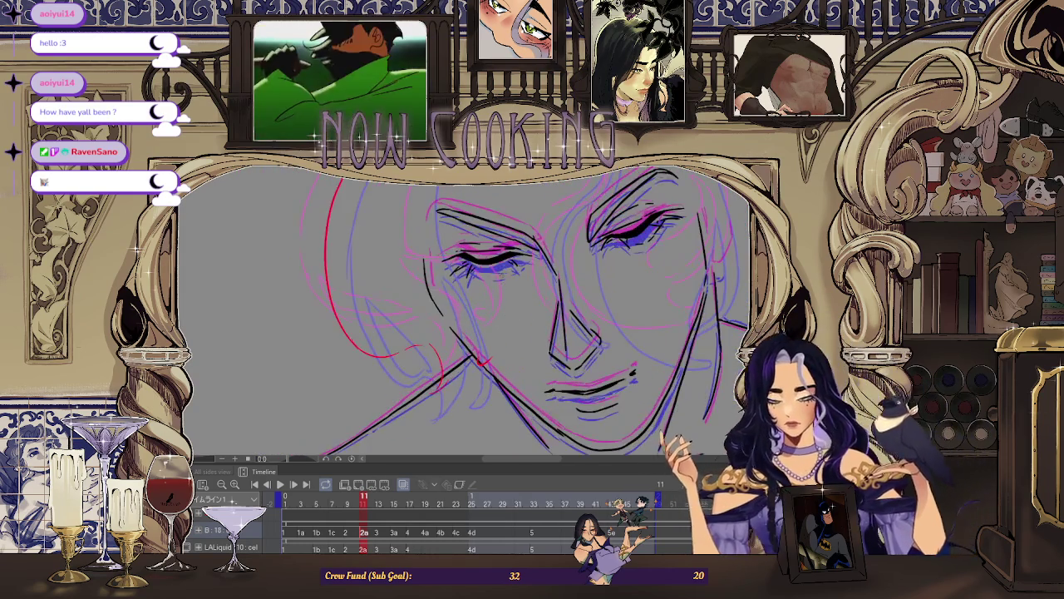
scroll(656, 185, down, 2)
scroll(656, 186, up, 2)
scroll(668, 240, down, 2)
scroll(735, 258, up, 3)
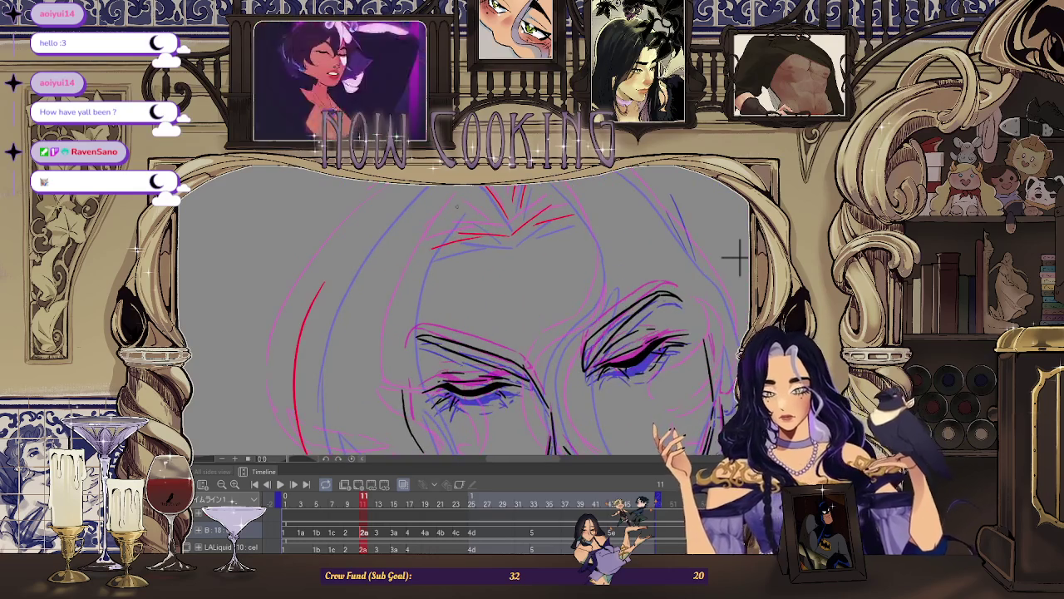
scroll(610, 278, down, 2)
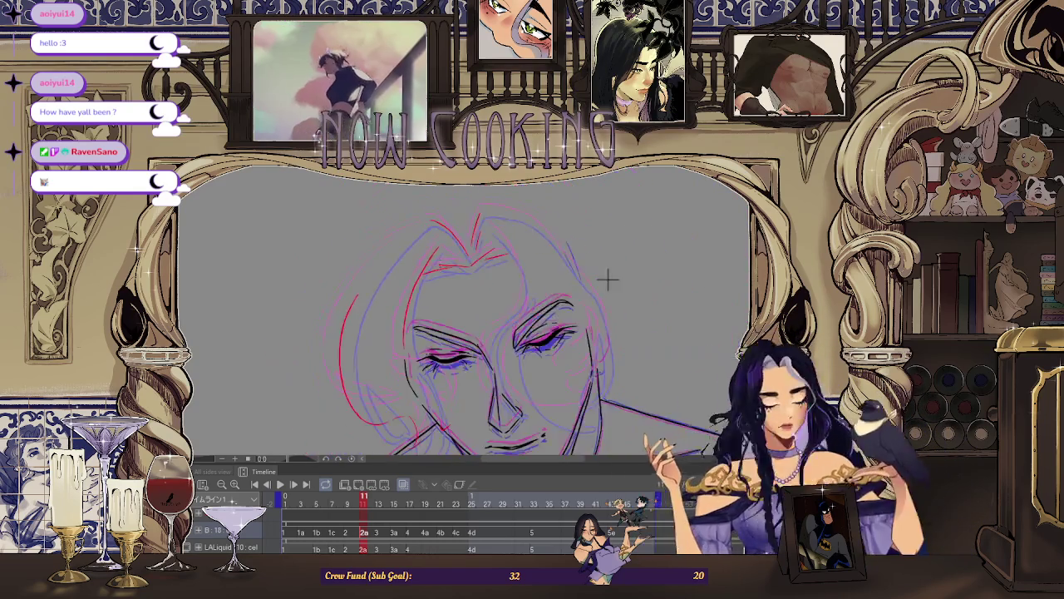
scroll(690, 290, up, 2)
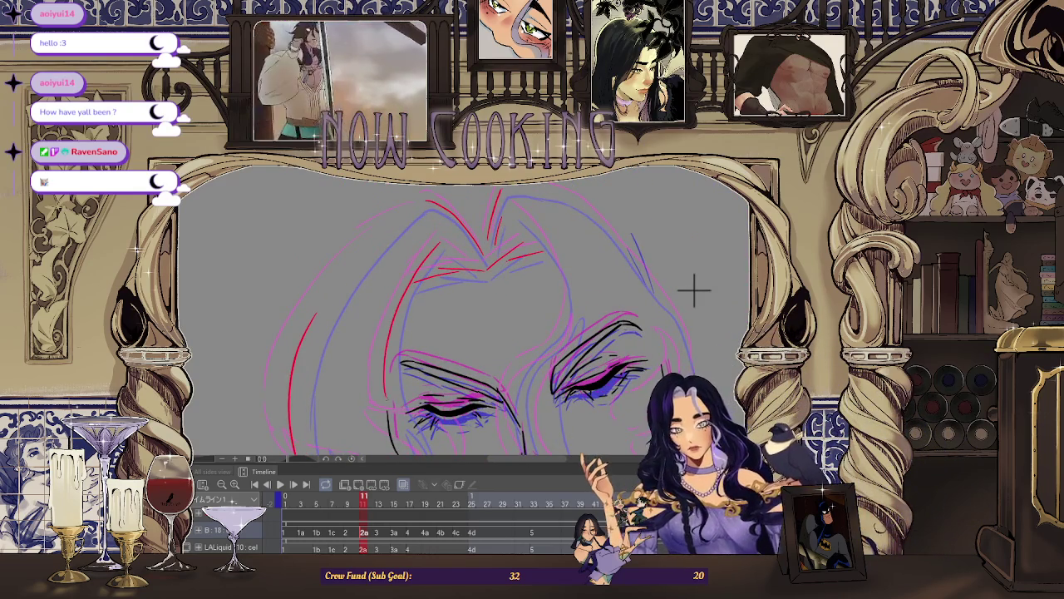
scroll(691, 288, down, 2)
scroll(698, 177, up, 2)
scroll(665, 175, down, 1)
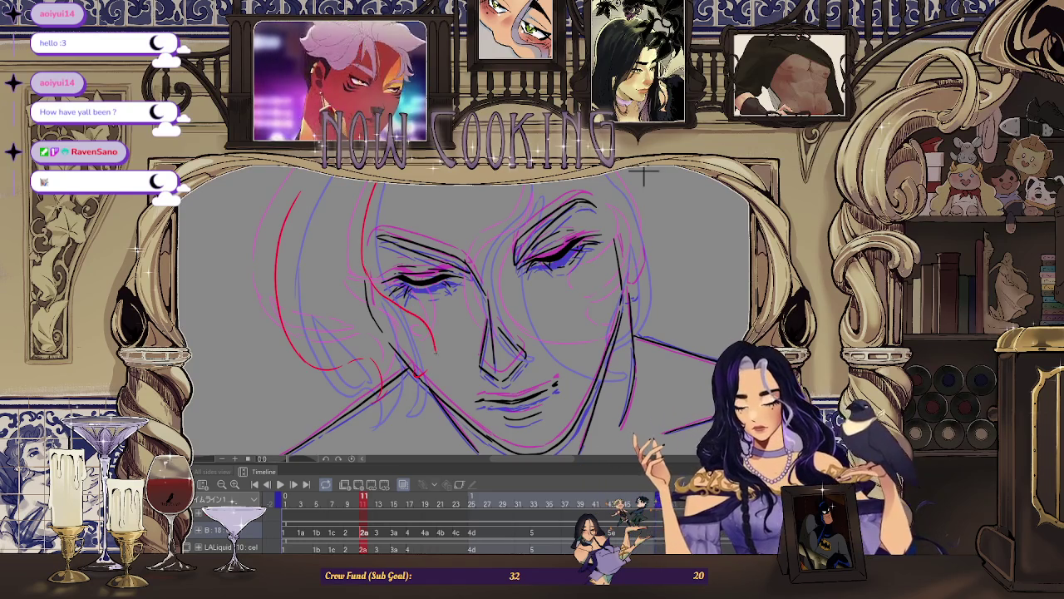
scroll(429, 378, up, 1)
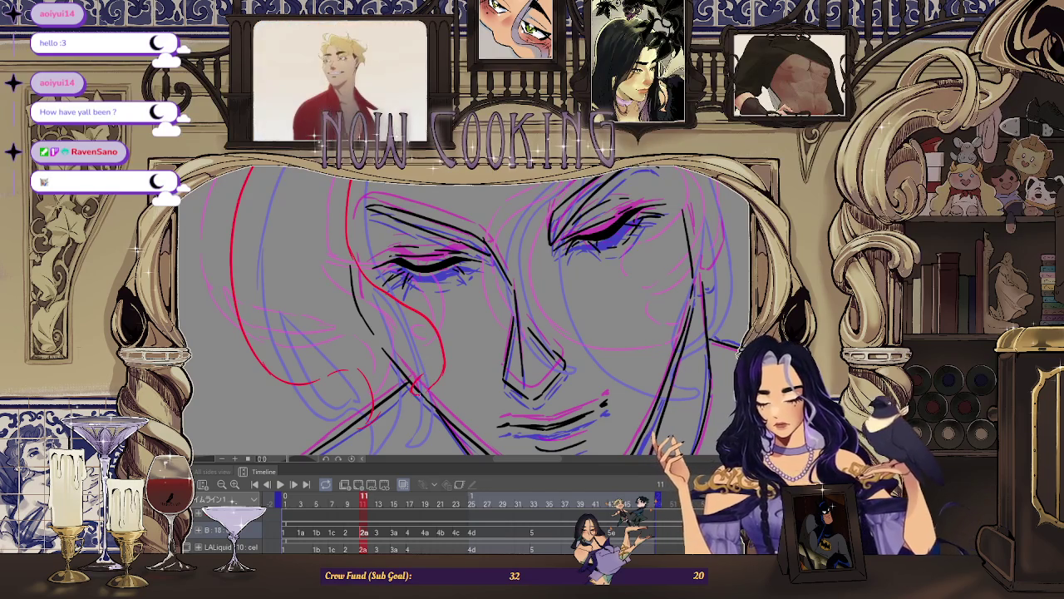
scroll(463, 312, down, 1)
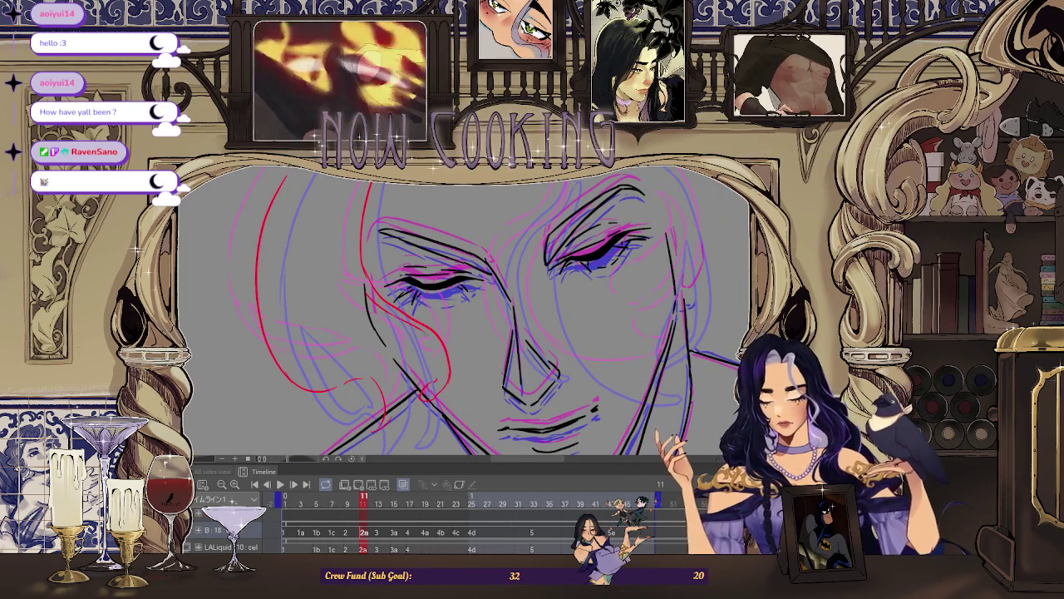
scroll(463, 311, up, 1)
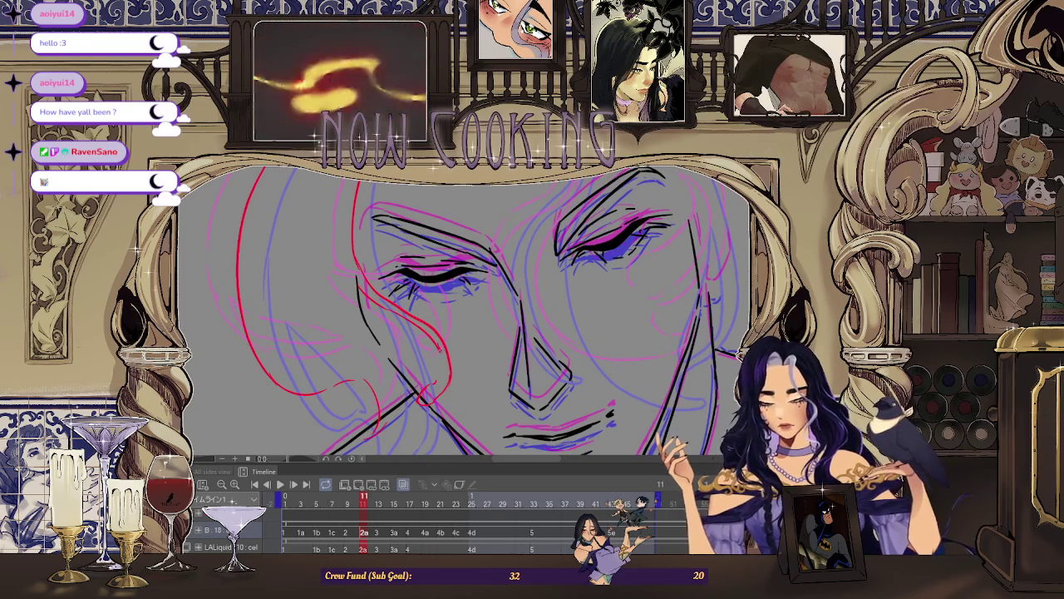
scroll(435, 378, up, 2)
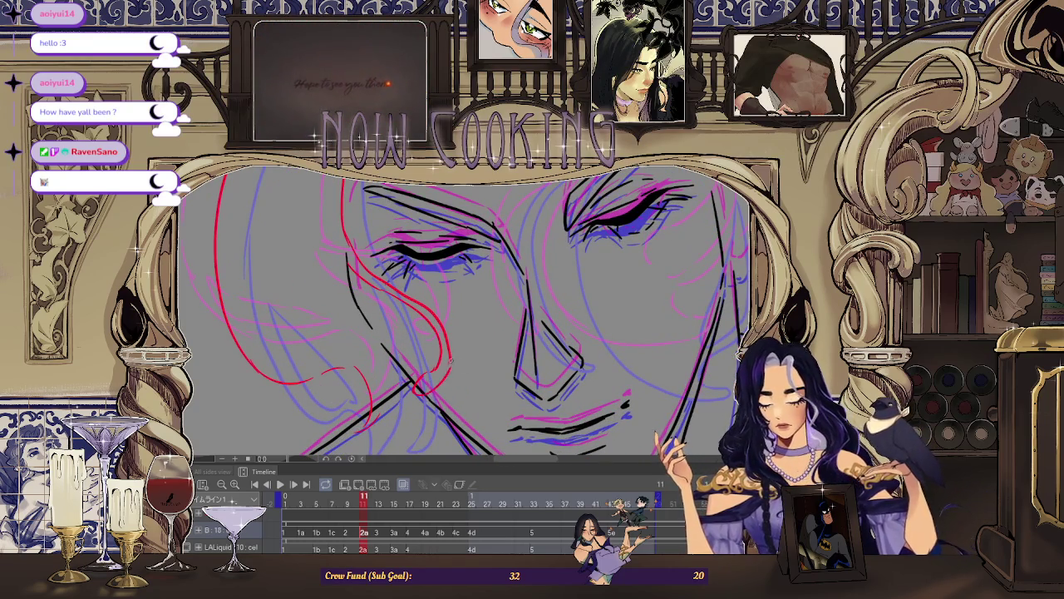
scroll(463, 312, down, 2)
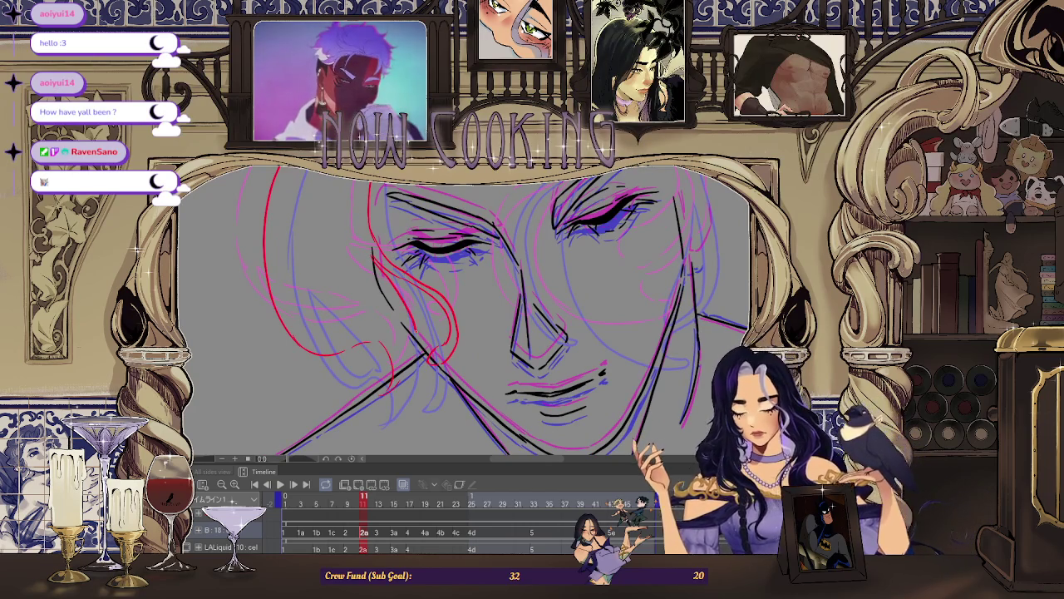
scroll(354, 390, up, 1)
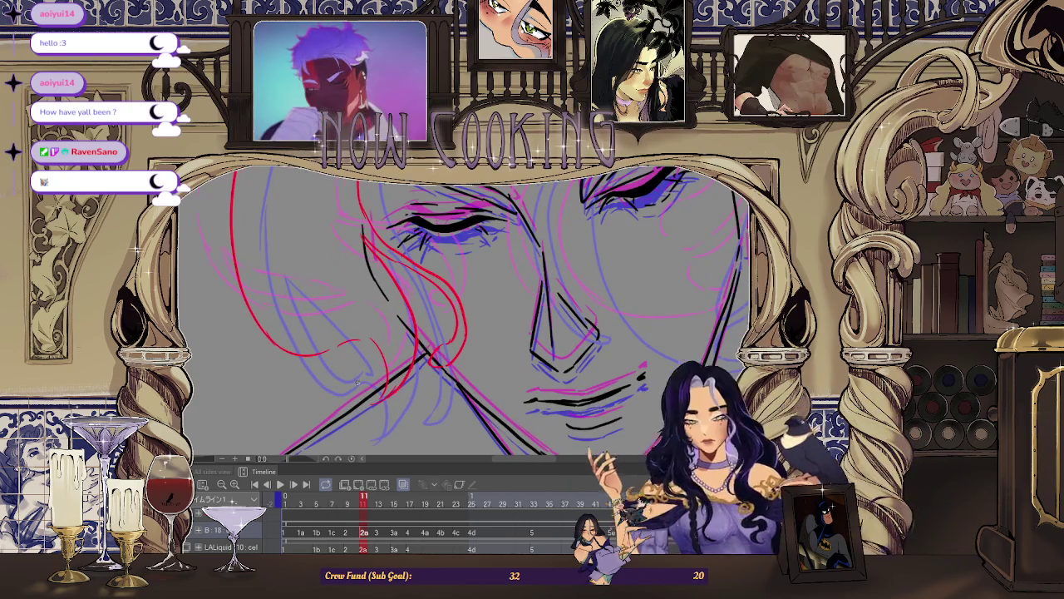
scroll(357, 381, up, 2)
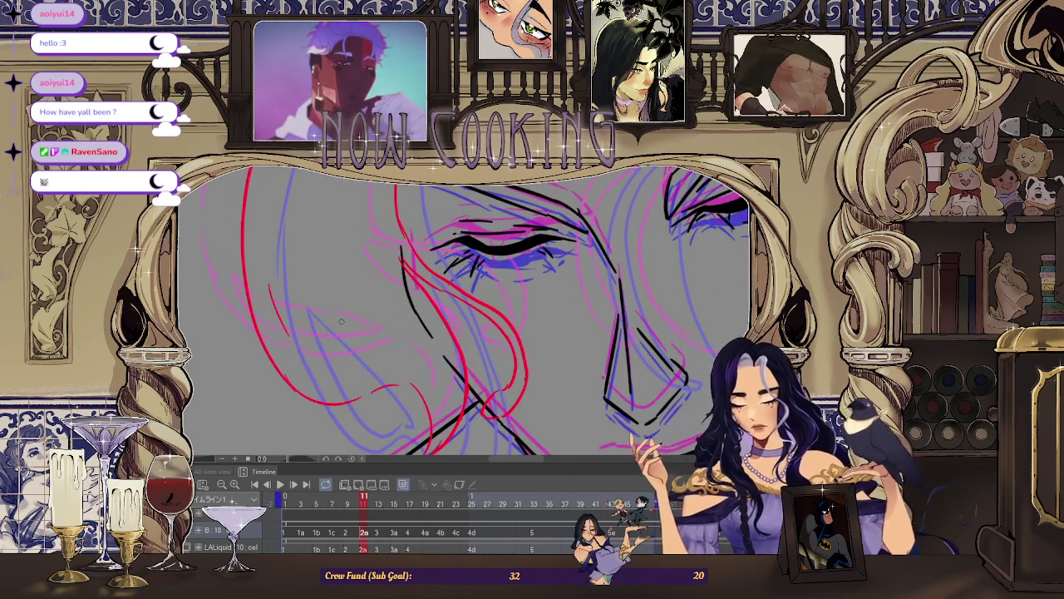
scroll(341, 321, down, 2)
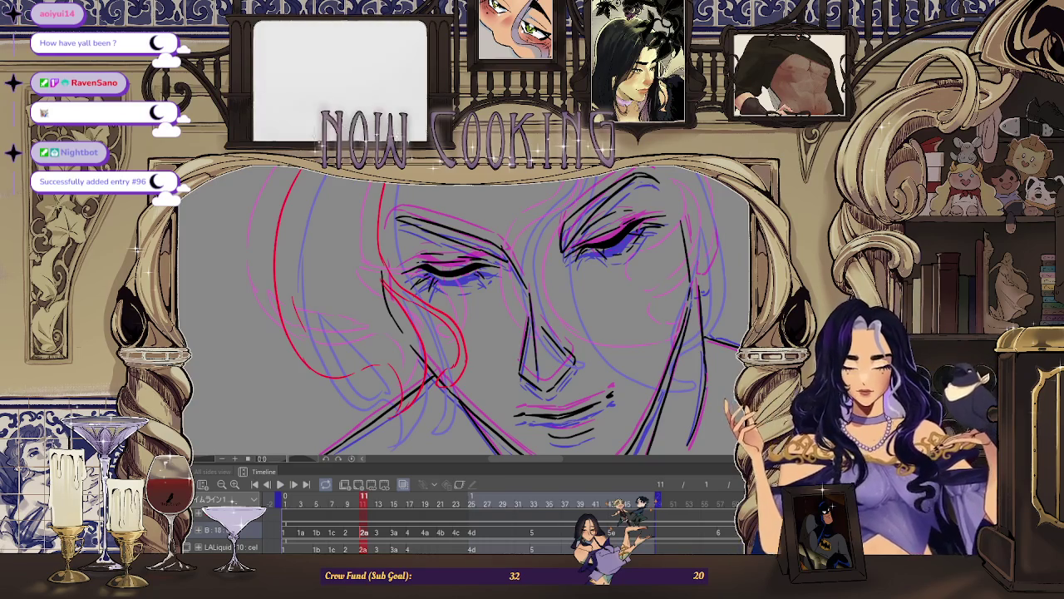
scroll(274, 391, up, 1)
scroll(275, 391, up, 2)
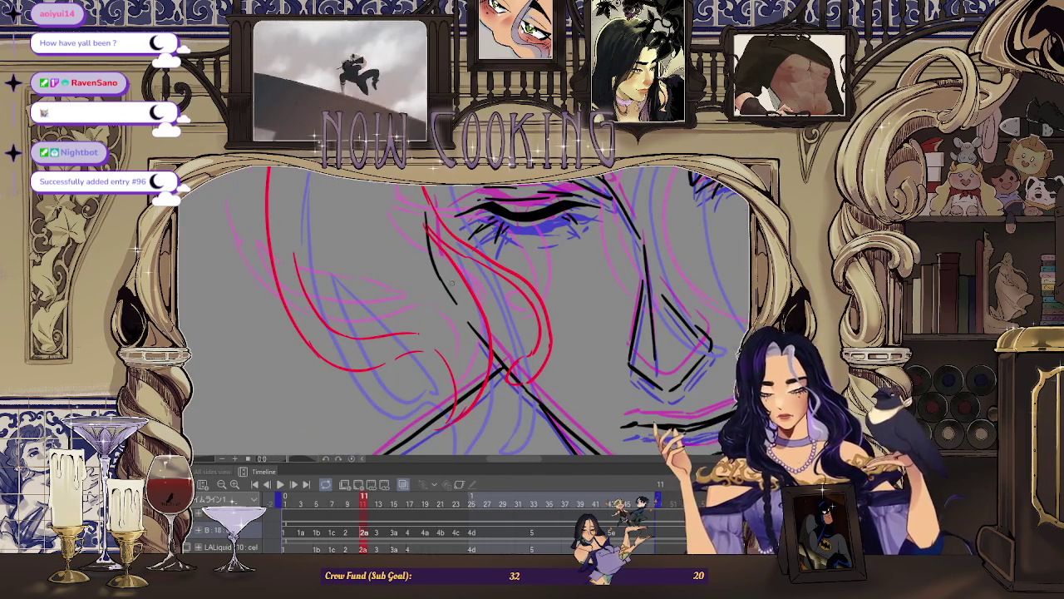
scroll(466, 312, down, 2)
drag(499, 250, 566, 349)
scroll(465, 312, up, 2)
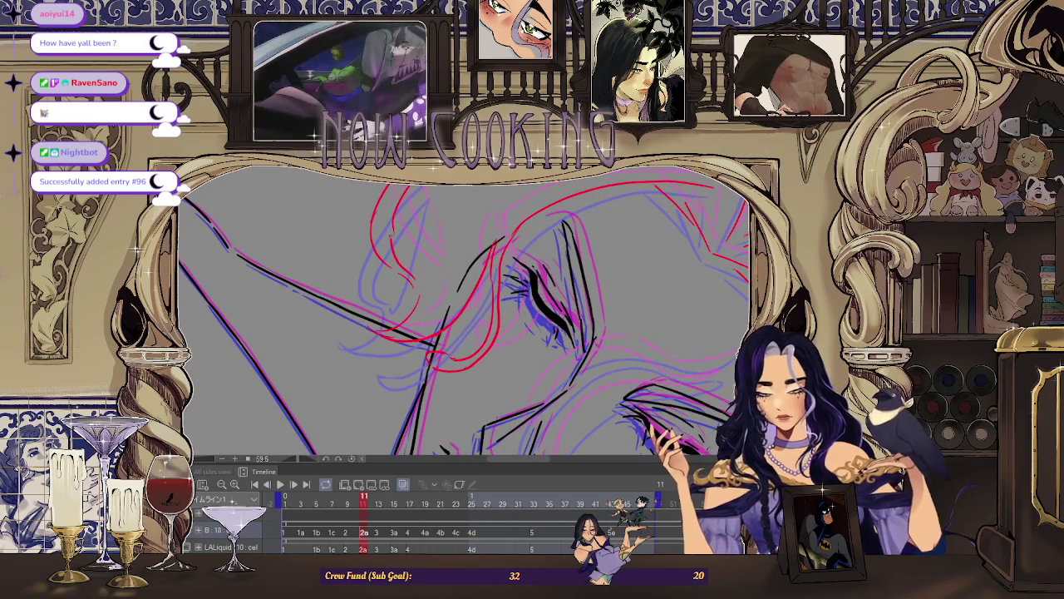
scroll(466, 312, up, 2)
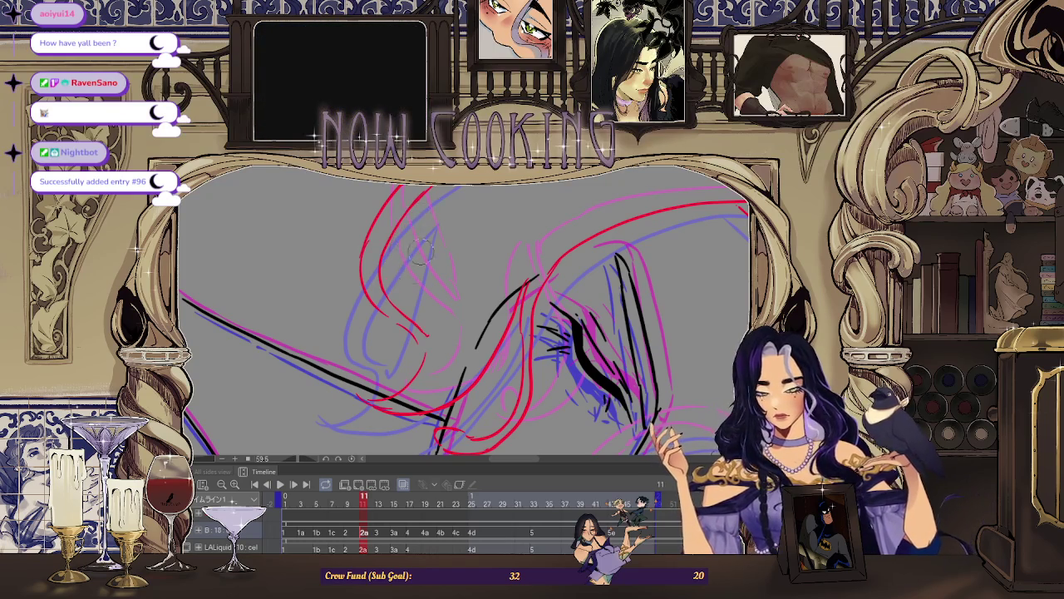
scroll(420, 249, down, 1)
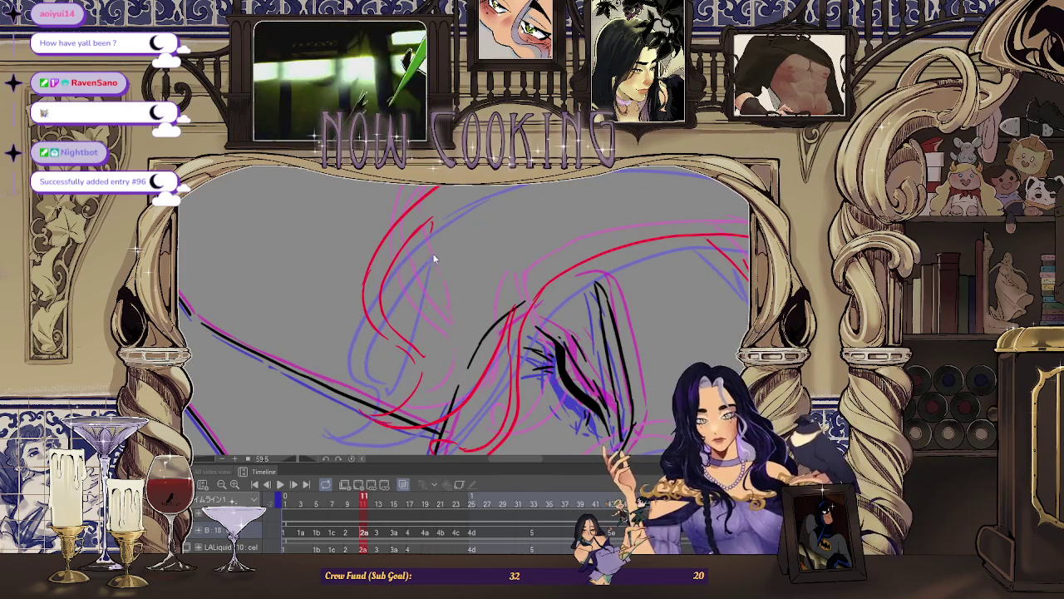
drag(431, 223, 295, 401)
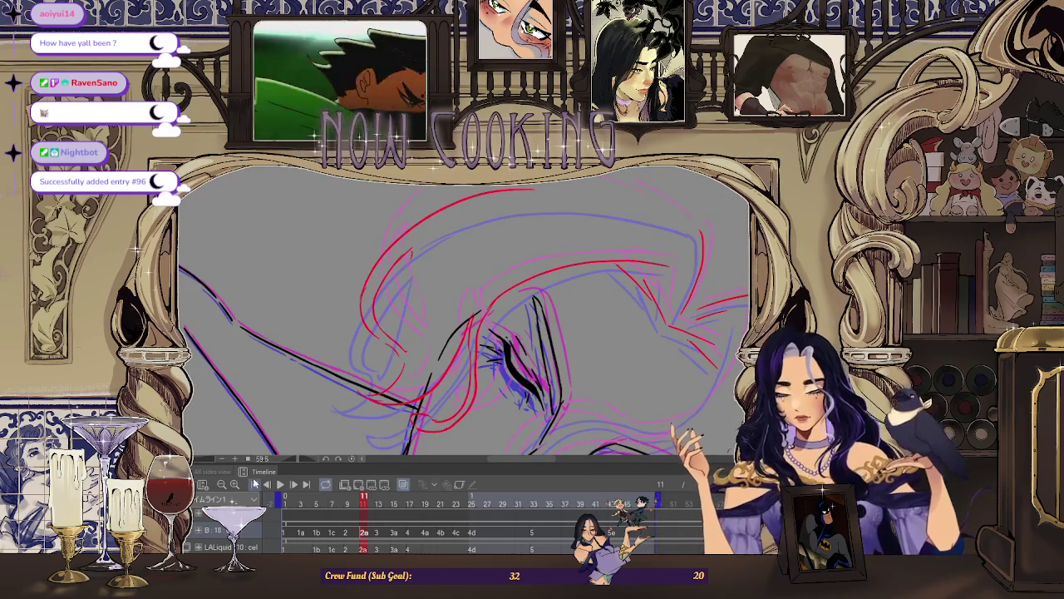
drag(465, 316, 417, 286)
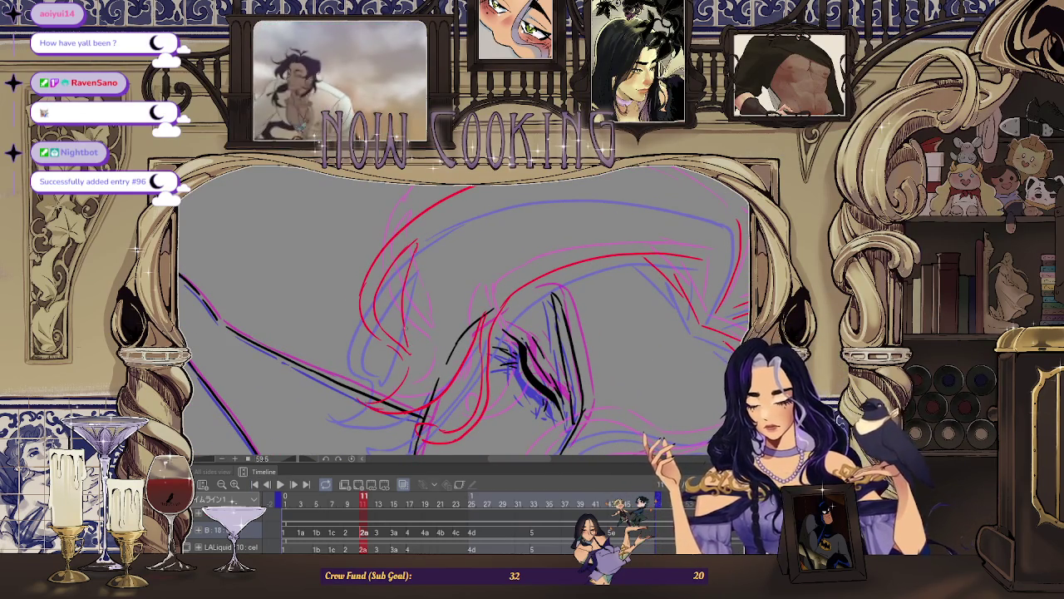
scroll(608, 424, down, 3)
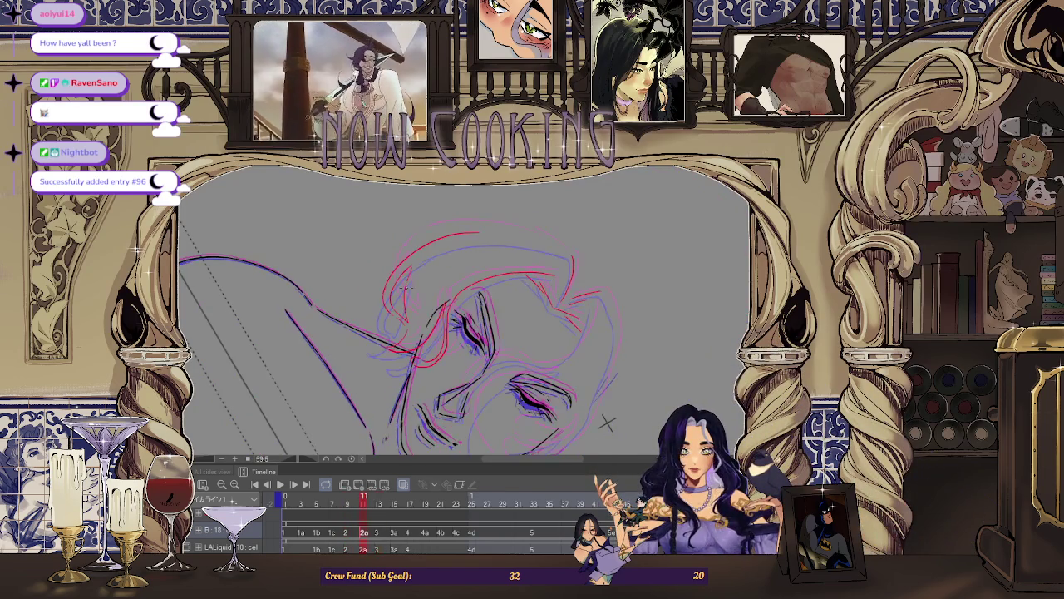
Zoom around the face sketch, then flip the view horizontally with H.
scroll(606, 423, up, 3)
scroll(653, 316, up, 3)
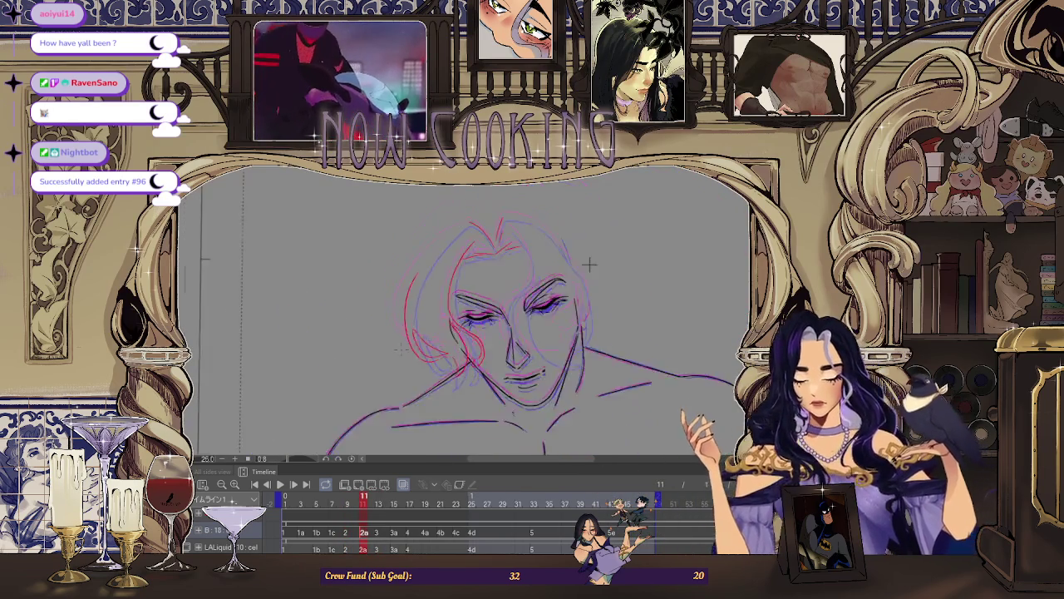
scroll(431, 241, down, 1)
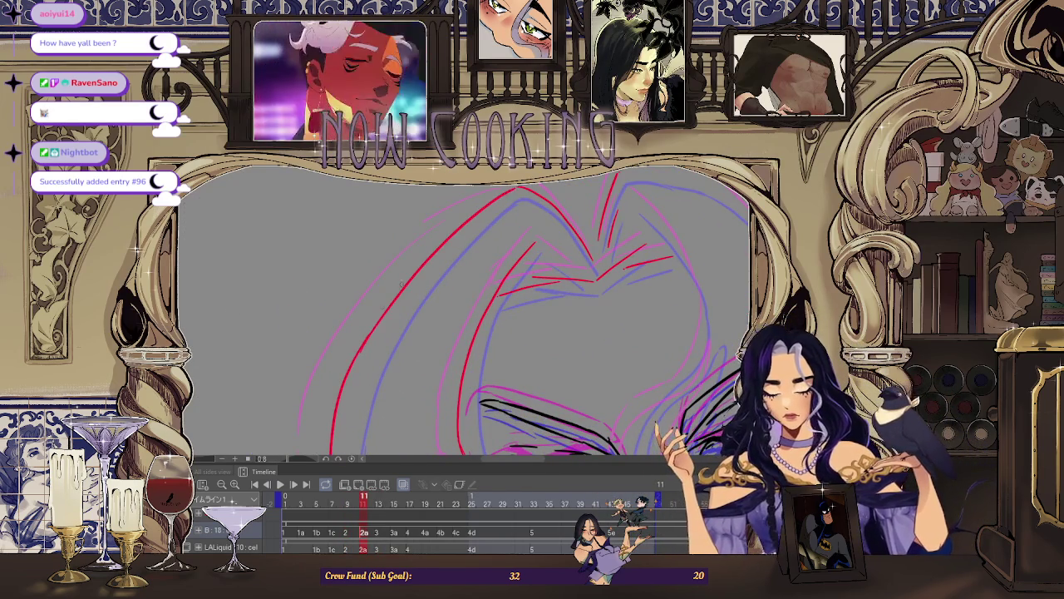
scroll(561, 270, down, 5)
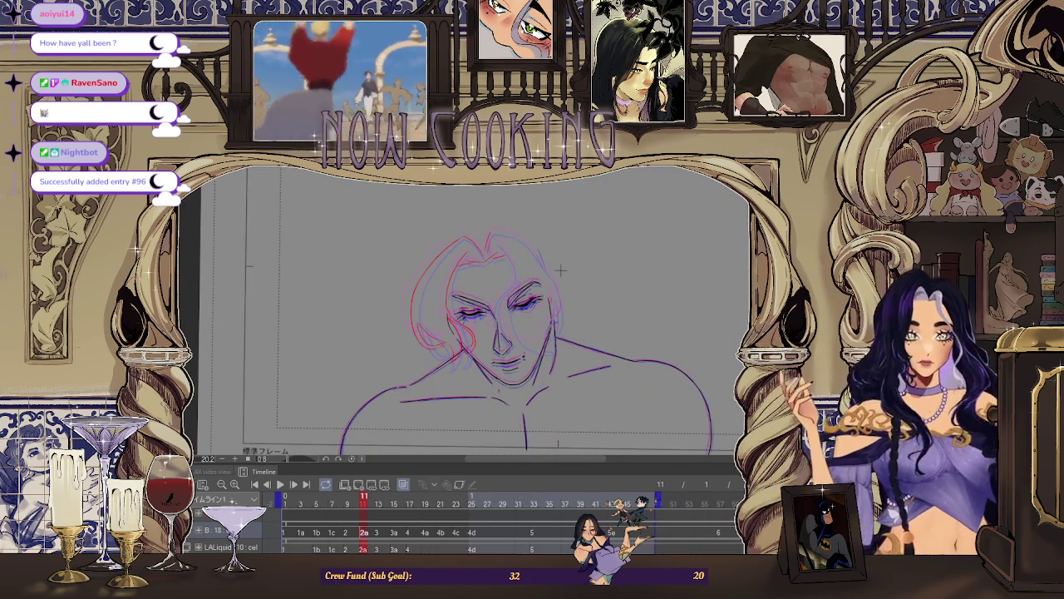
scroll(561, 270, up, 2)
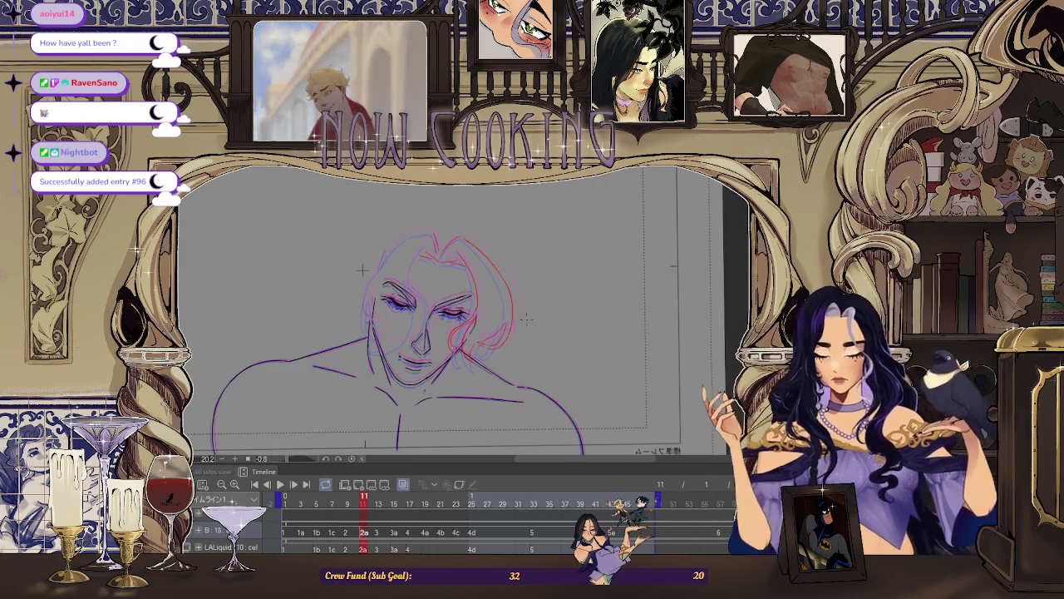
scroll(361, 225, up, 2)
scroll(358, 207, up, 2)
scroll(358, 208, up, 1)
scroll(385, 218, up, 1)
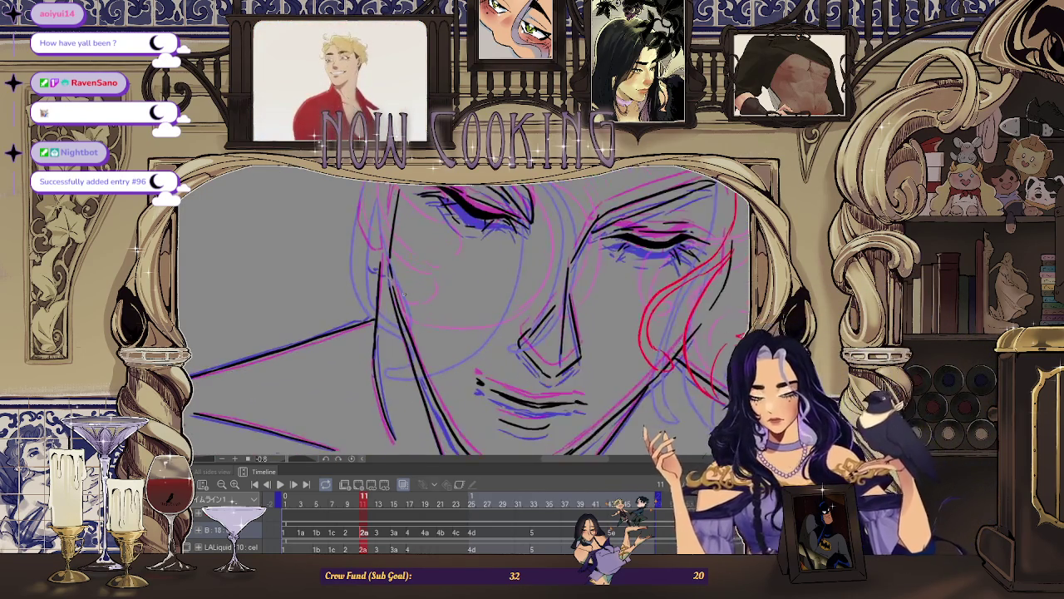
scroll(385, 218, up, 1)
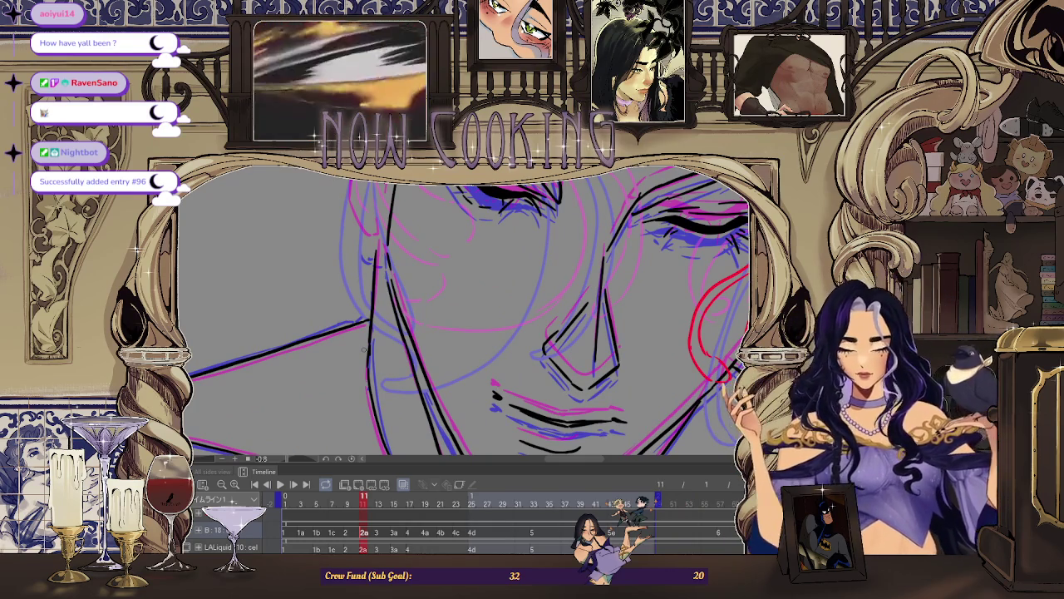
scroll(455, 344, down, 2)
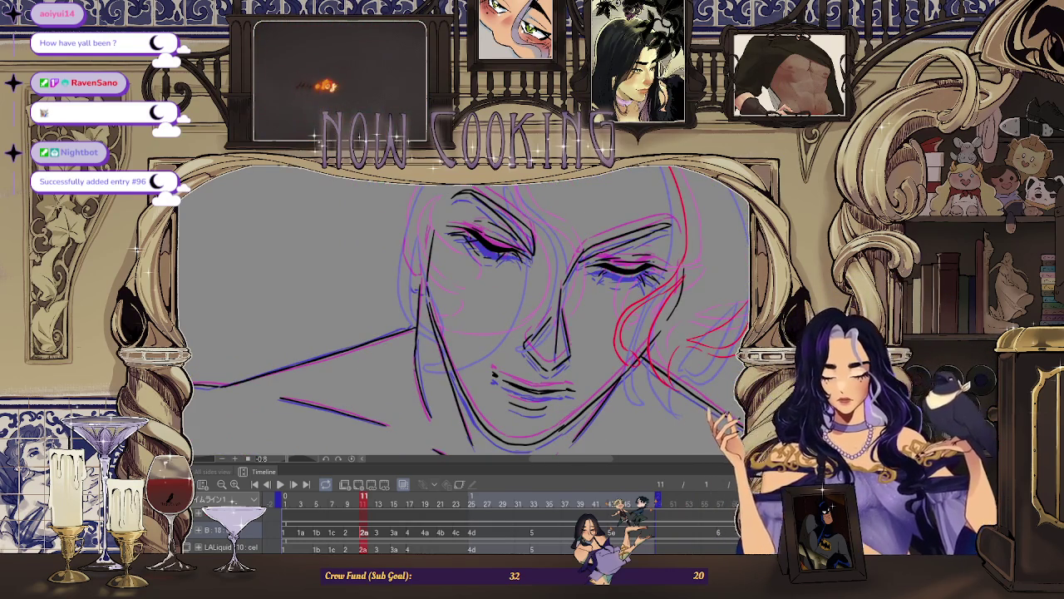
key(h)
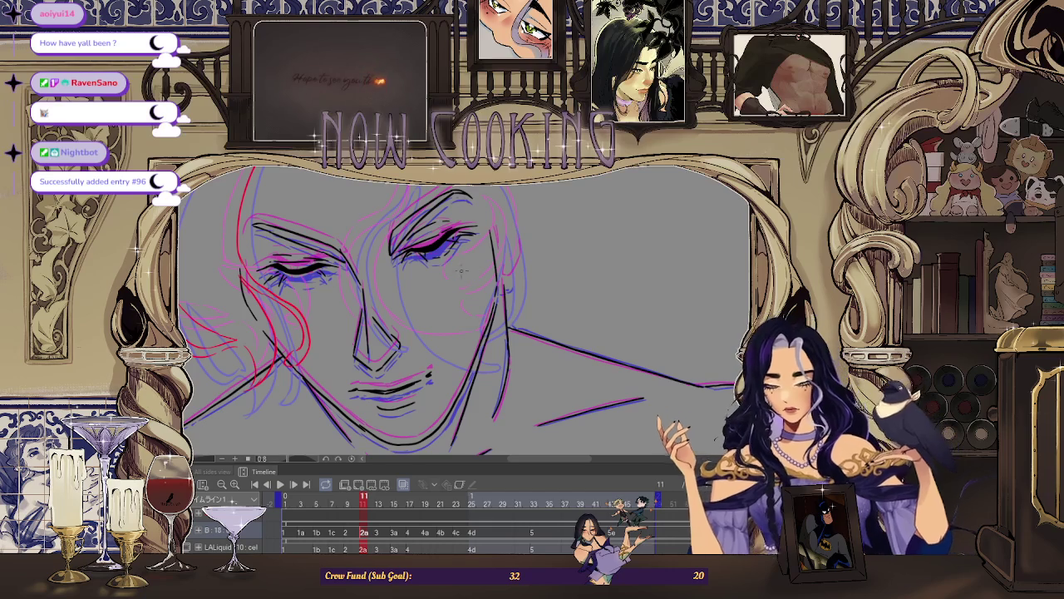
Zoom and pan to reframe the mirrored face and hair strands.
scroll(562, 126, up, 1)
scroll(636, 177, up, 1)
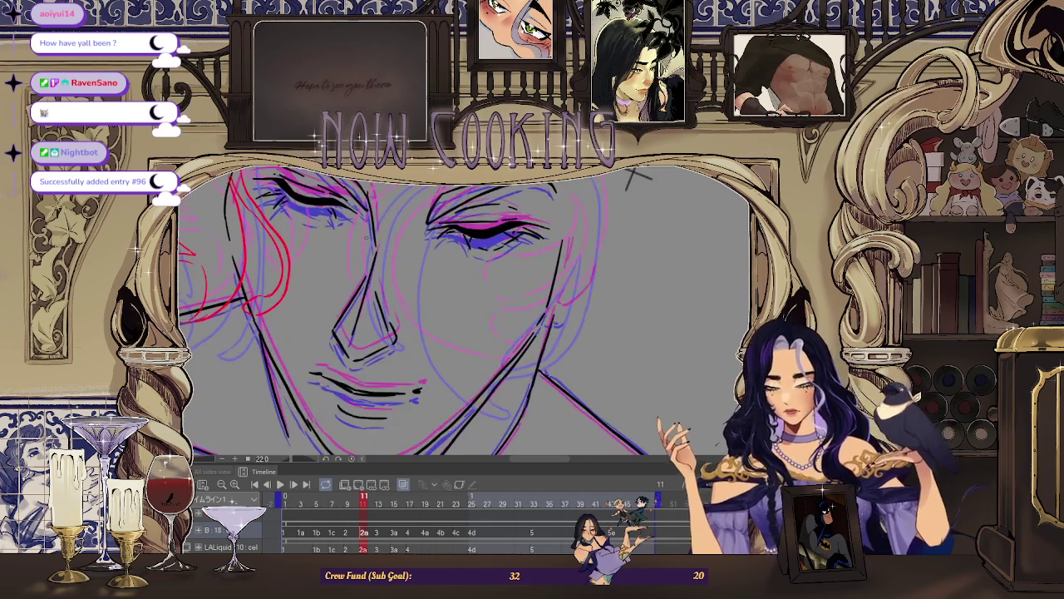
drag(636, 177, 655, 175)
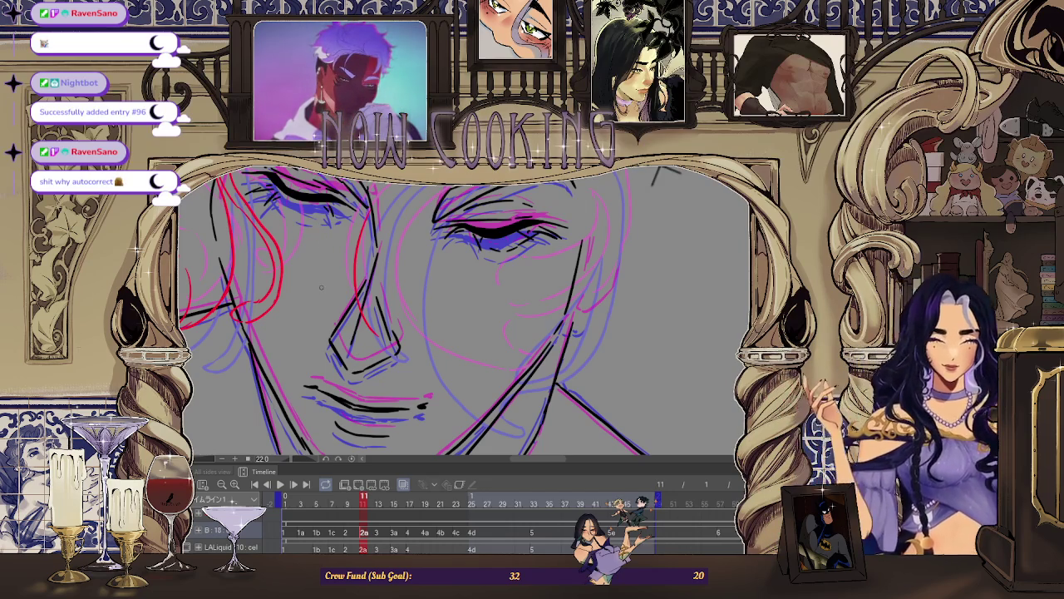
scroll(463, 312, up, 1)
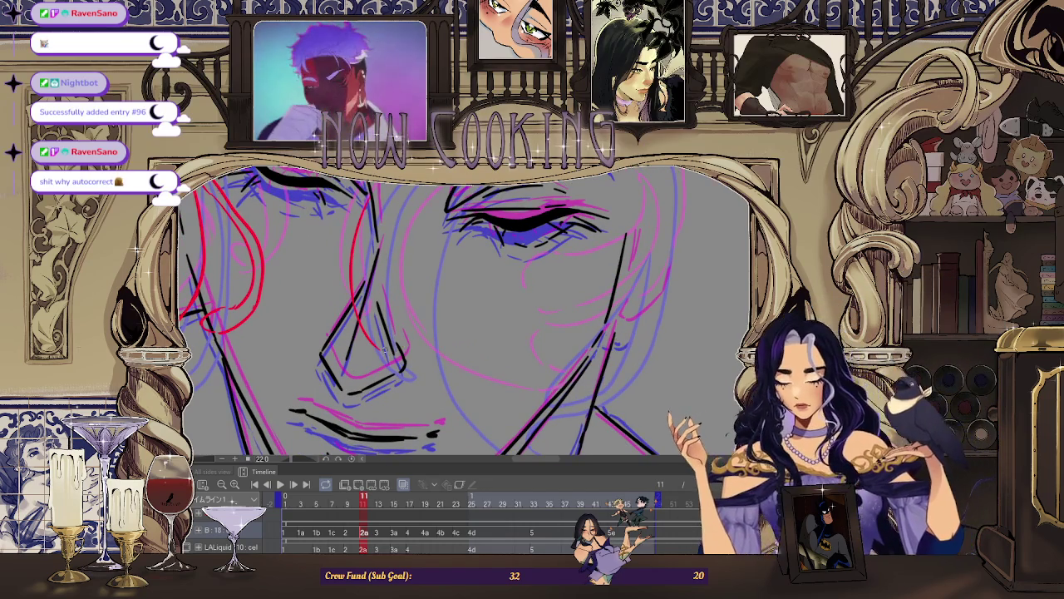
scroll(577, 226, down, 2)
scroll(689, 209, up, 2)
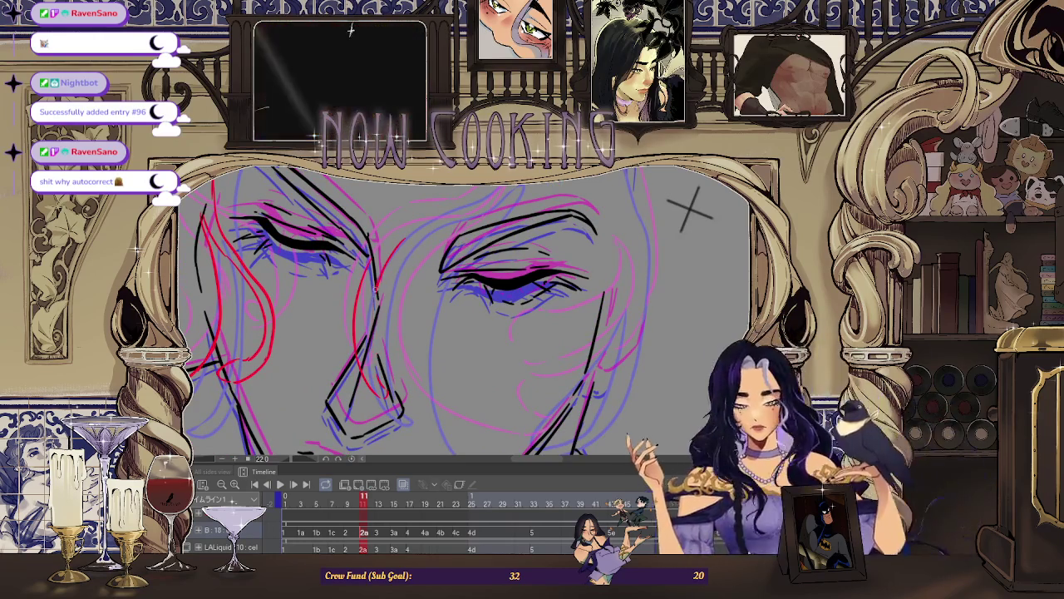
scroll(689, 208, down, 2)
scroll(674, 202, up, 2)
scroll(674, 202, up, 1)
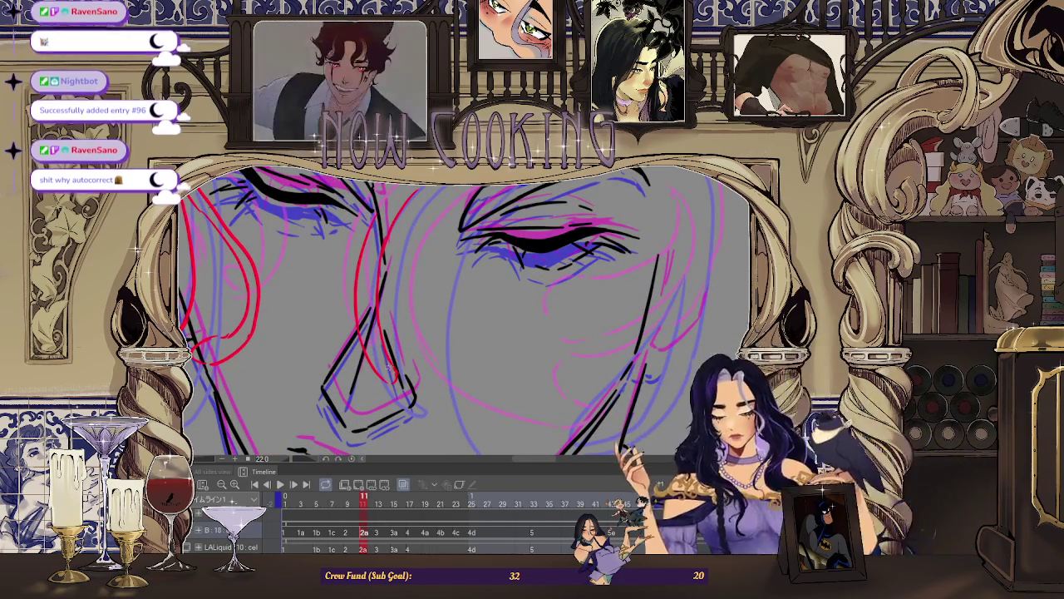
scroll(599, 260, down, 2)
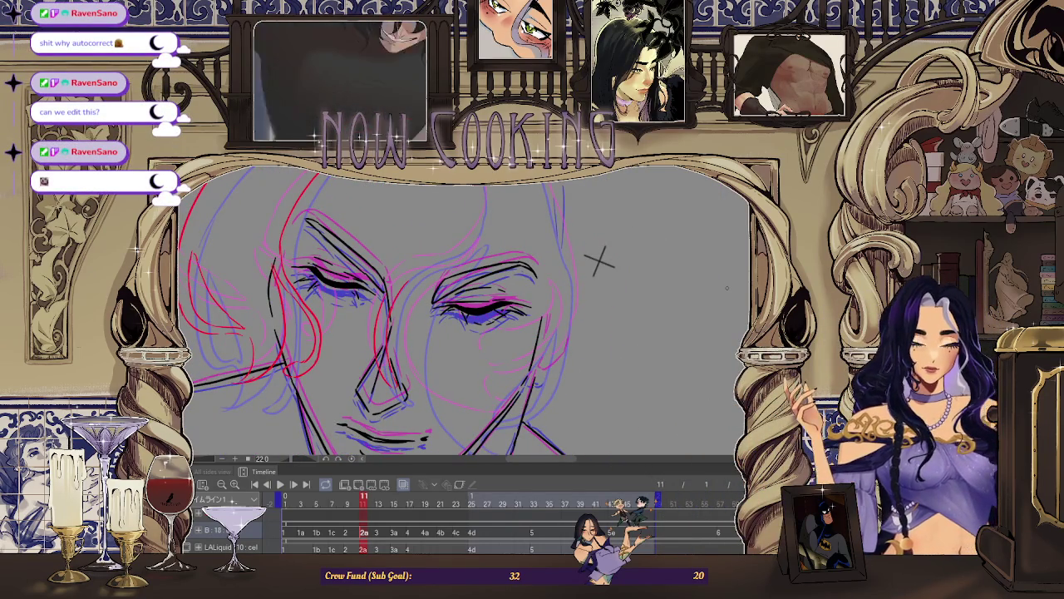
scroll(599, 260, up, 2)
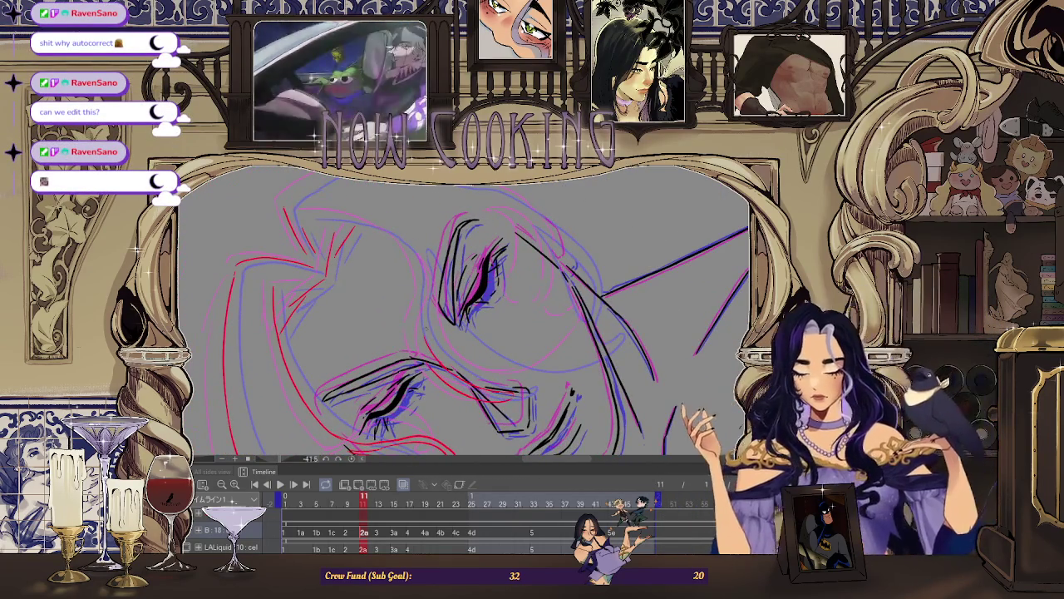
Draw one short red pencil stroke down through frame 11's hair near the centre parting.
scroll(404, 223, up, 3)
scroll(403, 223, down, 2)
scroll(420, 249, up, 2)
drag(426, 251, 424, 278)
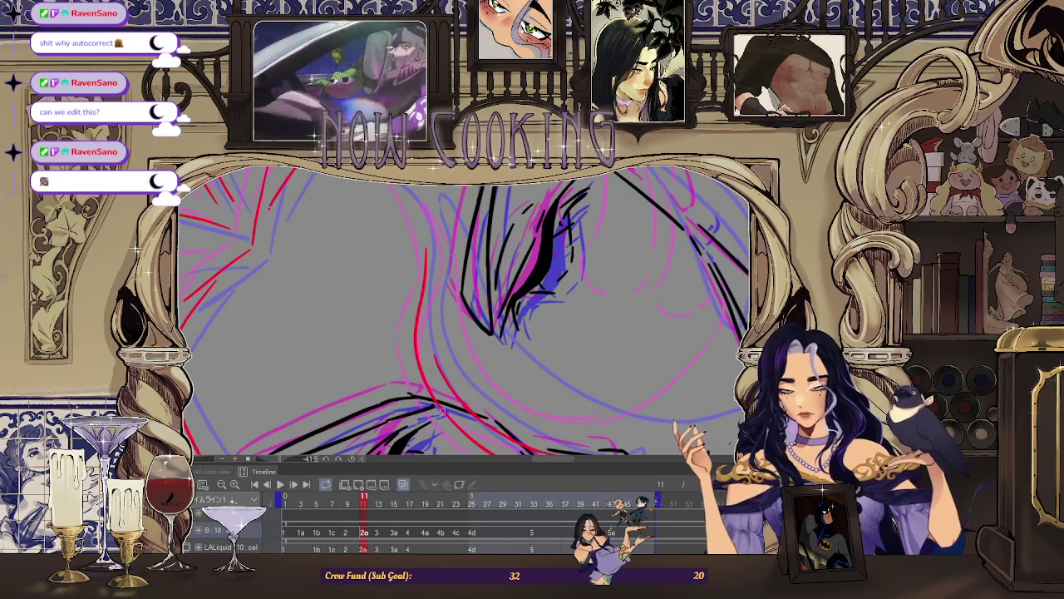
scroll(427, 254, down, 2)
scroll(594, 209, down, 2)
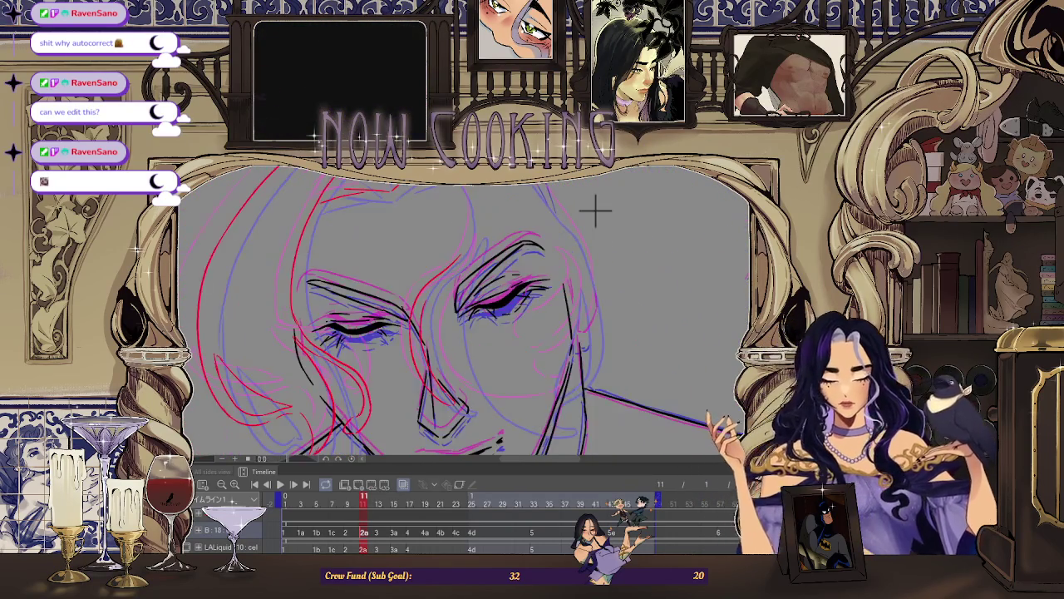
scroll(573, 276, down, 1)
scroll(728, 332, up, 4)
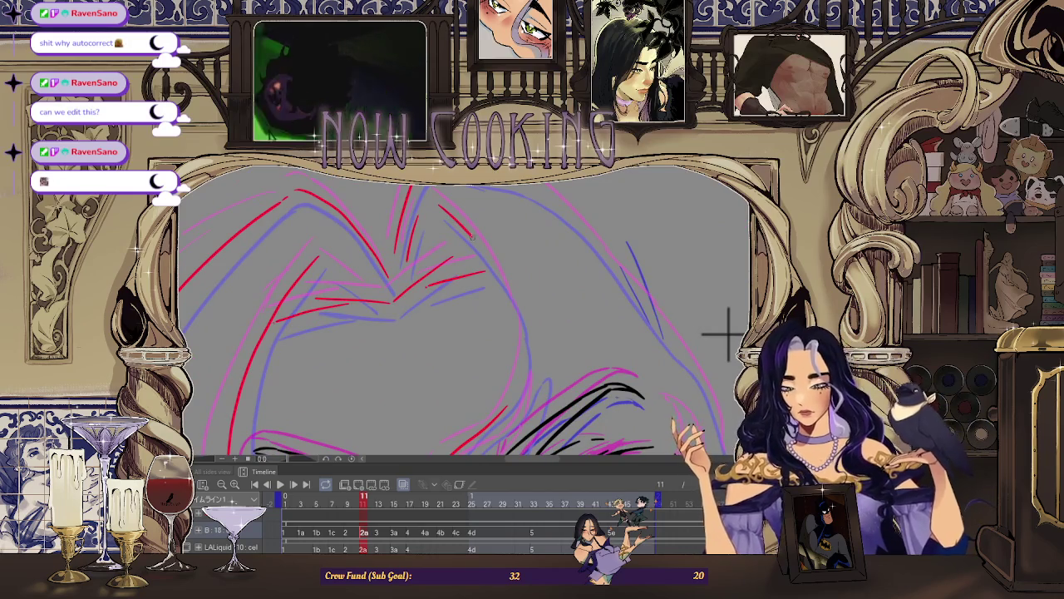
scroll(202, 327, down, 2)
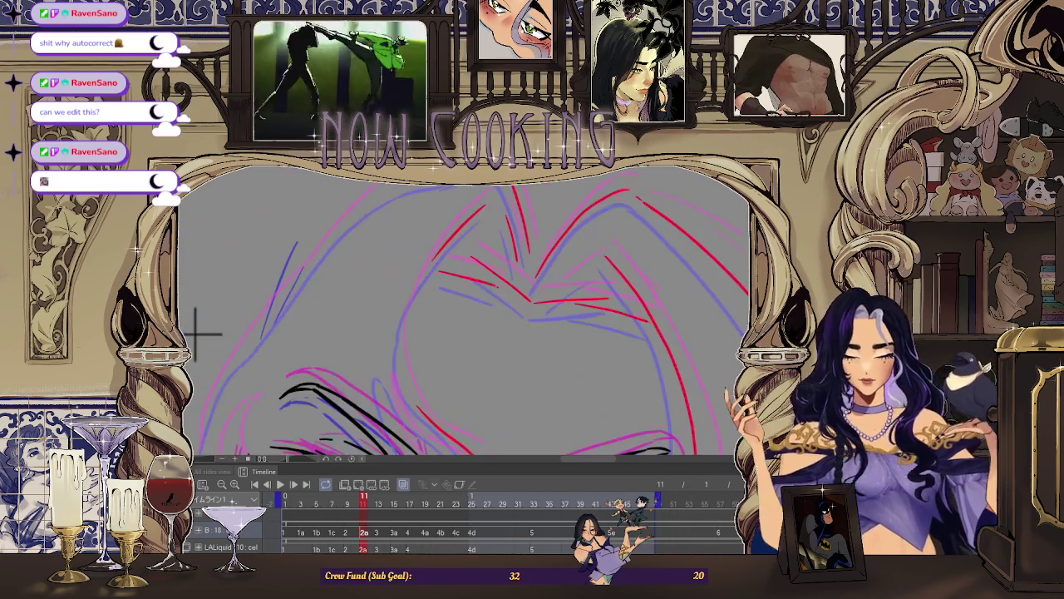
scroll(301, 283, down, 1)
scroll(247, 304, up, 1)
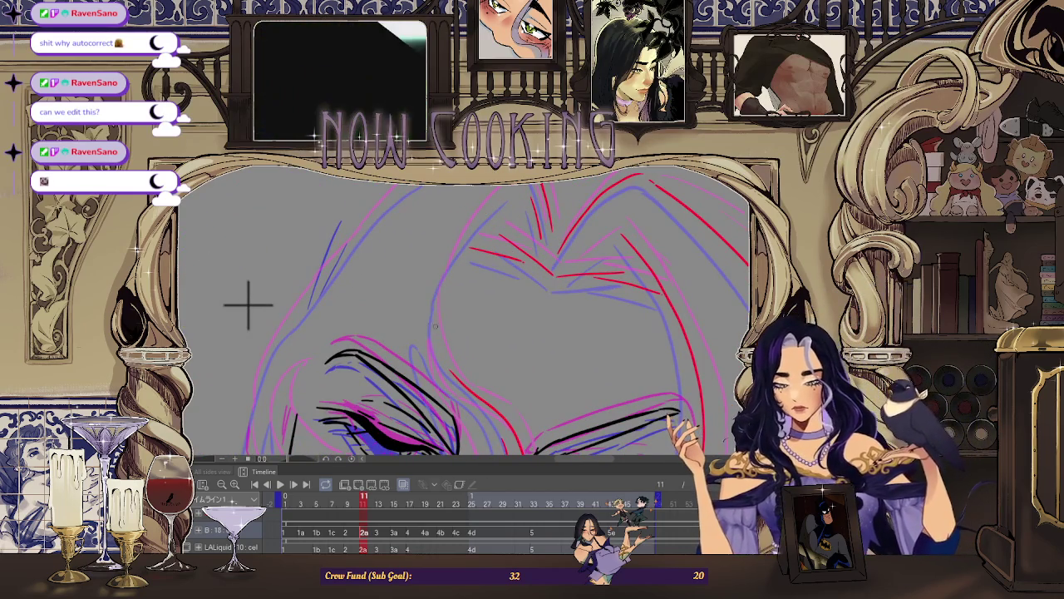